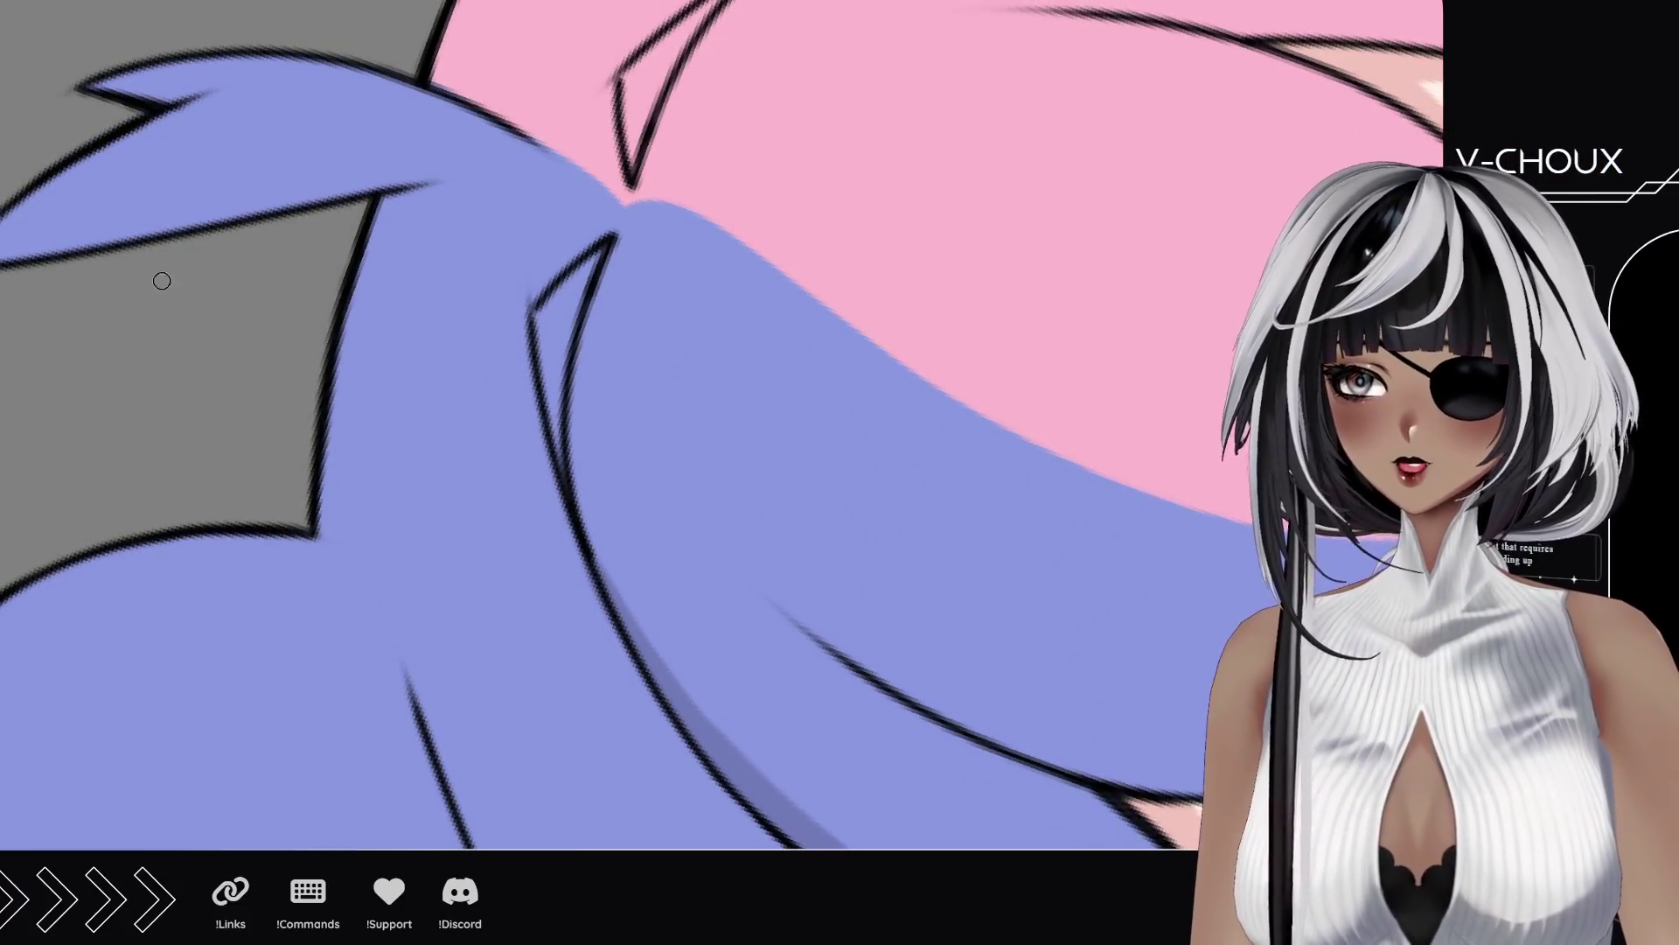
Step: Brush darker purple shadows along the lavender hair strand outlines where they overlap the gray shape
mouse_move(555, 313)
mouse_down()
mouse_move(560, 464)
mouse_move(551, 300)
mouse_move(593, 258)
mouse_move(555, 330)
mouse_up()
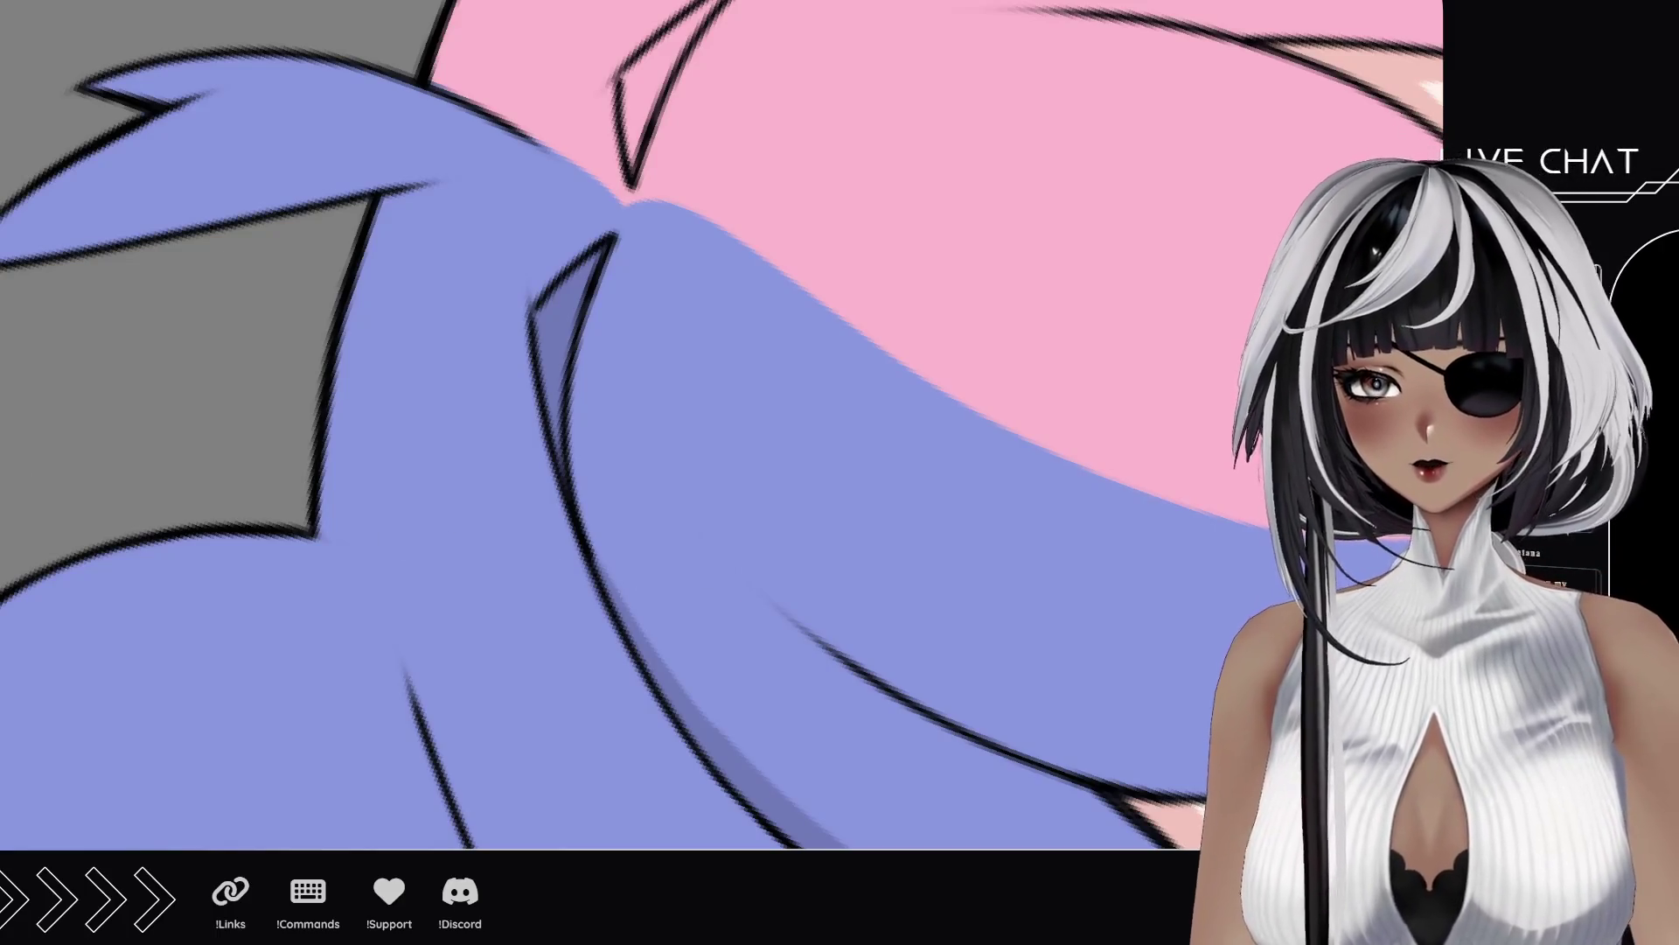
mouse_move(263, 266)
mouse_down()
mouse_move(201, 612)
mouse_move(438, 730)
mouse_move(437, 612)
mouse_move(367, 376)
mouse_up()
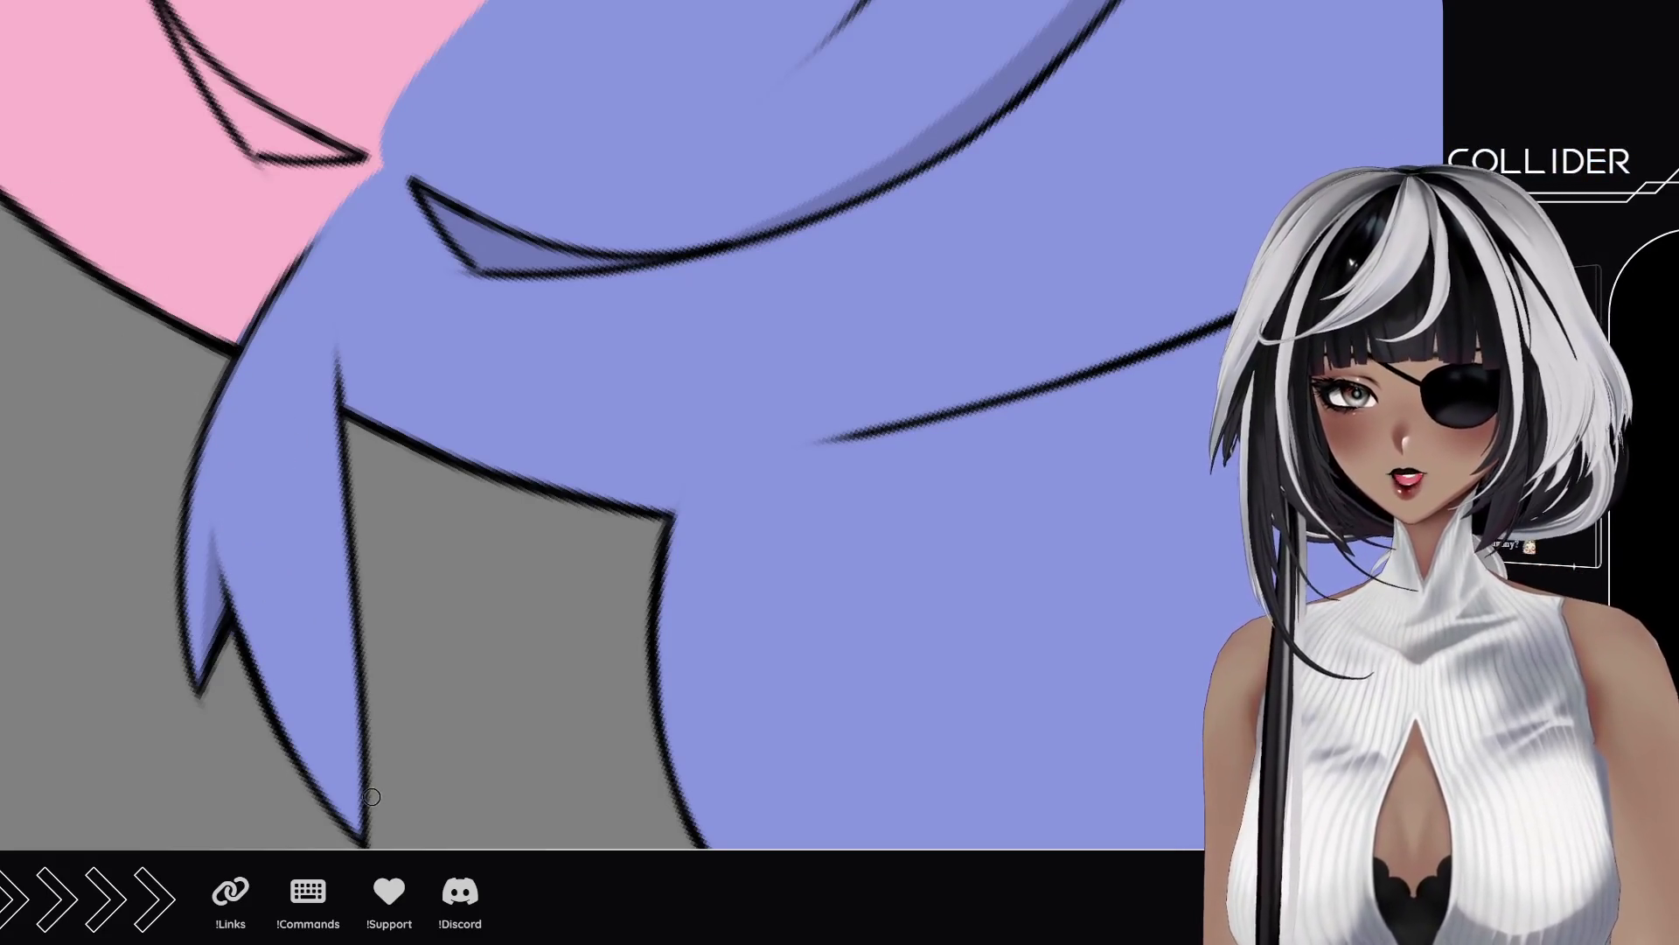
mouse_move(371, 843)
mouse_down()
mouse_move(367, 262)
mouse_move(366, 567)
mouse_move(399, 187)
mouse_up()
drag(347, 543, 472, 120)
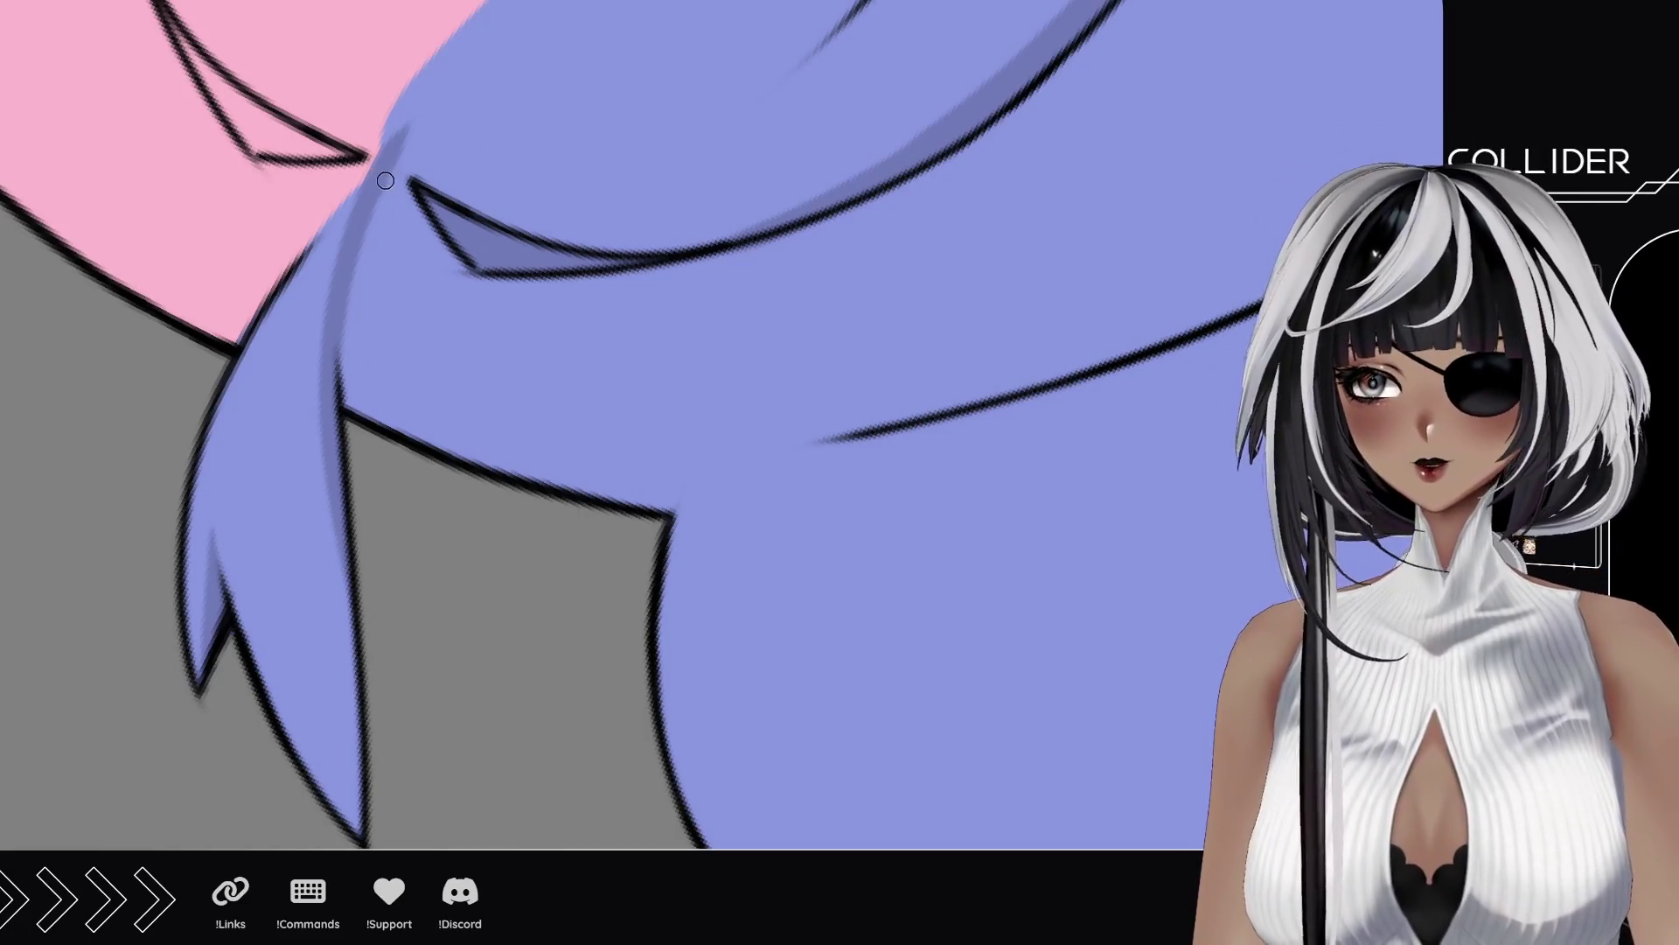
drag(387, 183, 498, 350)
mouse_move(354, 397)
mouse_down()
mouse_move(341, 280)
mouse_move(408, 398)
mouse_up()
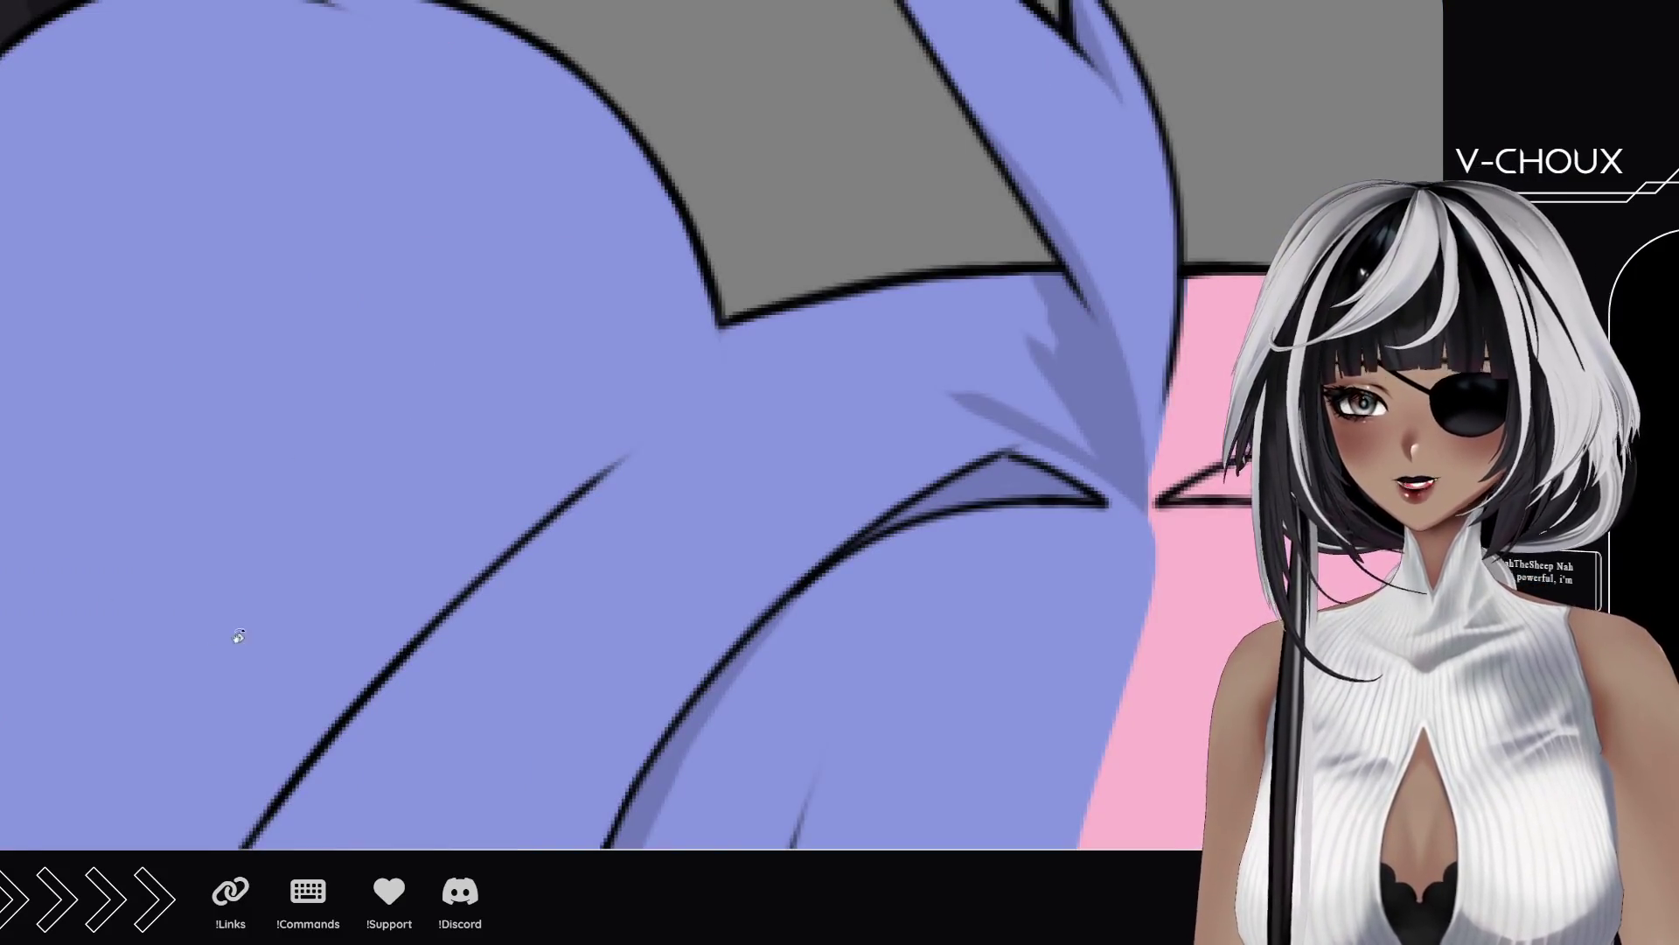
Step: Line up the back hair and redraw a darker shading stroke further left
mouse_move(454, 463)
mouse_down()
mouse_move(664, 213)
mouse_move(685, 109)
mouse_up()
mouse_move(772, 287)
mouse_down()
mouse_move(716, 202)
mouse_move(716, 409)
mouse_up()
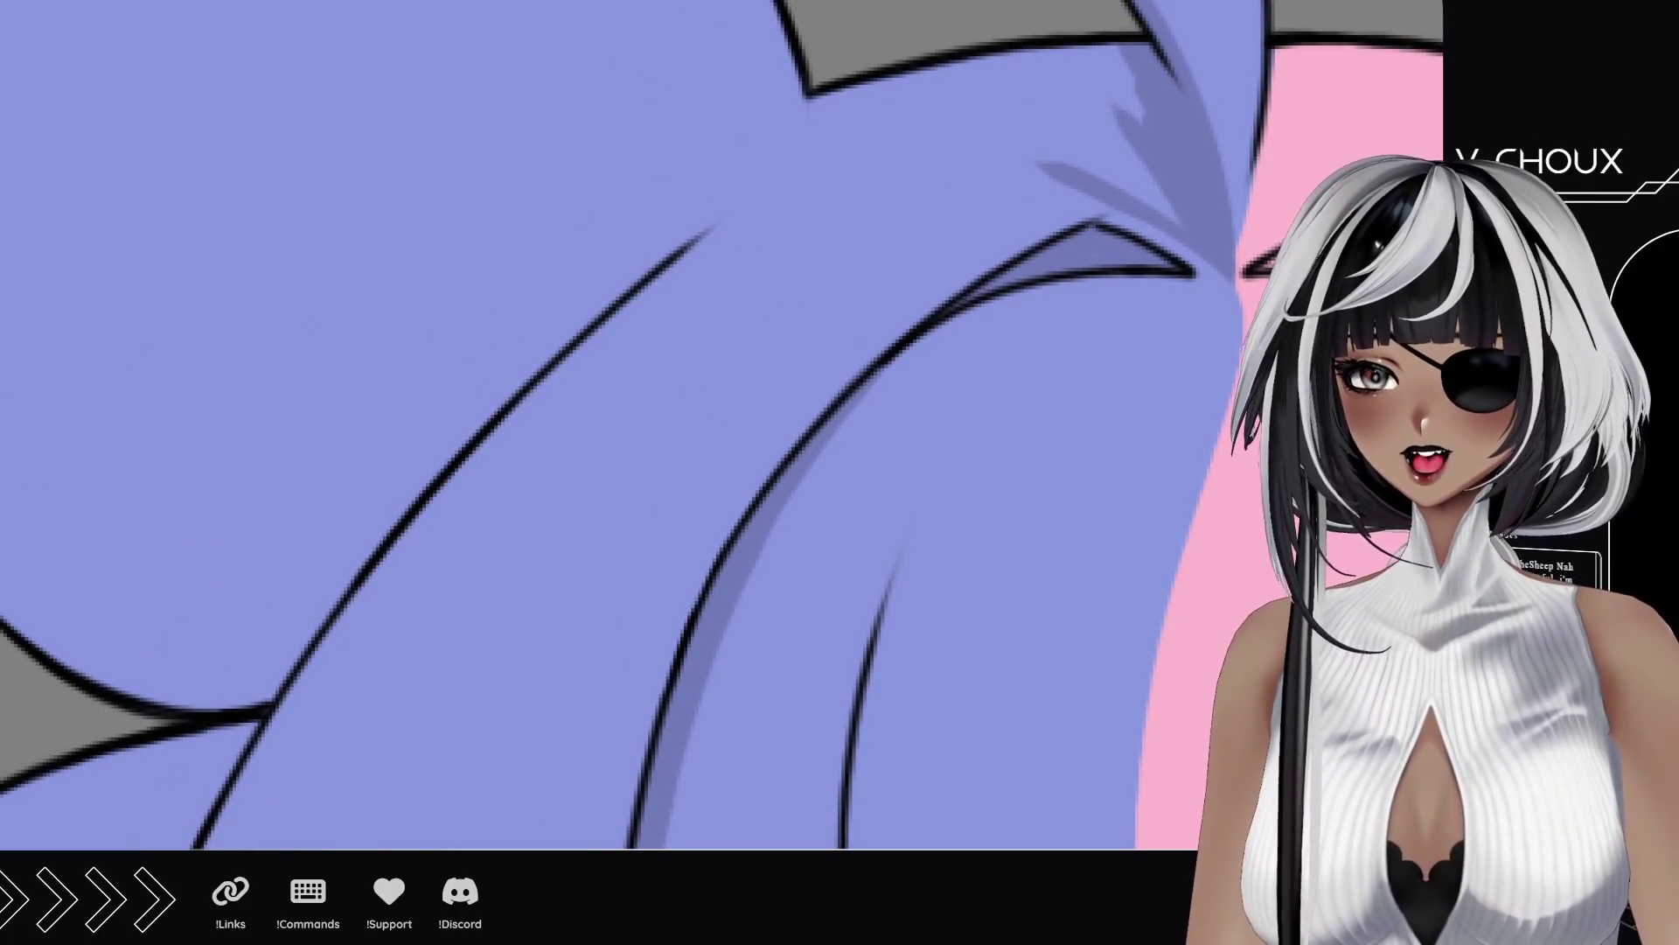
mouse_move(468, 104)
mouse_down()
mouse_move(353, 419)
mouse_move(416, 349)
mouse_move(355, 495)
mouse_up()
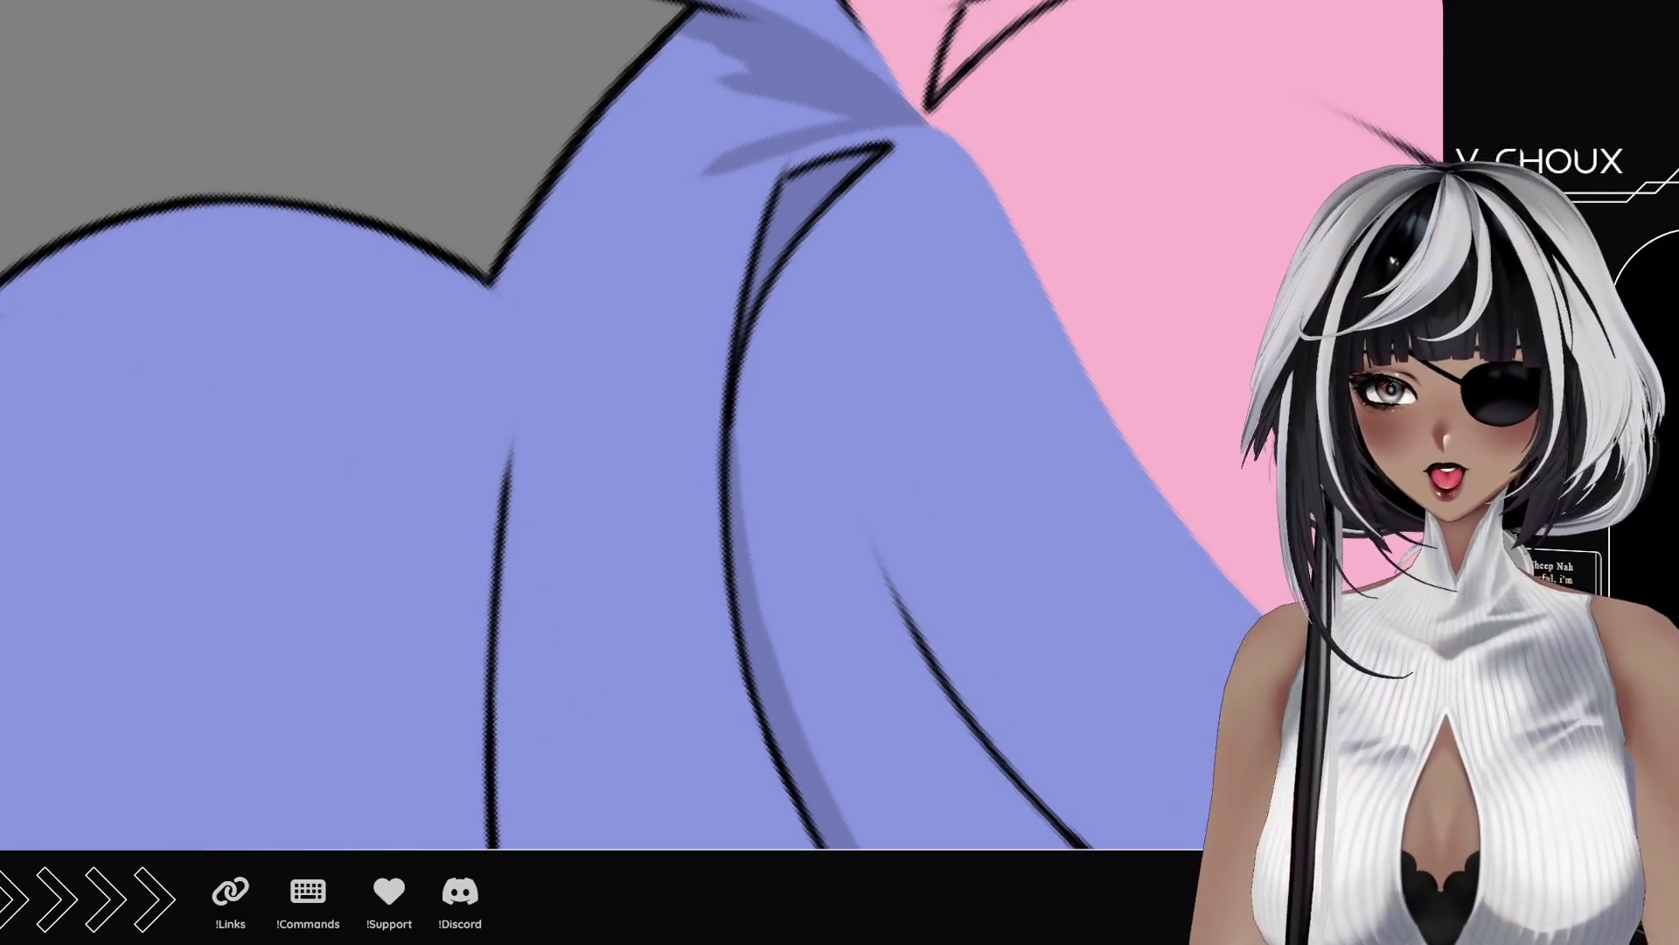
drag(488, 761, 411, 250)
key(ctrl+z)
drag(493, 798, 352, 214)
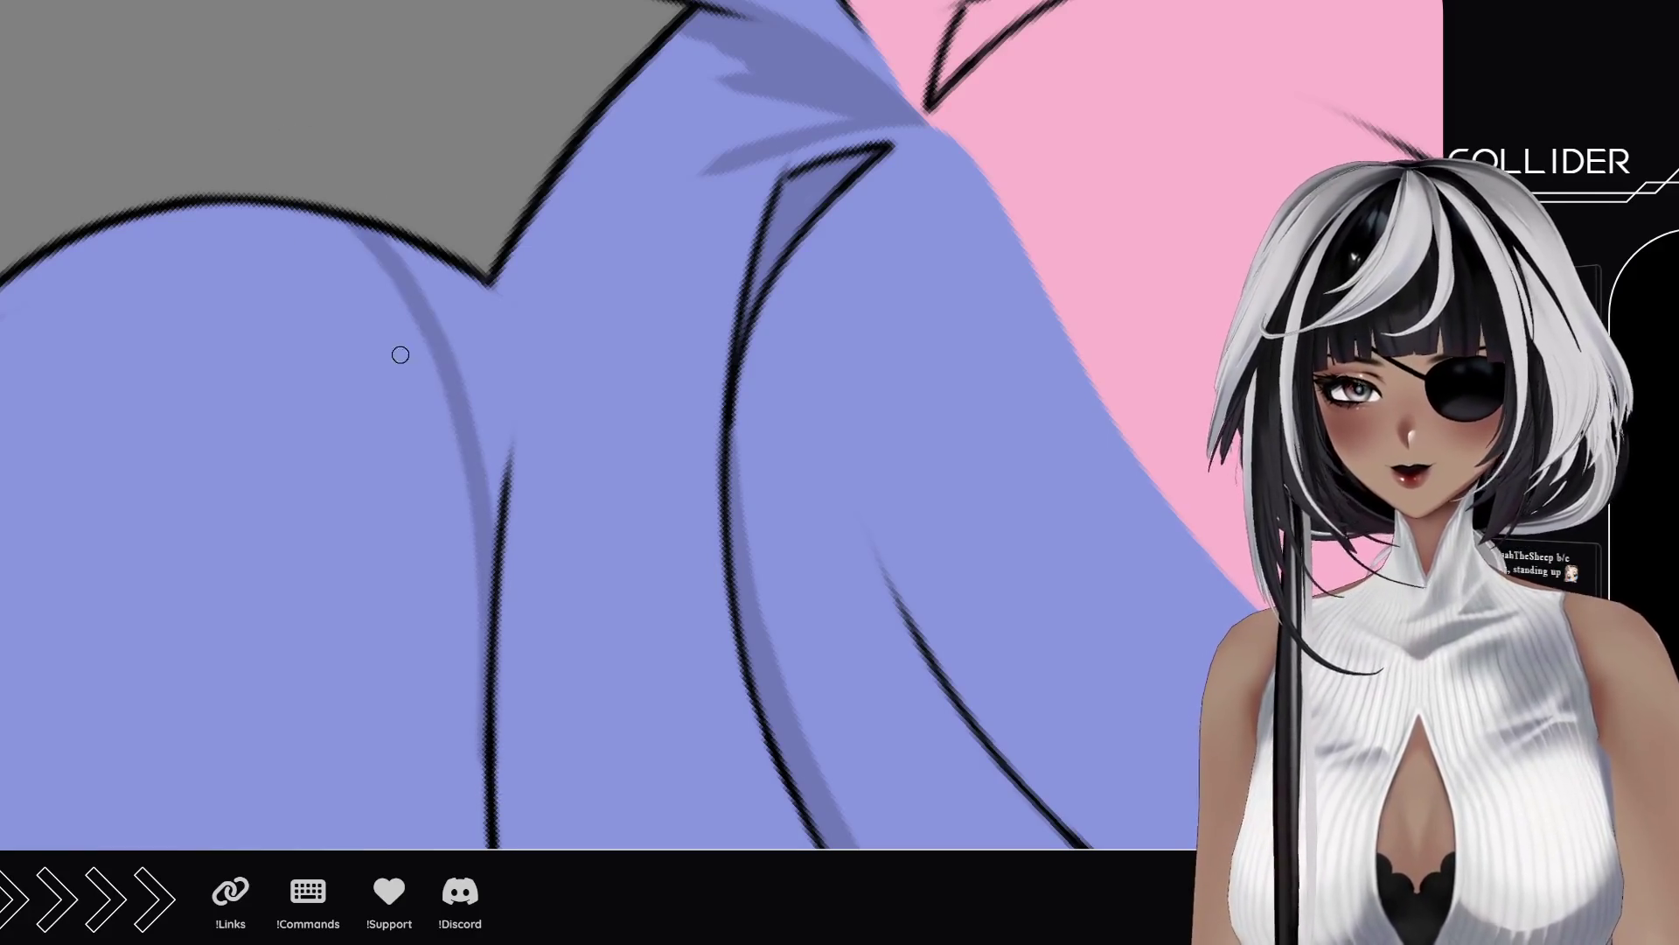
Step: Add a long curving fold line and shadows along the right and upper back-hair folds
drag(506, 533, 696, 140)
key(ctrl+z)
drag(499, 577, 691, 154)
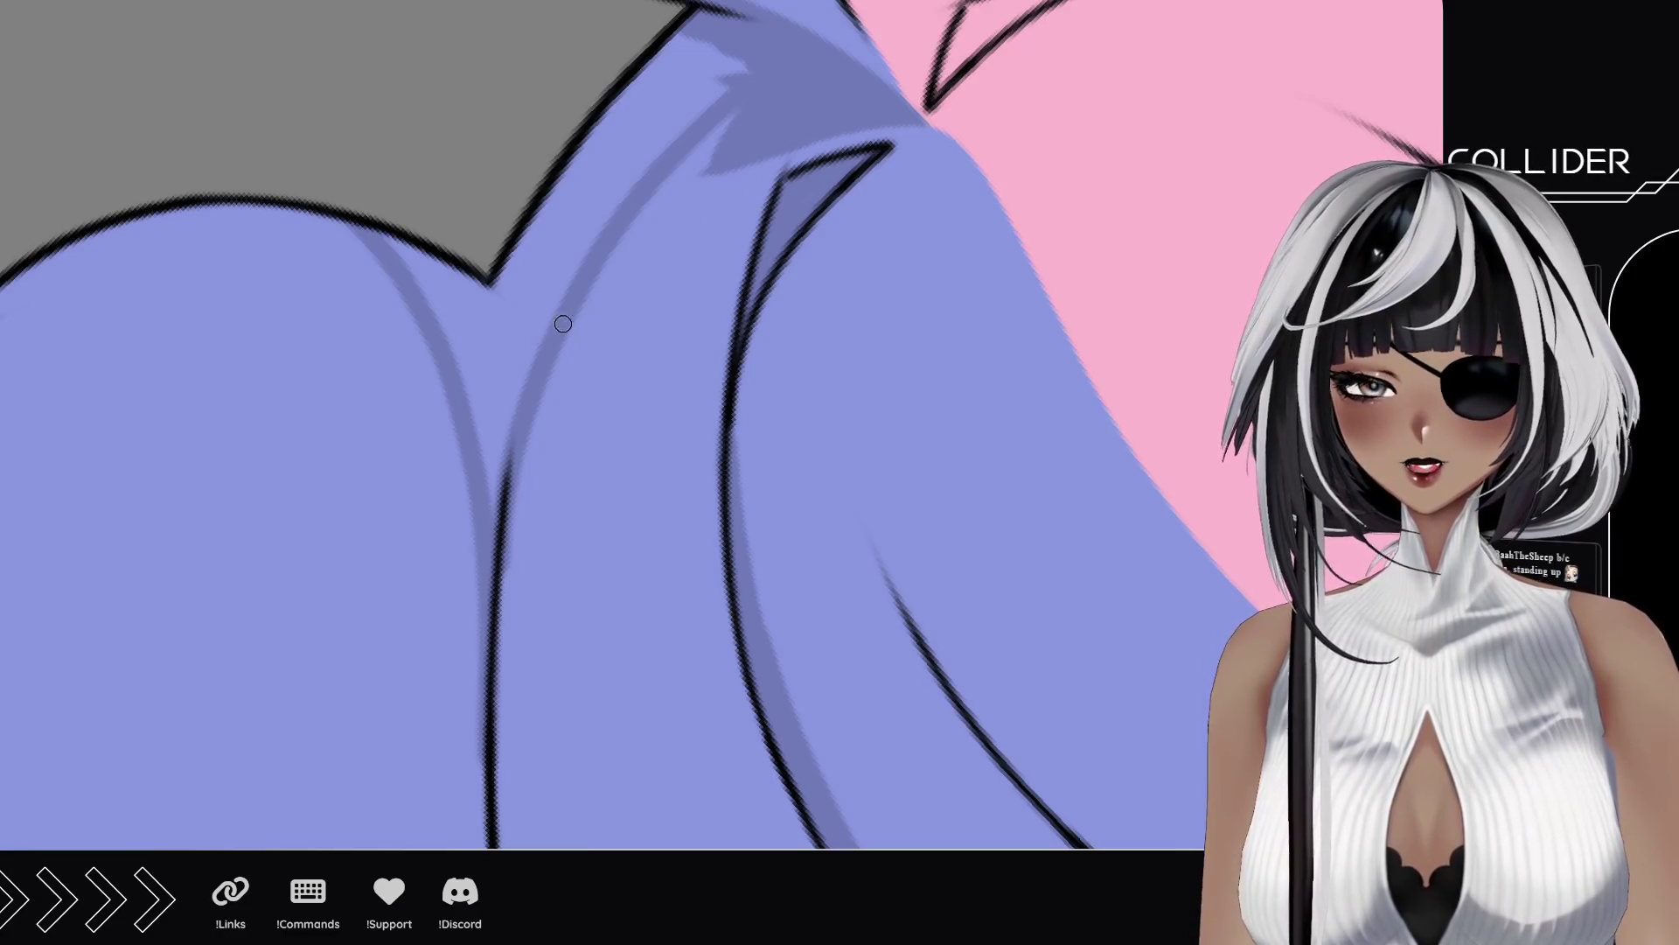
mouse_move(491, 503)
mouse_down()
mouse_move(510, 359)
mouse_move(494, 297)
mouse_move(482, 398)
mouse_move(389, 221)
mouse_up()
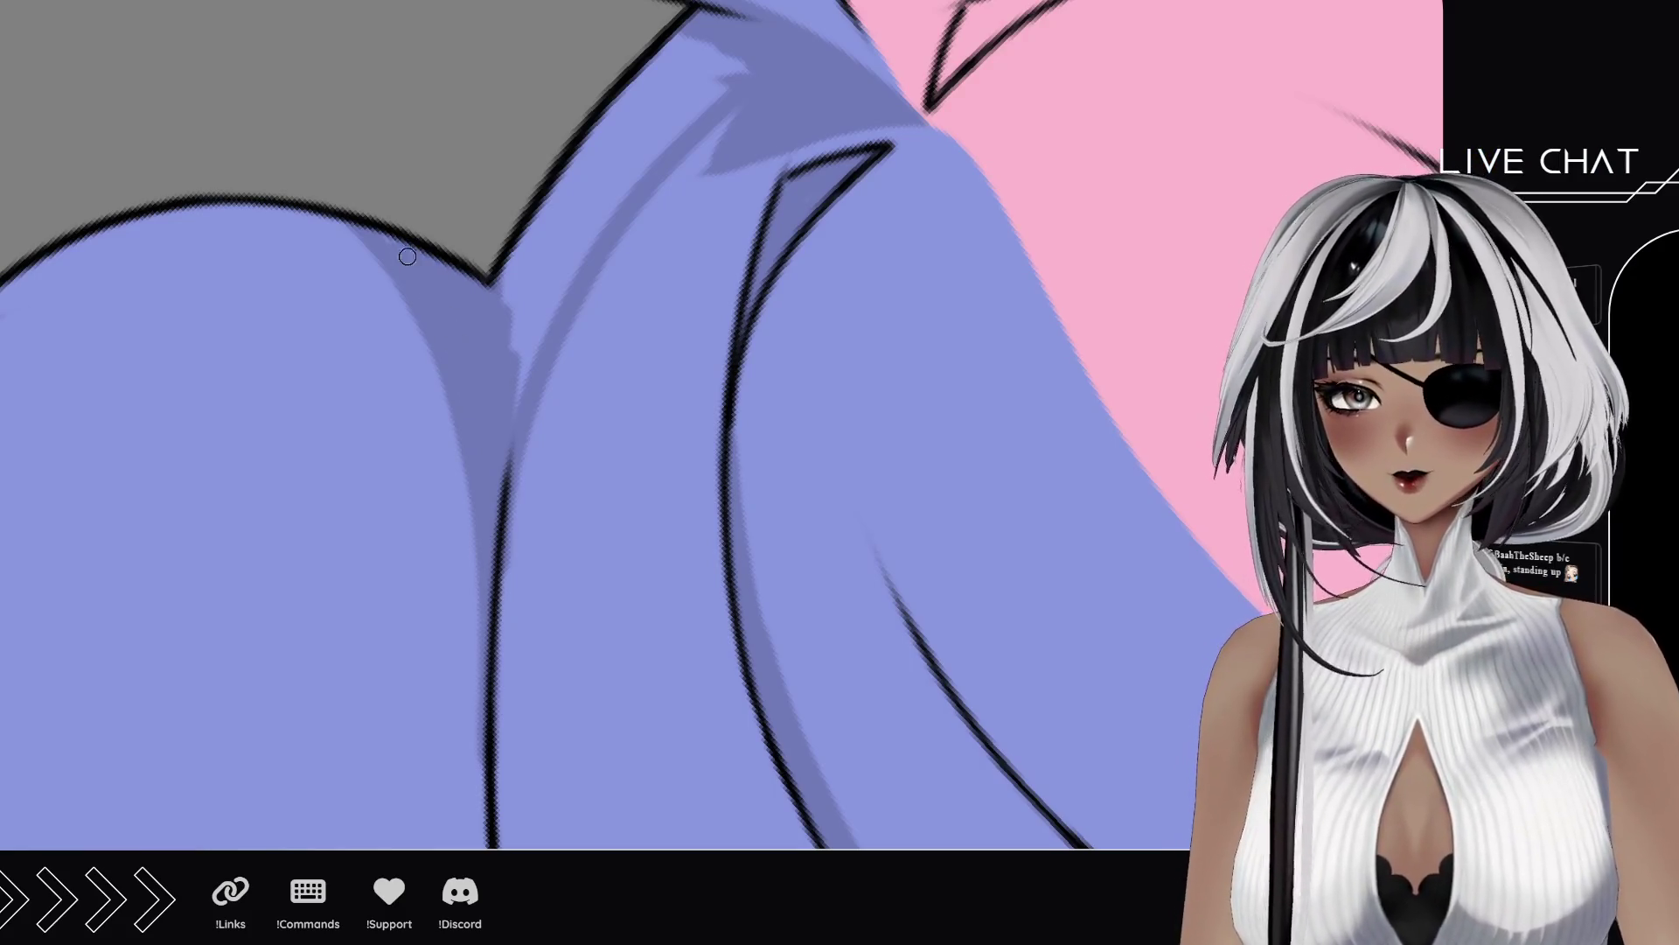
mouse_move(514, 341)
mouse_down()
mouse_move(514, 394)
mouse_move(600, 217)
mouse_move(533, 263)
mouse_move(510, 317)
mouse_move(577, 175)
mouse_move(618, 199)
mouse_move(705, 82)
mouse_move(613, 105)
mouse_move(641, 73)
mouse_up()
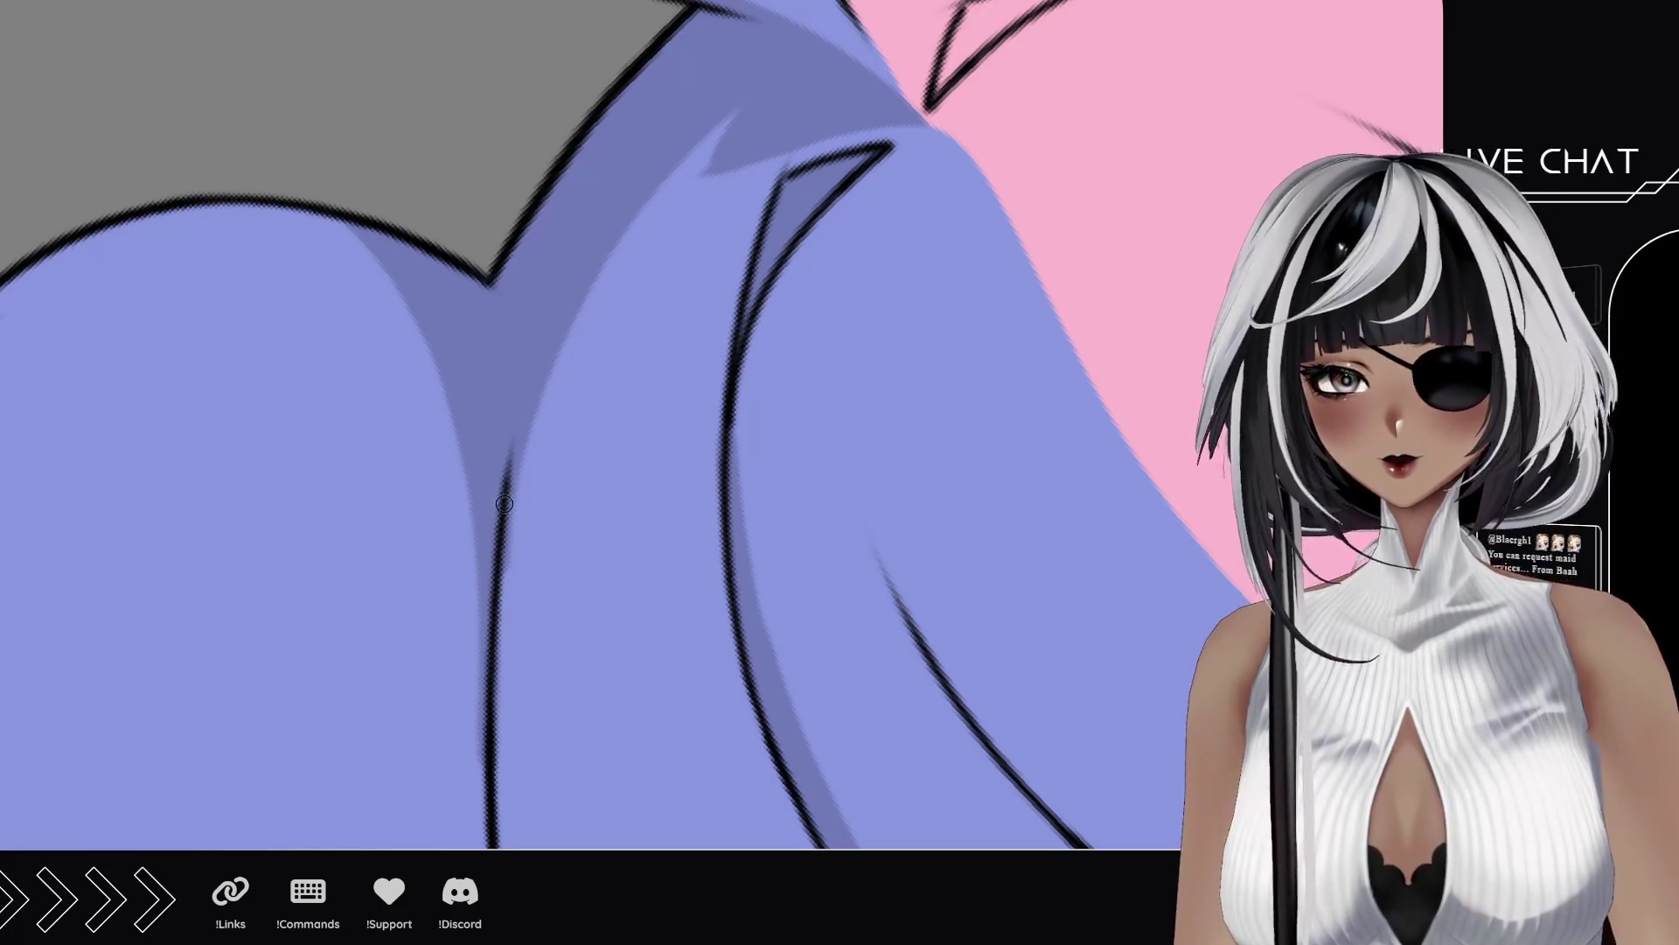
mouse_move(492, 600)
mouse_down()
mouse_move(726, 173)
mouse_move(637, 220)
mouse_up()
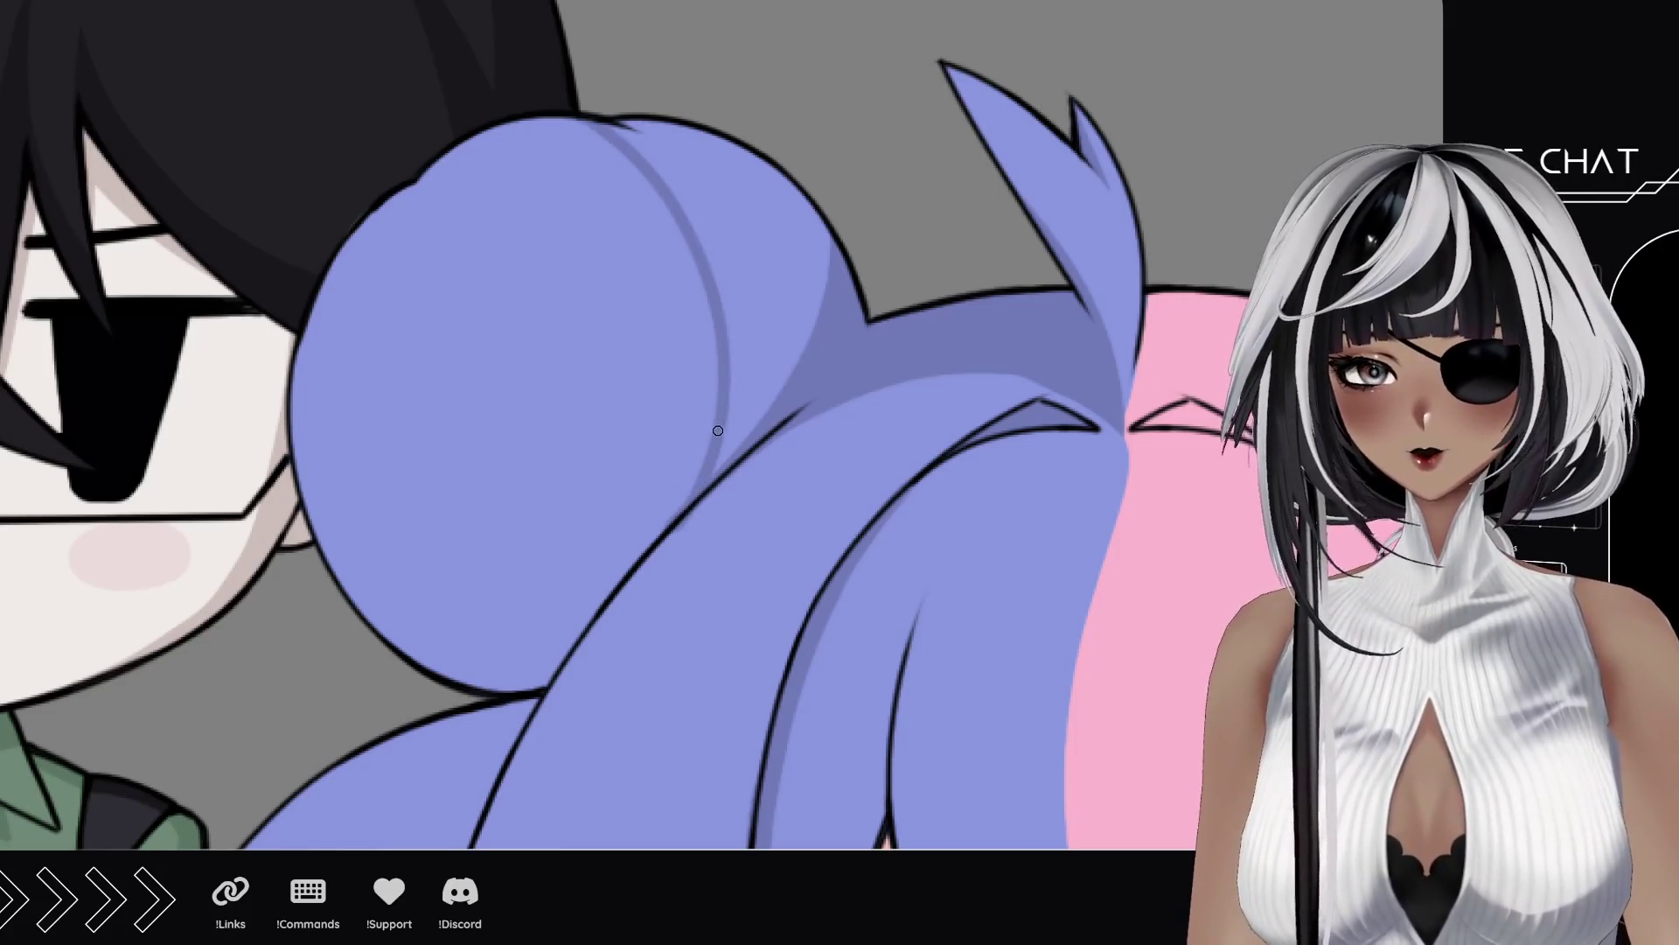
Step: Draw curved darker strokes on the blue hair and a large arc around the bun
drag(718, 430, 626, 123)
mouse_move(704, 251)
mouse_down()
mouse_move(618, 125)
mouse_move(670, 141)
mouse_up()
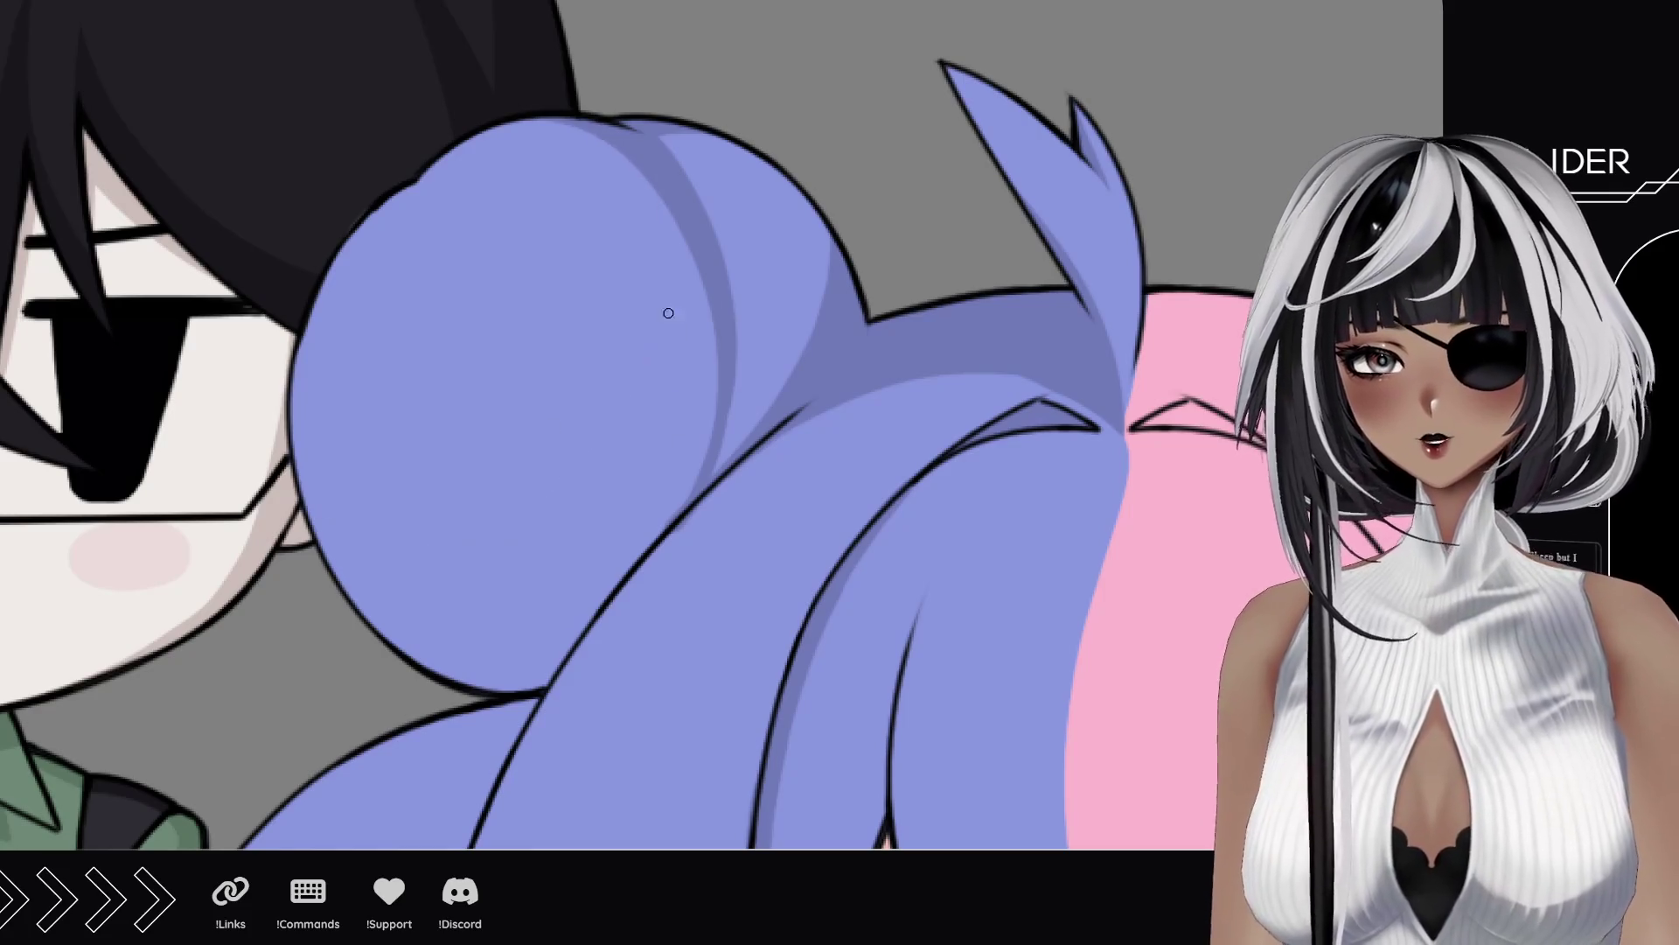
drag(643, 135, 302, 464)
key(ctrl+z)
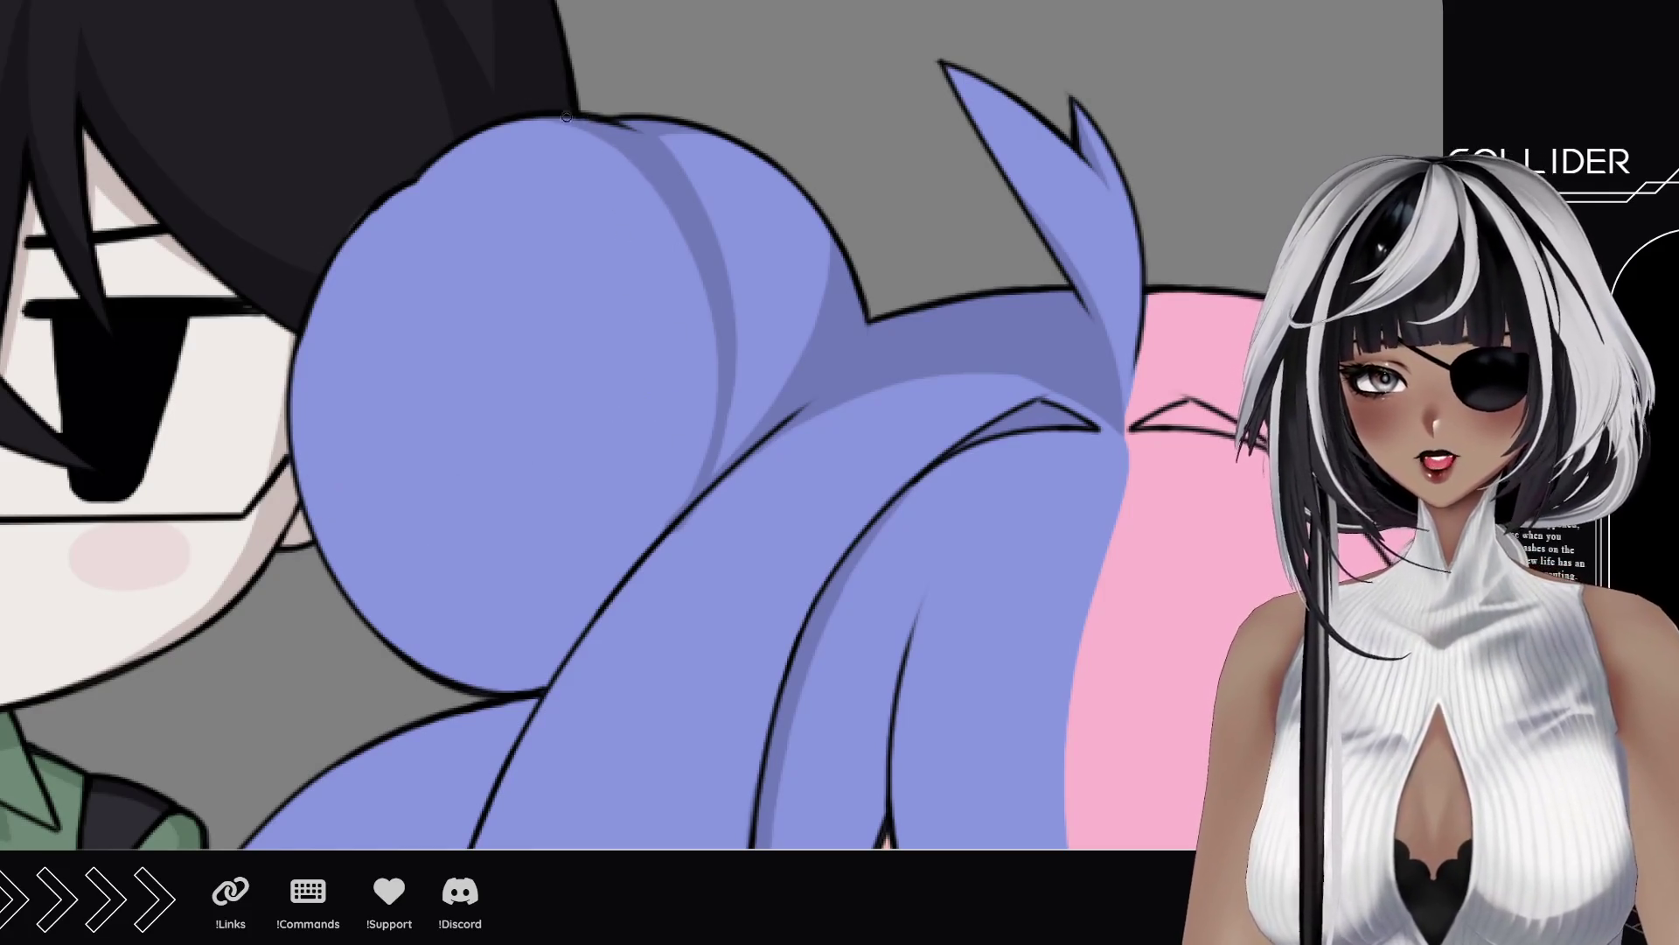
drag(582, 117, 338, 251)
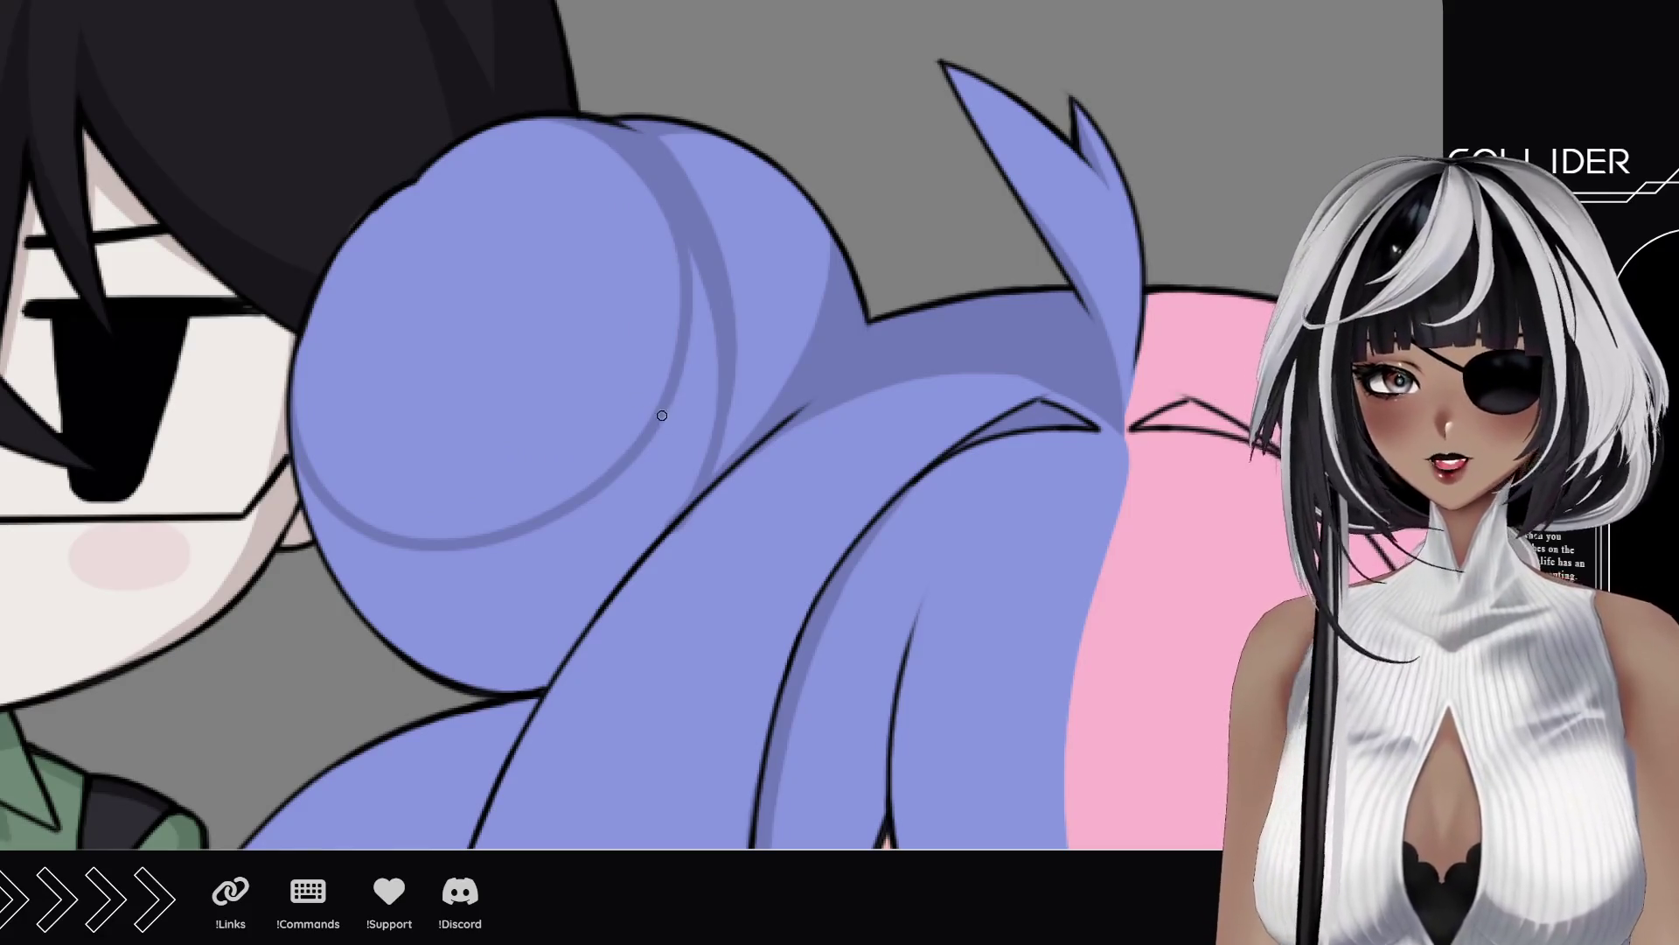
Step: Add darker inner arcs and a left outer arc inside the hair bun
drag(663, 409, 378, 201)
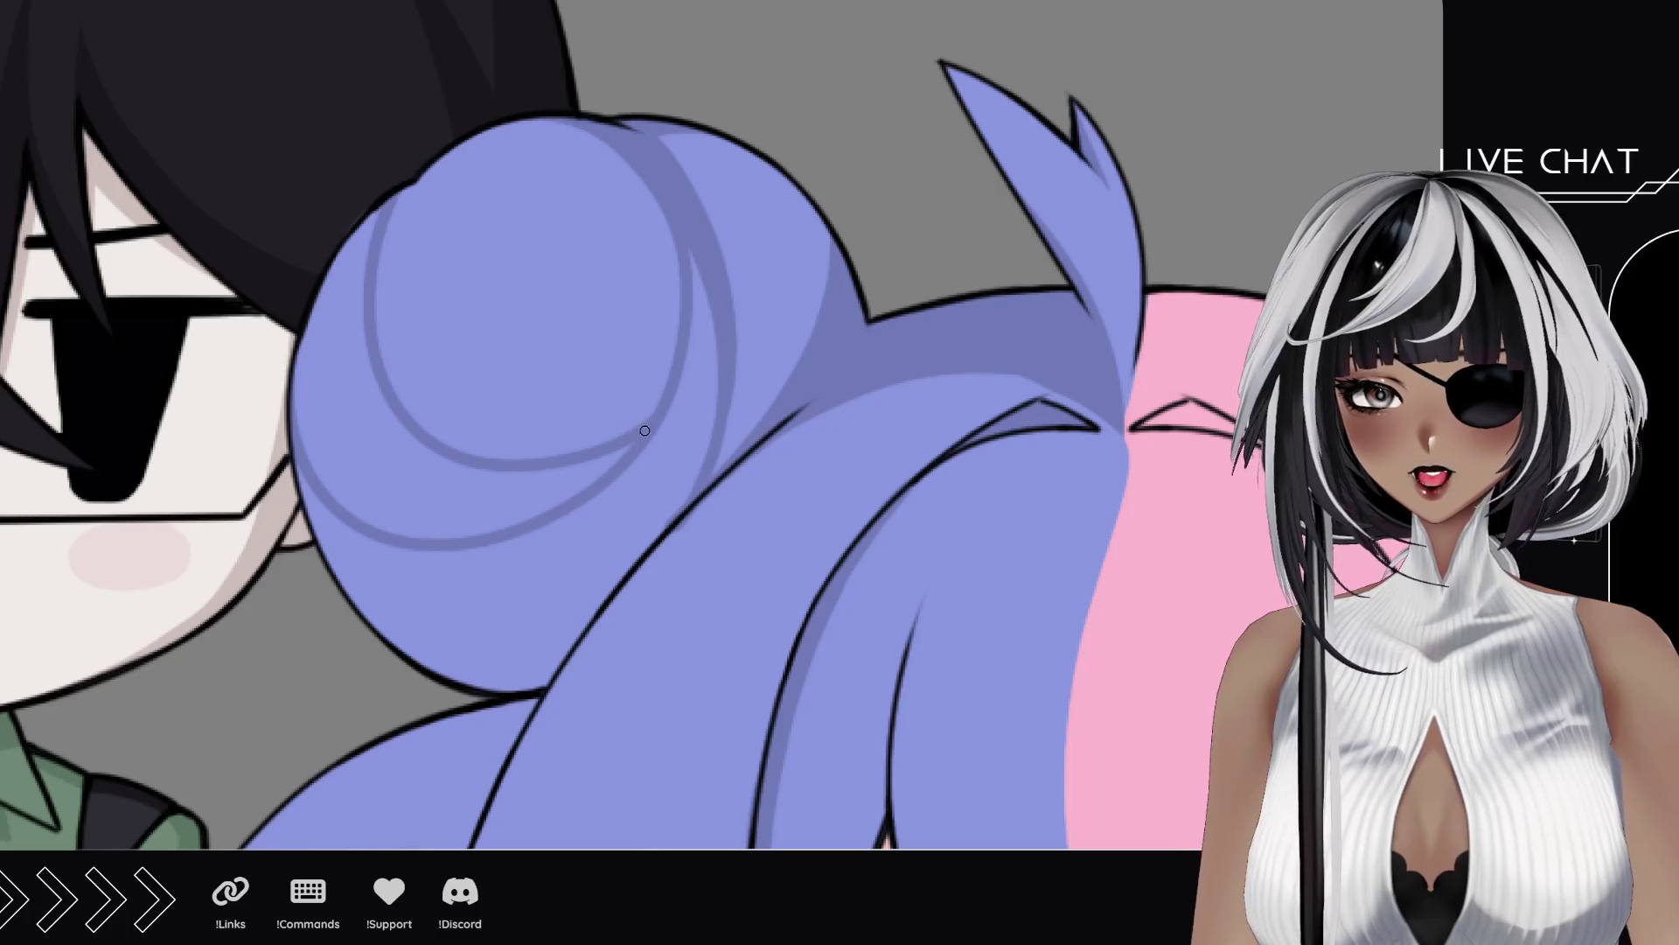
drag(606, 446, 392, 194)
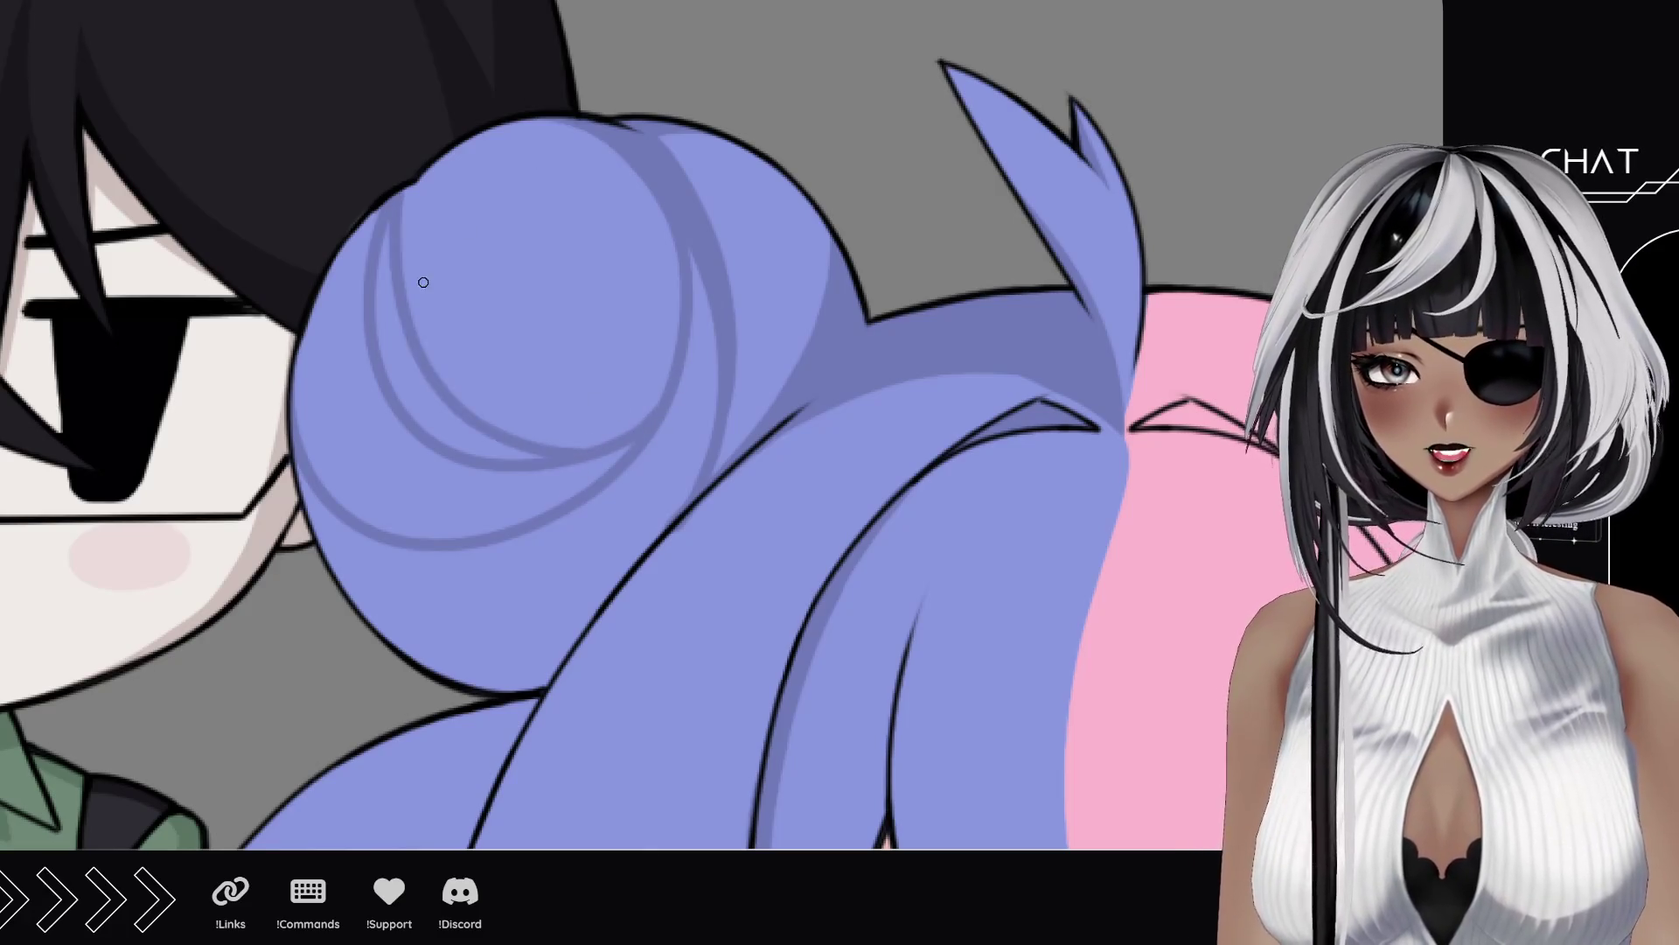
mouse_move(477, 426)
mouse_down()
mouse_move(407, 263)
mouse_move(446, 131)
mouse_up()
mouse_move(539, 456)
mouse_down()
mouse_move(429, 425)
mouse_move(398, 346)
mouse_up()
mouse_move(448, 422)
mouse_down()
mouse_move(410, 385)
mouse_move(388, 238)
mouse_up()
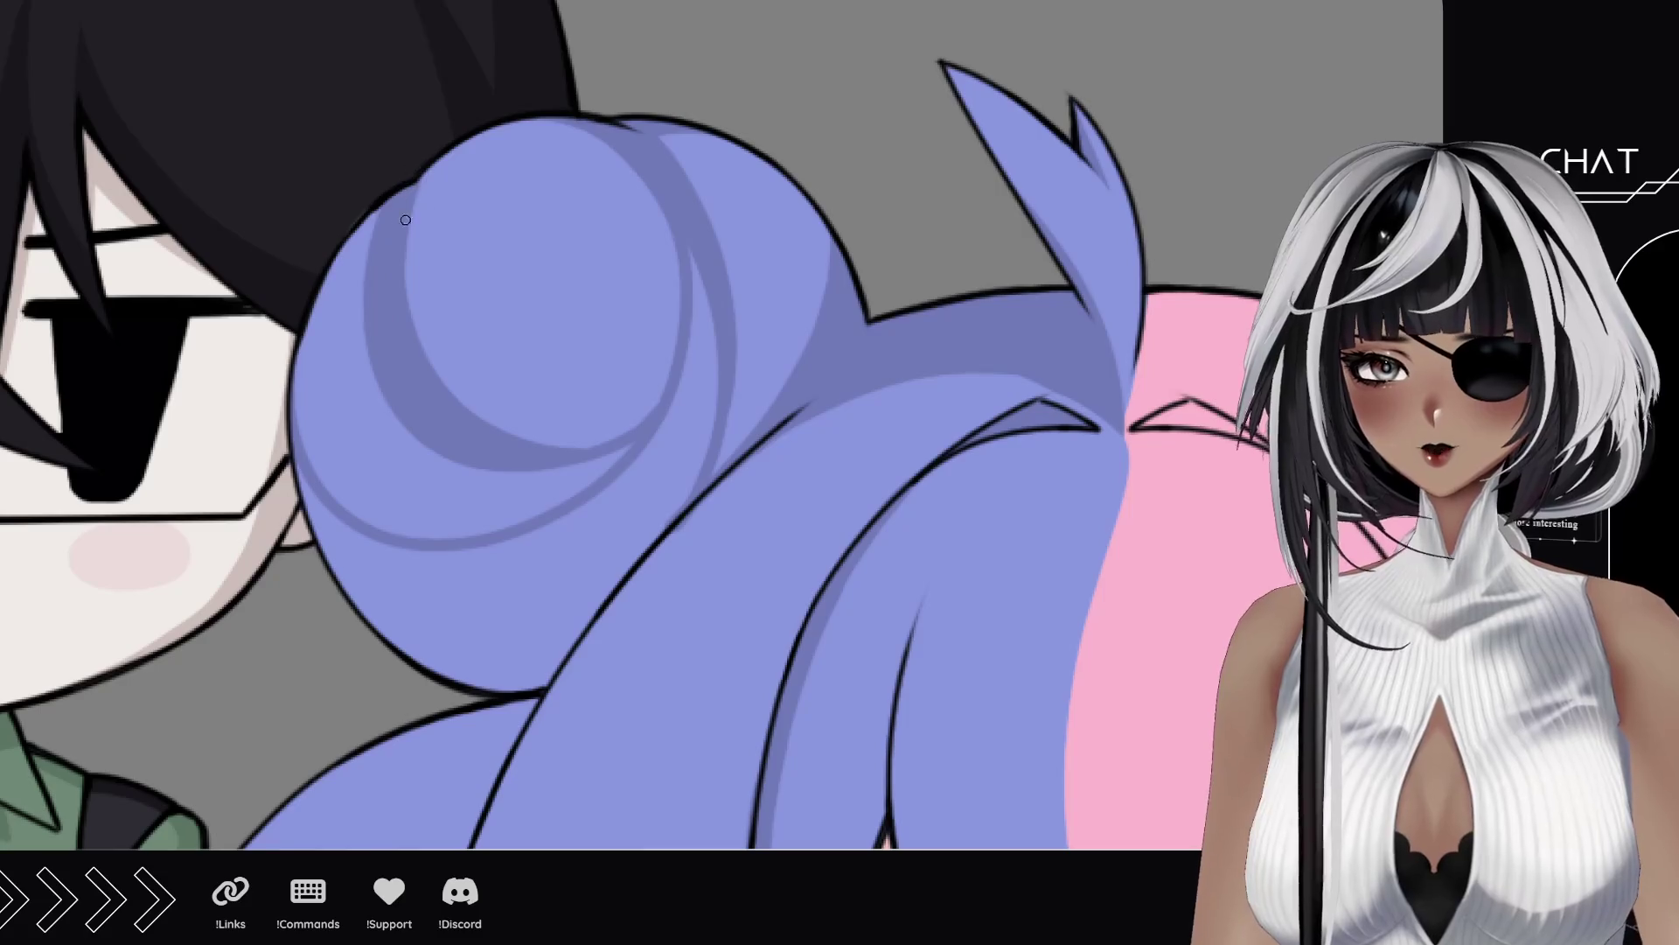
drag(437, 457, 367, 223)
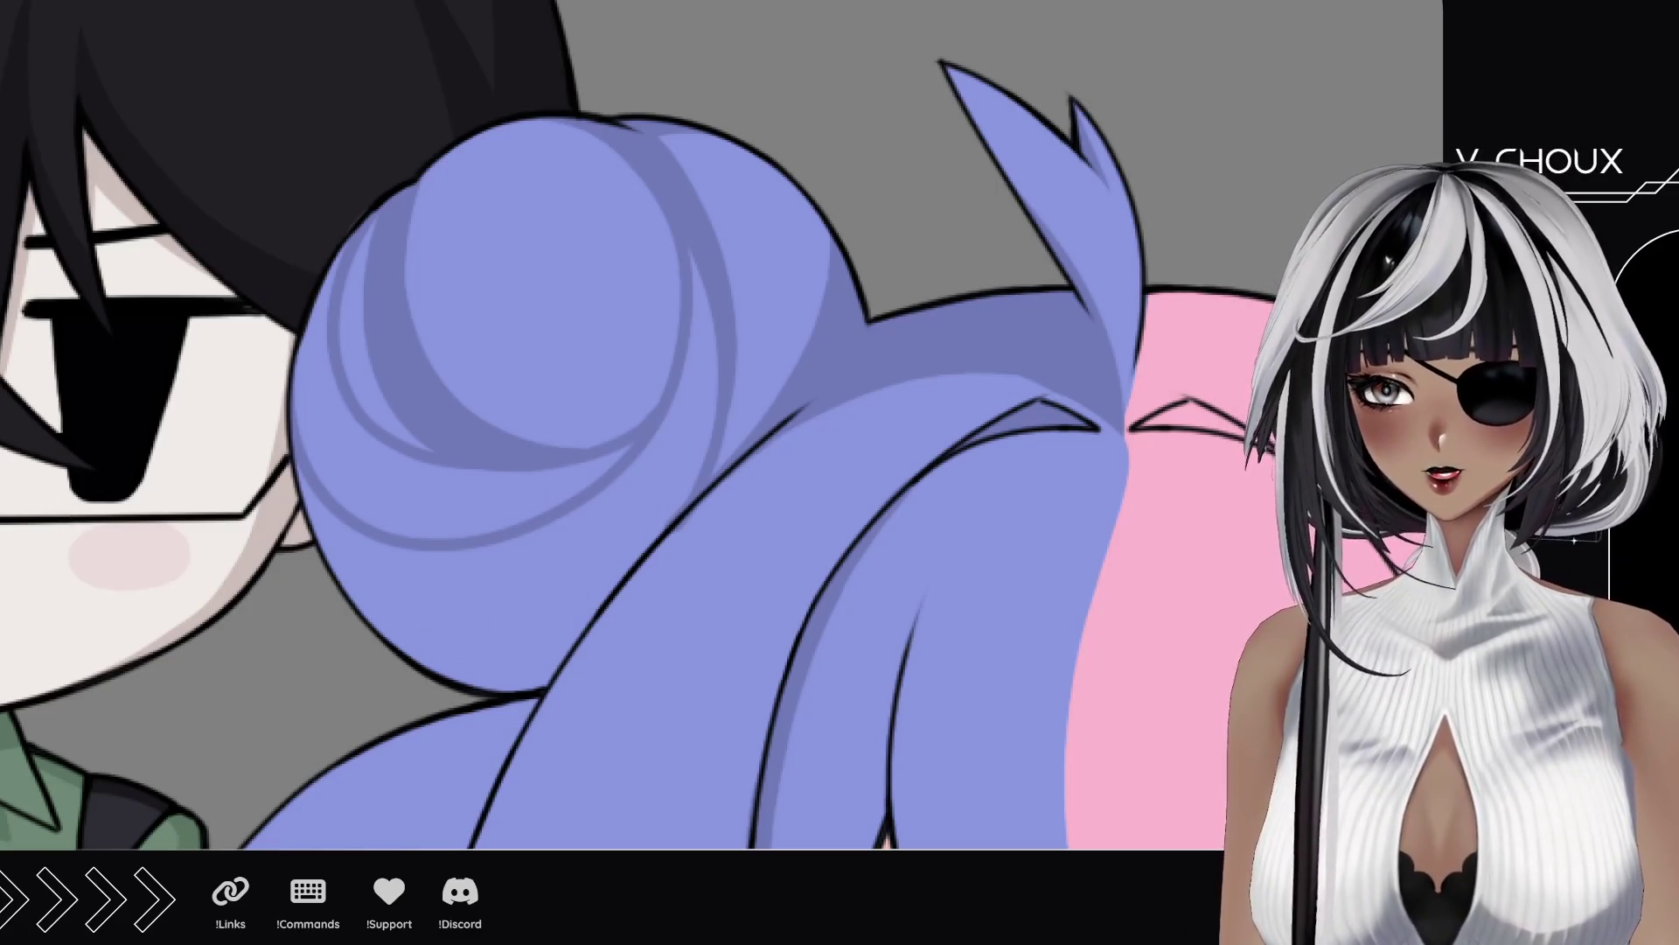
mouse_move(633, 623)
mouse_down()
mouse_move(359, 350)
mouse_move(386, 356)
mouse_move(375, 499)
mouse_move(29, 226)
mouse_up()
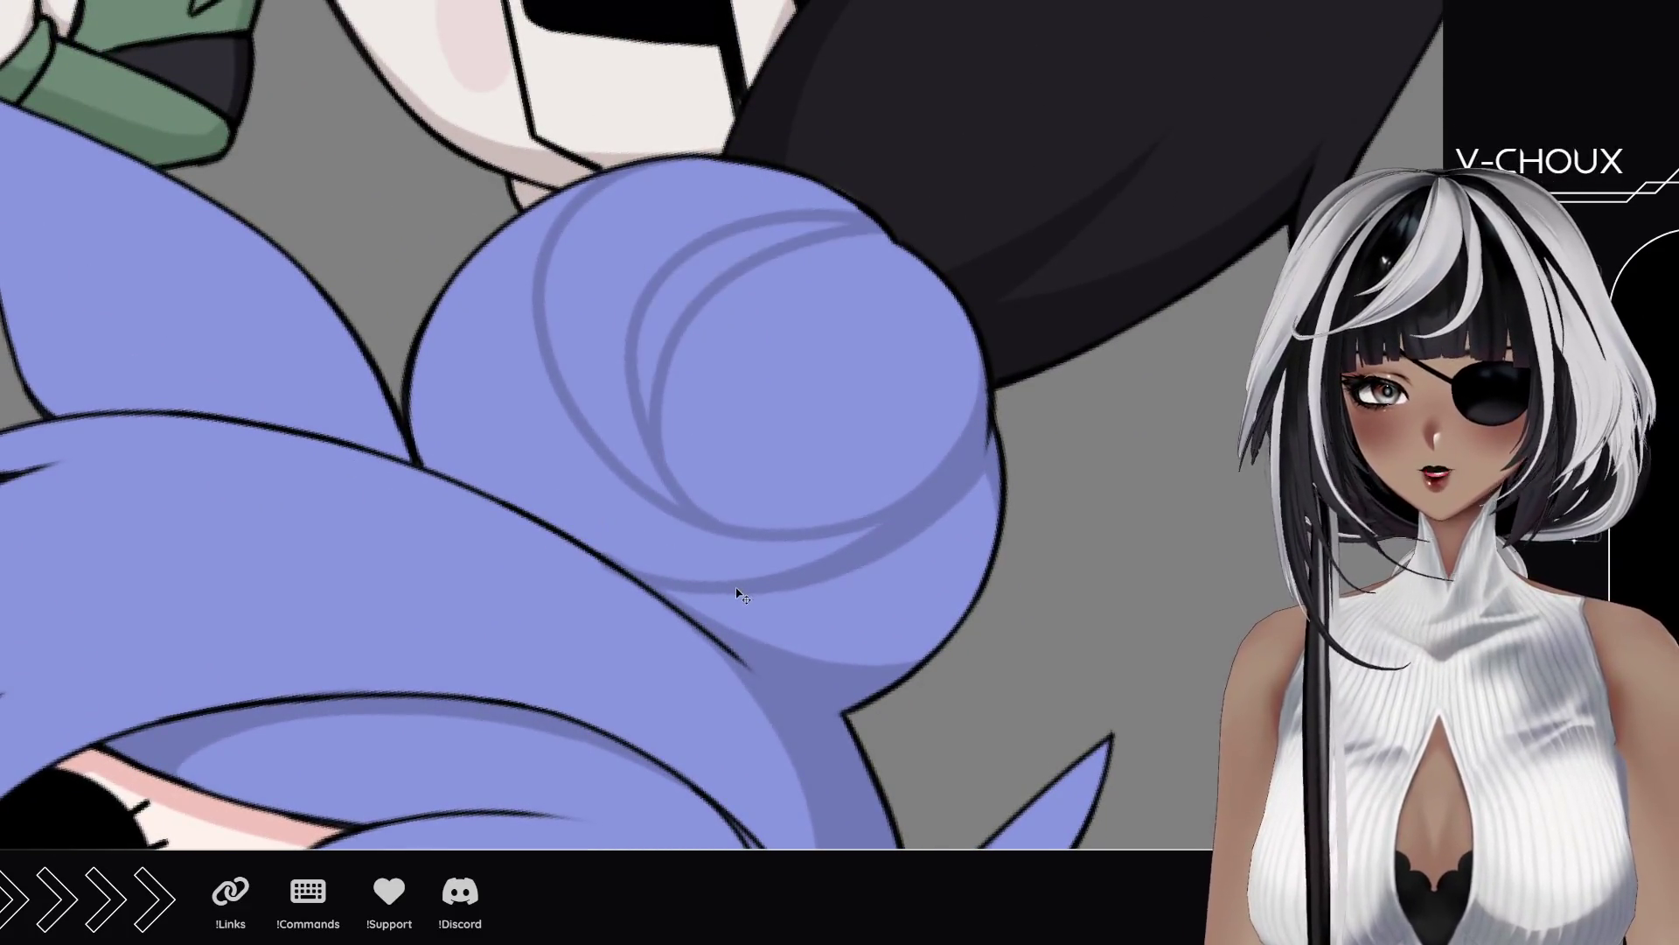
Step: Delete the old bun circles and sketch a new arc circling the bun
key(Delete)
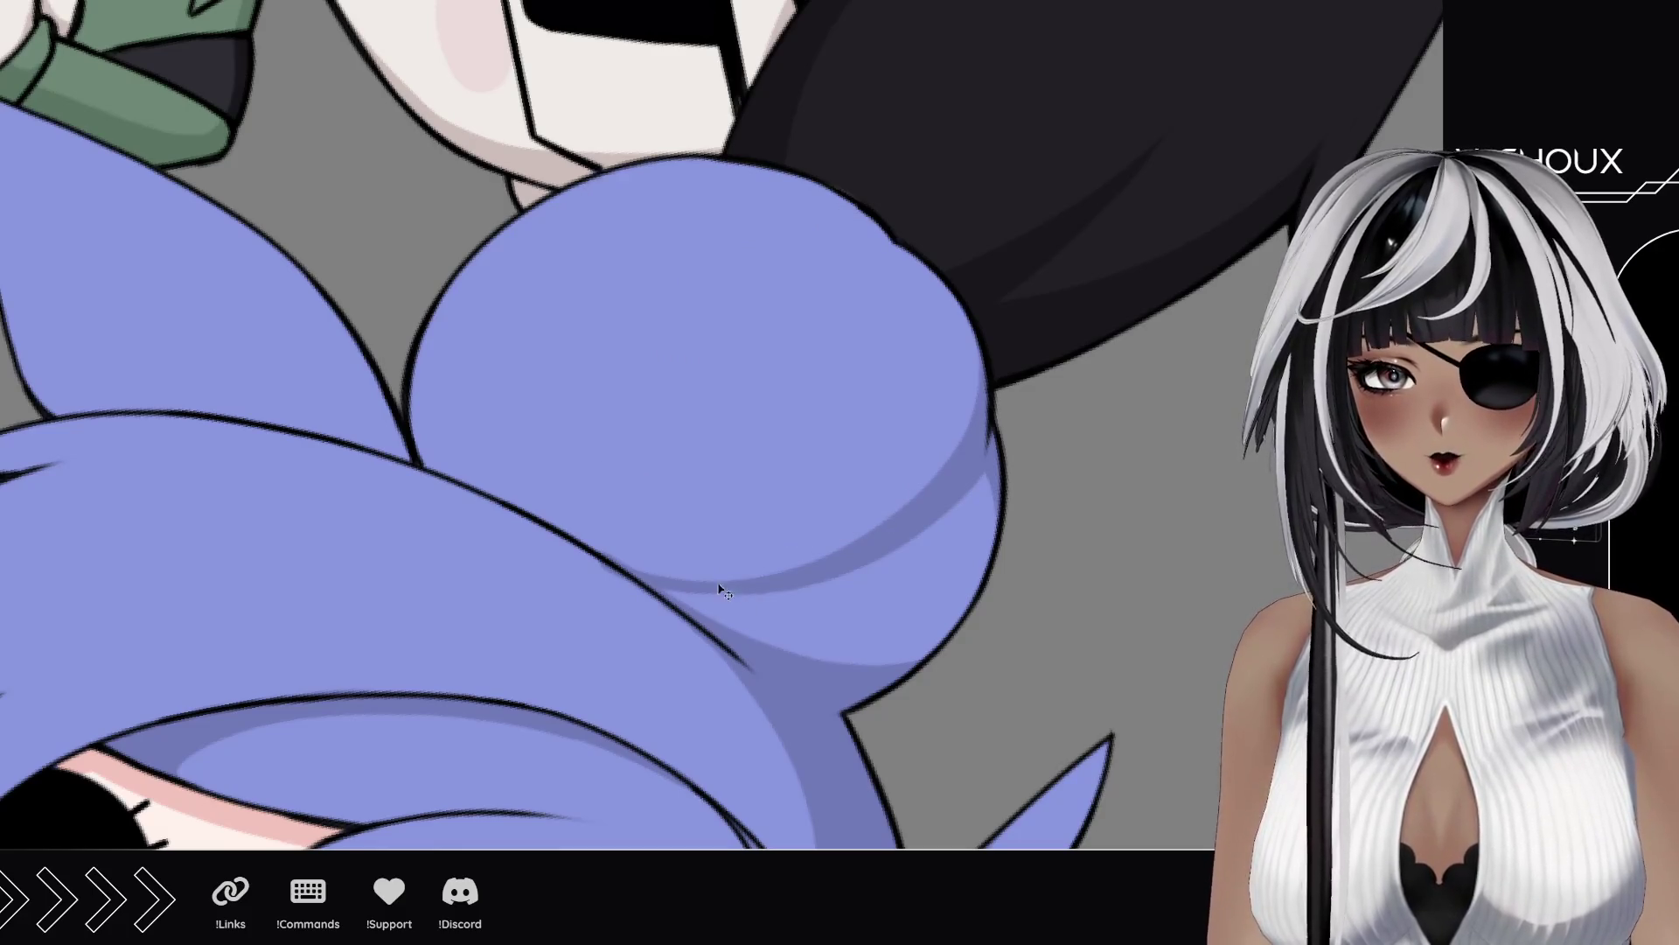
mouse_move(857, 548)
mouse_down()
mouse_move(582, 210)
mouse_move(659, 162)
mouse_up()
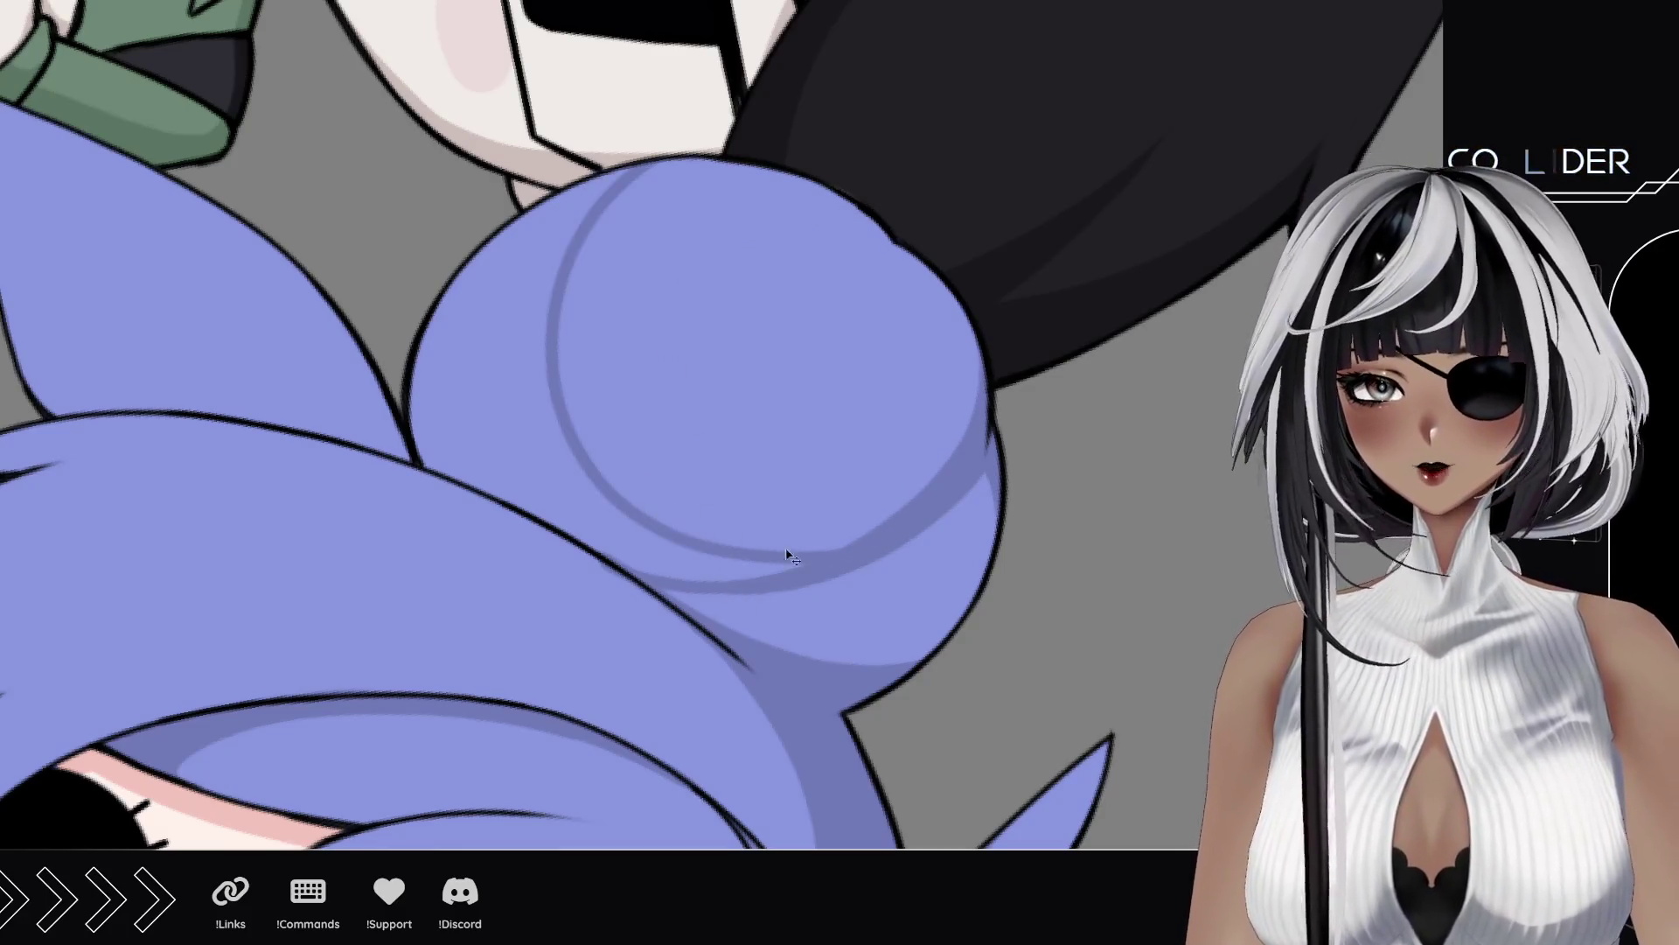
key(ctrl+z)
key(ctrl+y)
key(ctrl+z)
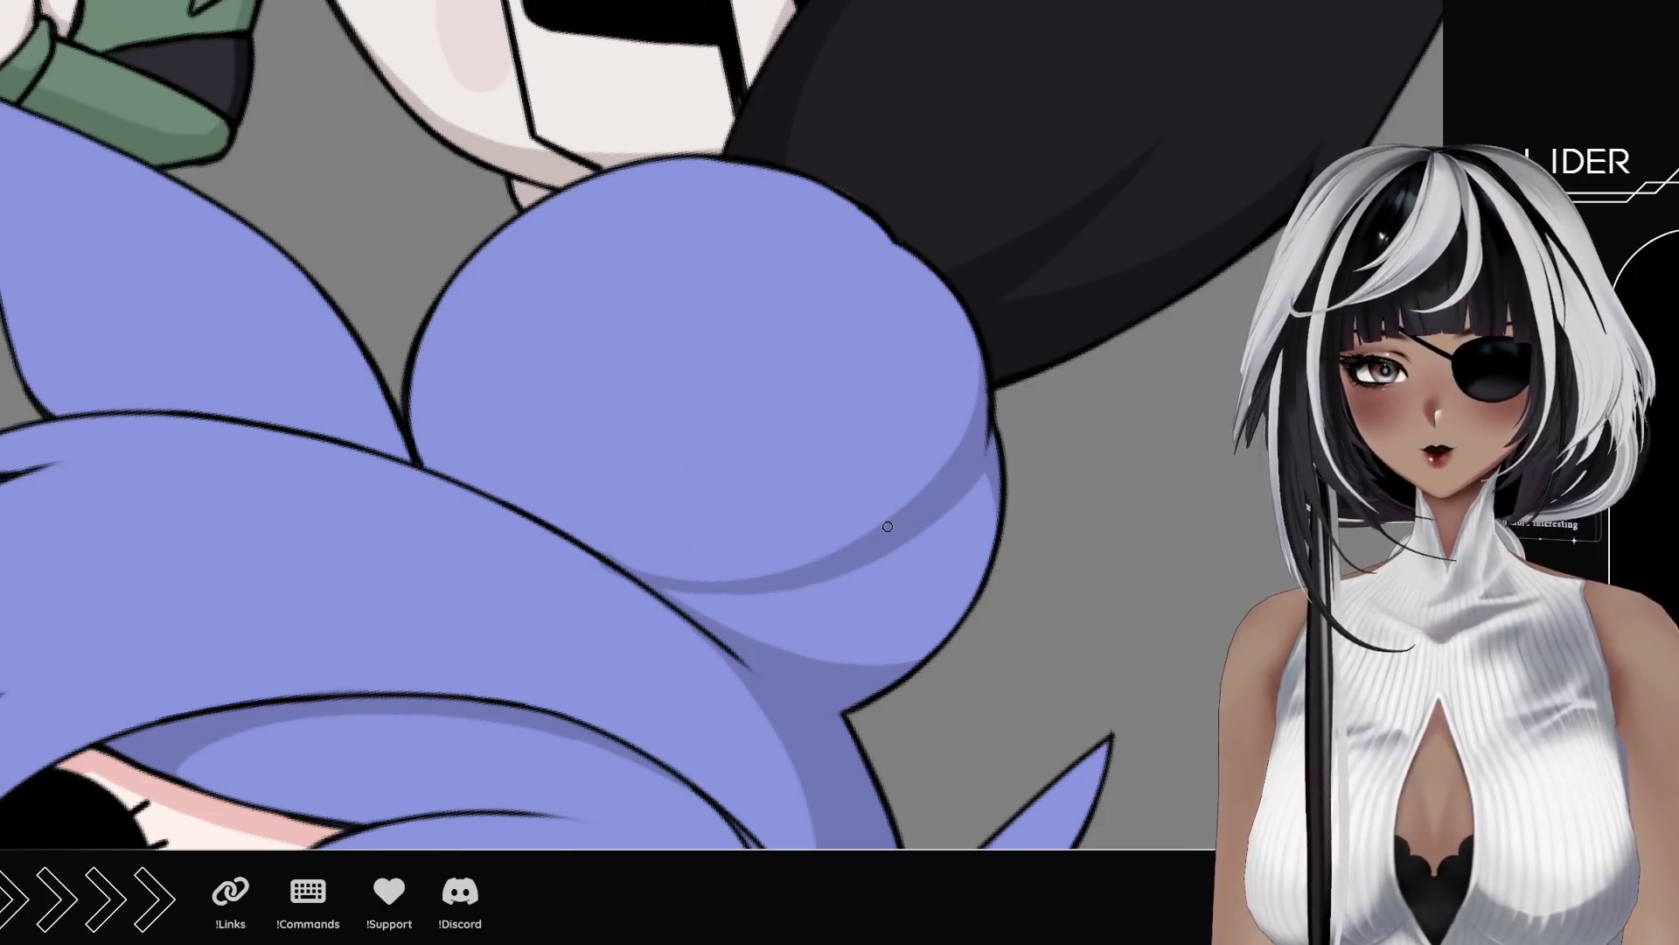
key(ctrl+y)
Step: Sketch a second curve along the bun's left inner side and turn the view upright
key(ctrl+y)
drag(673, 505, 853, 199)
key(ctrl+z)
key(ctrl+y)
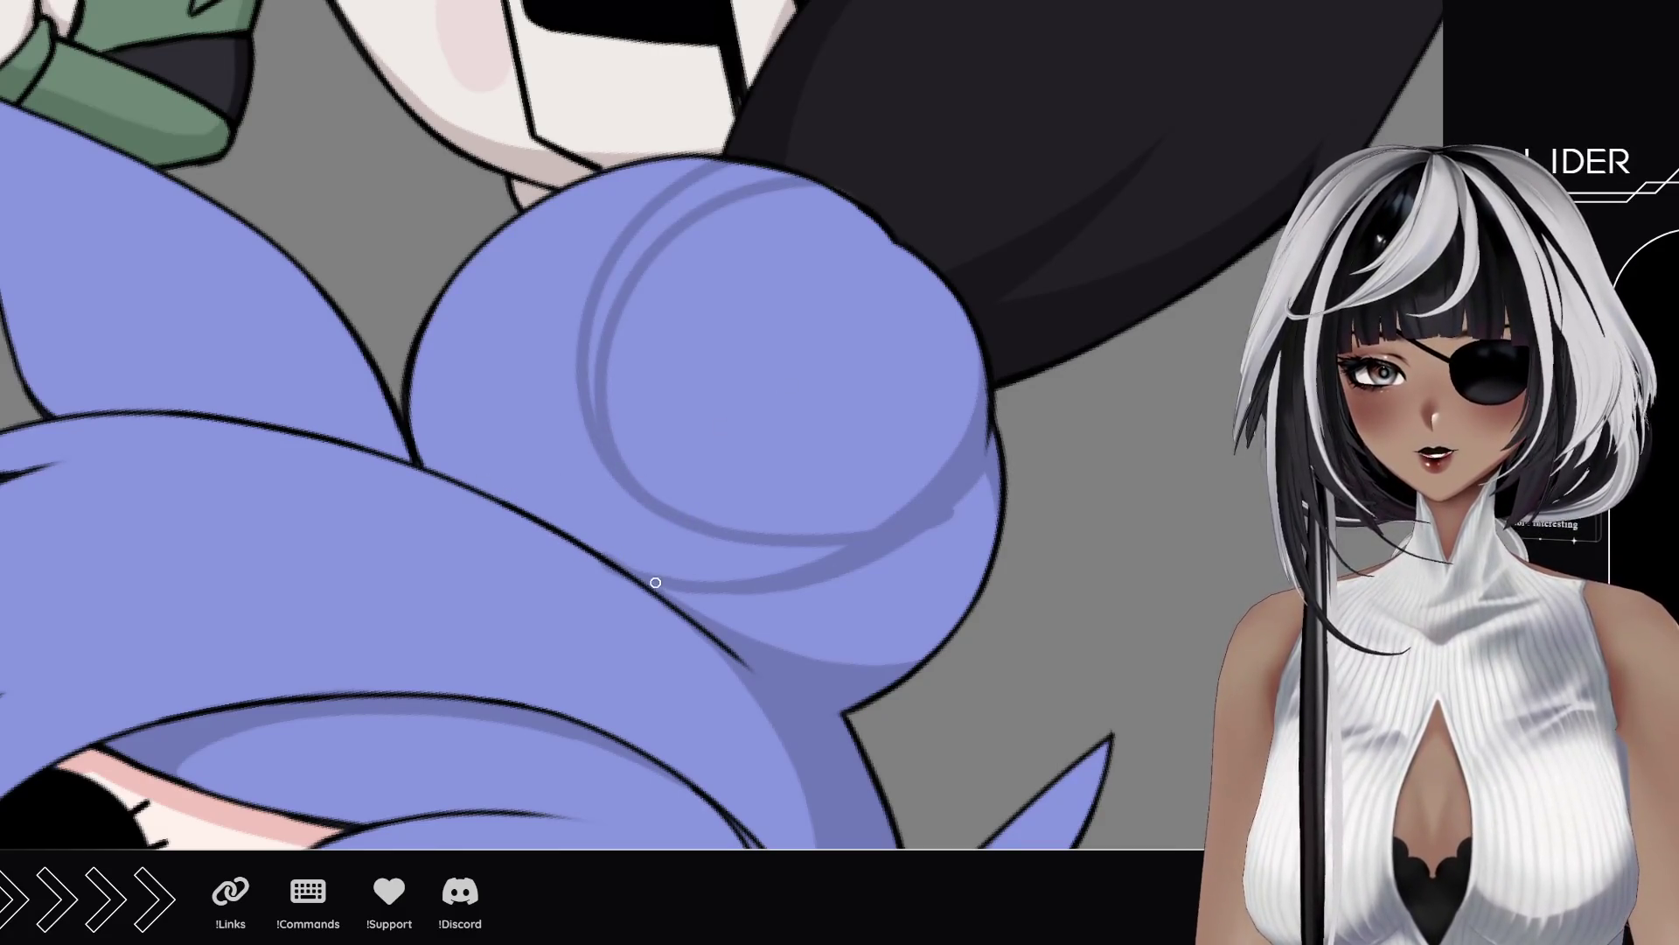
mouse_move(639, 196)
mouse_down()
mouse_move(472, 462)
mouse_move(431, 454)
mouse_move(507, 492)
mouse_move(420, 376)
mouse_move(438, 332)
mouse_move(455, 367)
mouse_move(452, 300)
mouse_up()
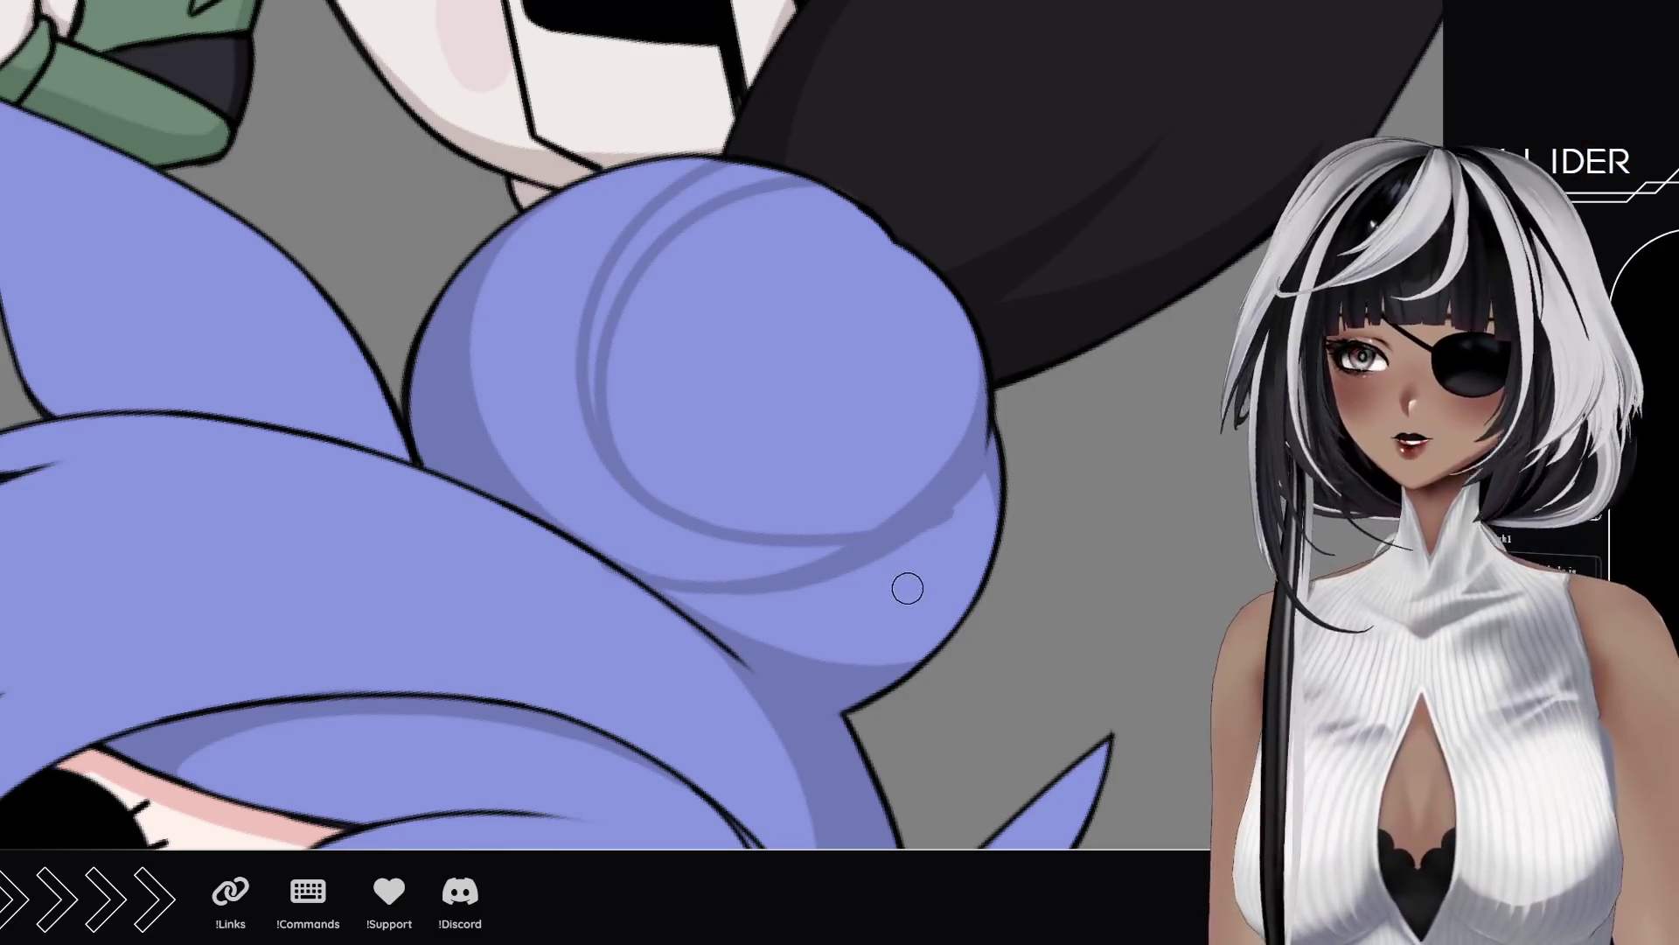
drag(930, 187, 510, 569)
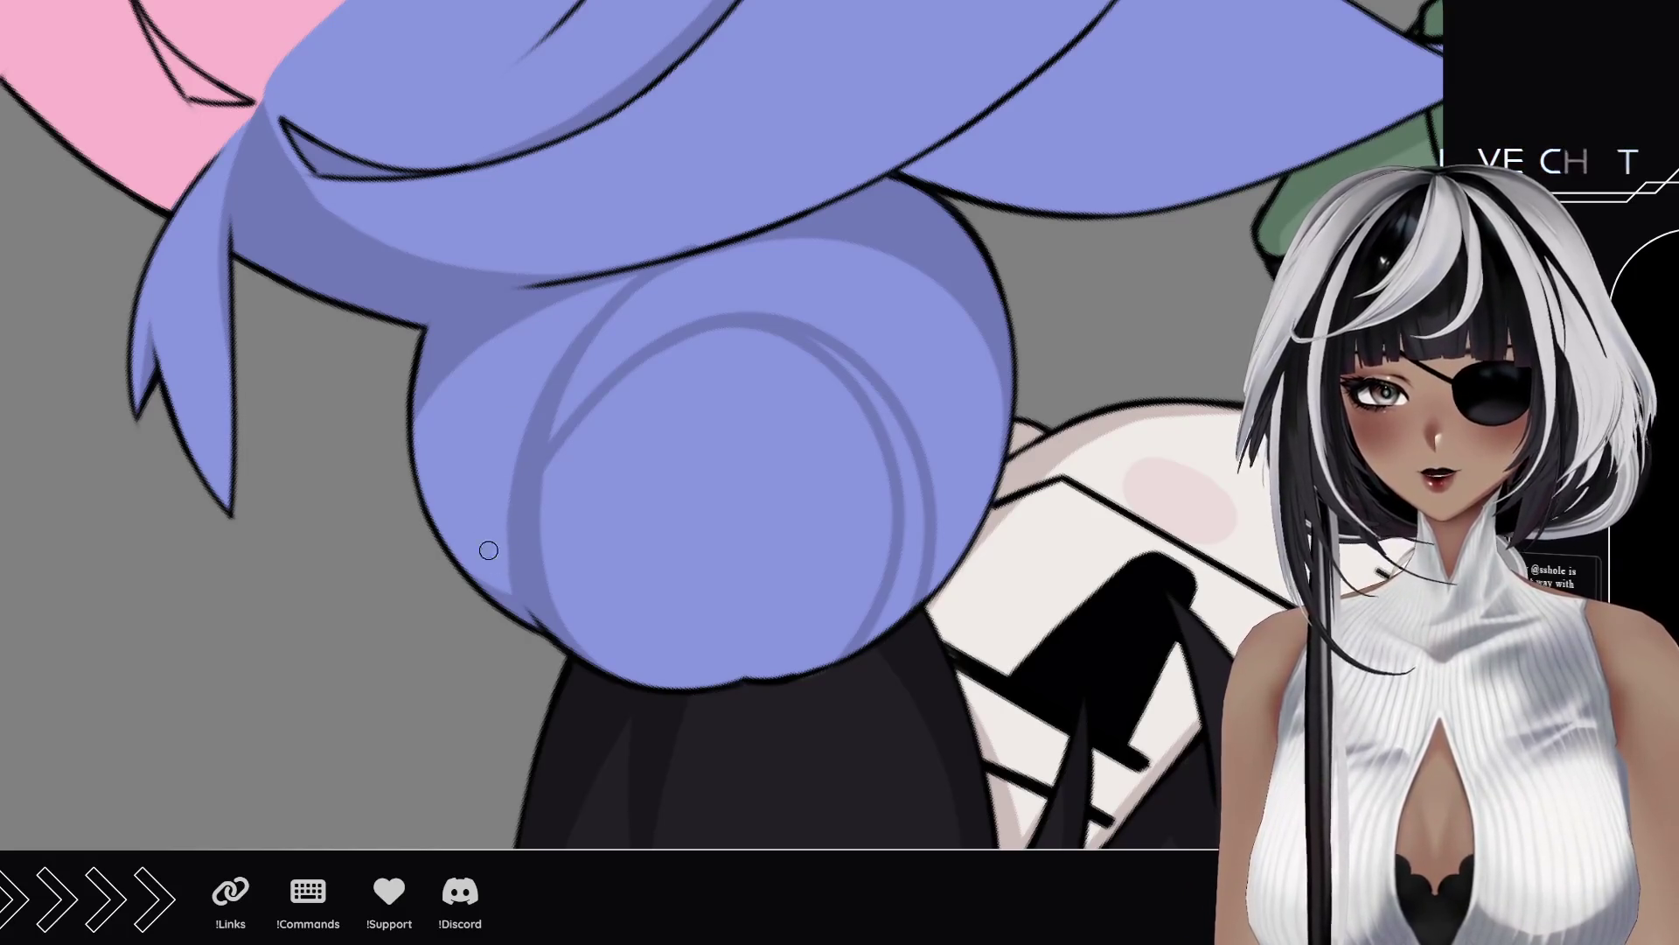
Step: Paint a long crescent shadow on the bun's inner curve, plus top-edge and left-edge shadows
drag(514, 578, 511, 459)
key(ctrl+z)
drag(508, 575, 519, 420)
key(ctrl+z)
drag(516, 579, 586, 319)
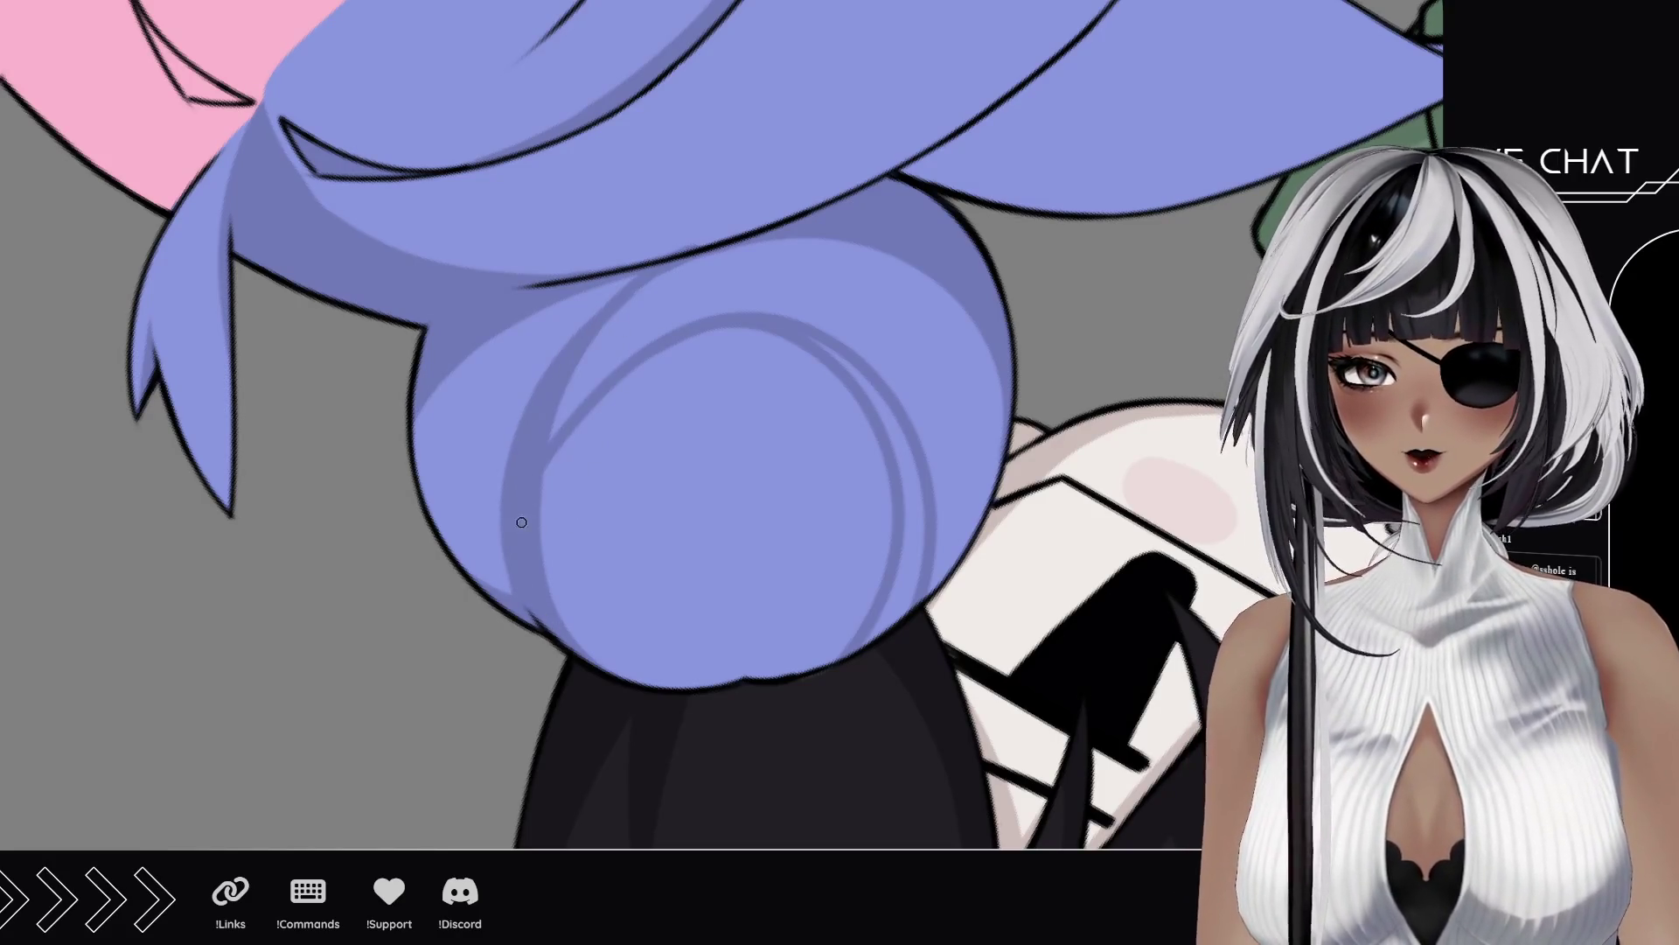
drag(518, 567, 698, 238)
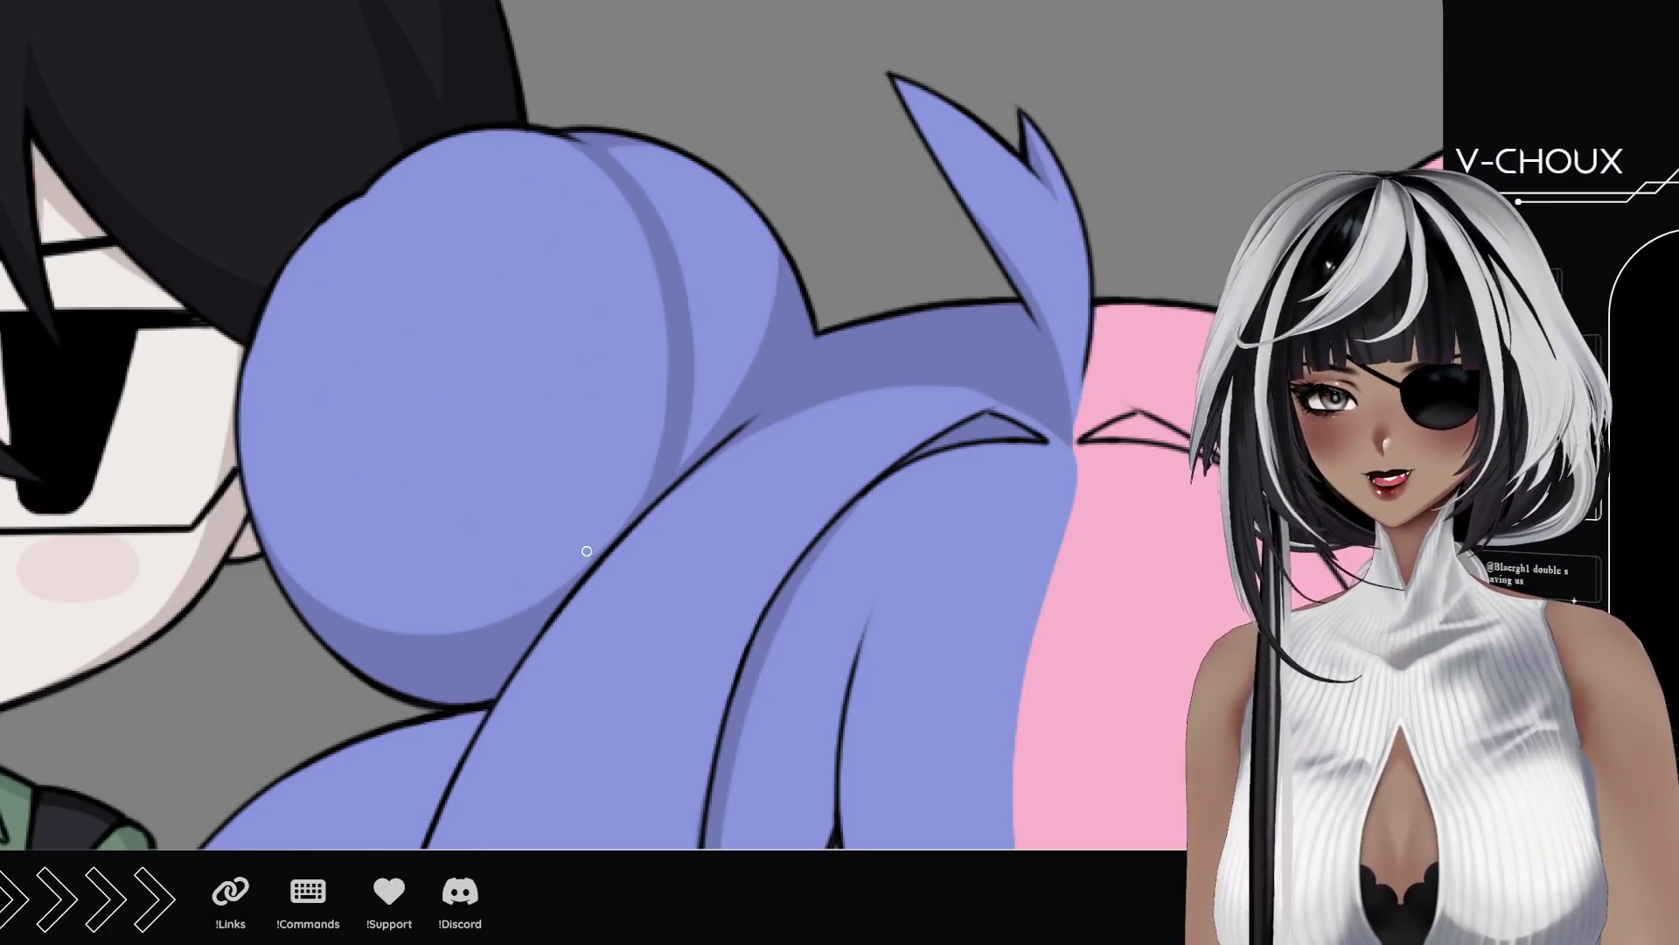
mouse_move(595, 568)
mouse_down()
mouse_move(544, 300)
mouse_move(293, 247)
mouse_up()
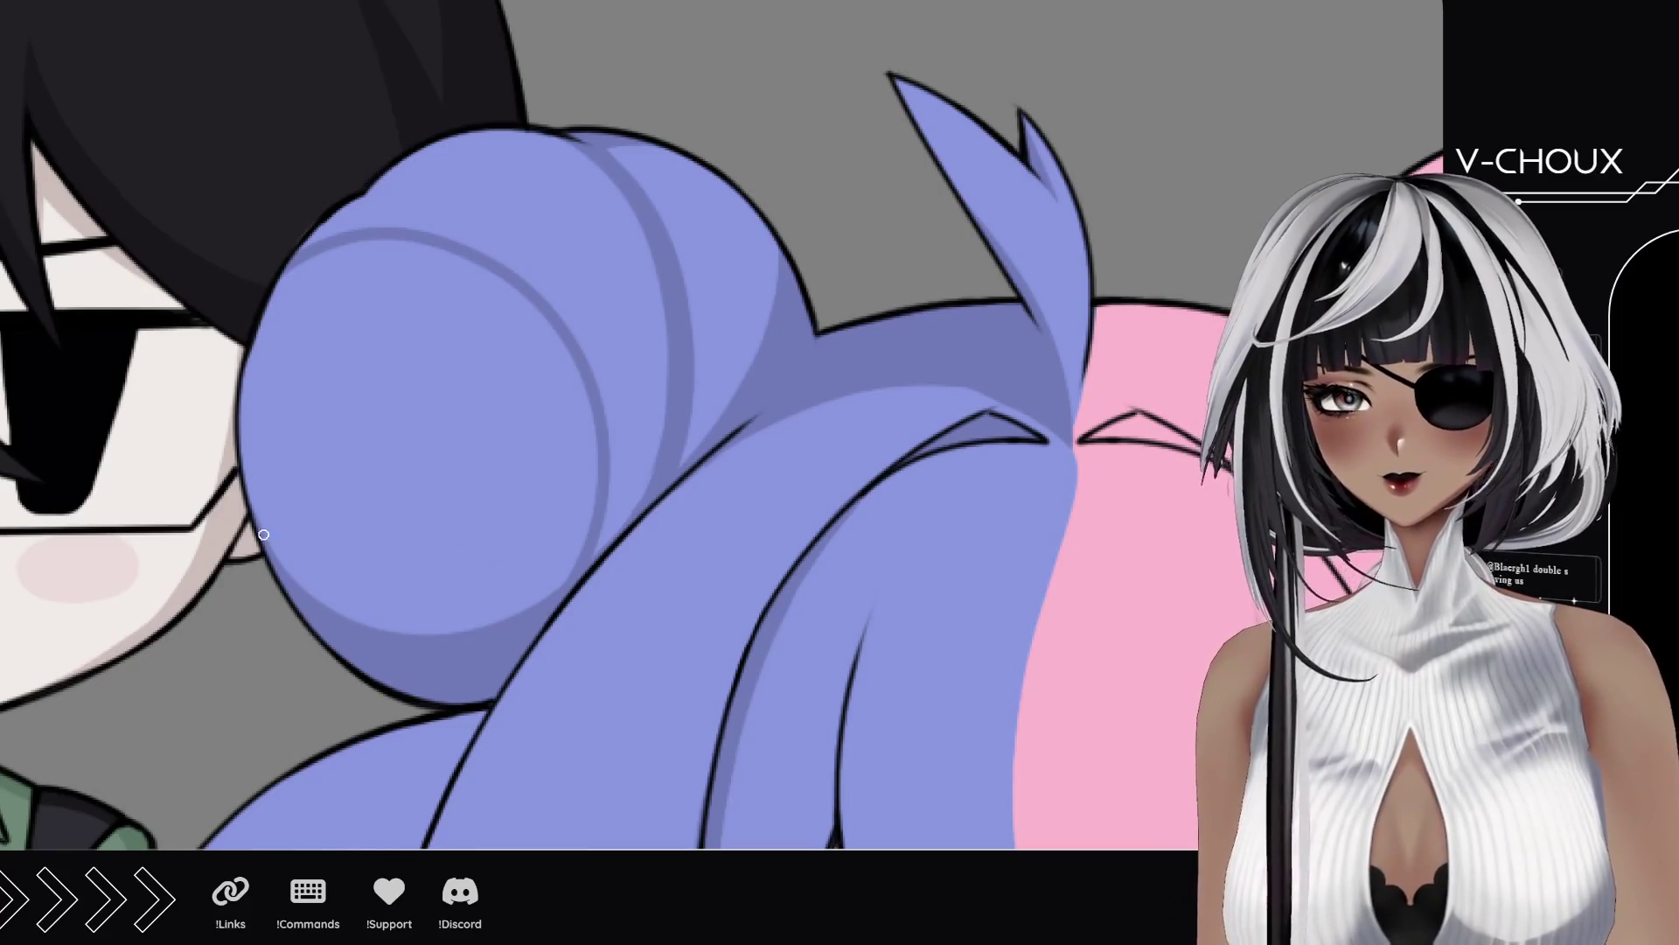
drag(282, 578, 389, 551)
Step: Shade the bang edges and darken the boundary between the blue and pink bangs
scroll(796, 498, down, 5)
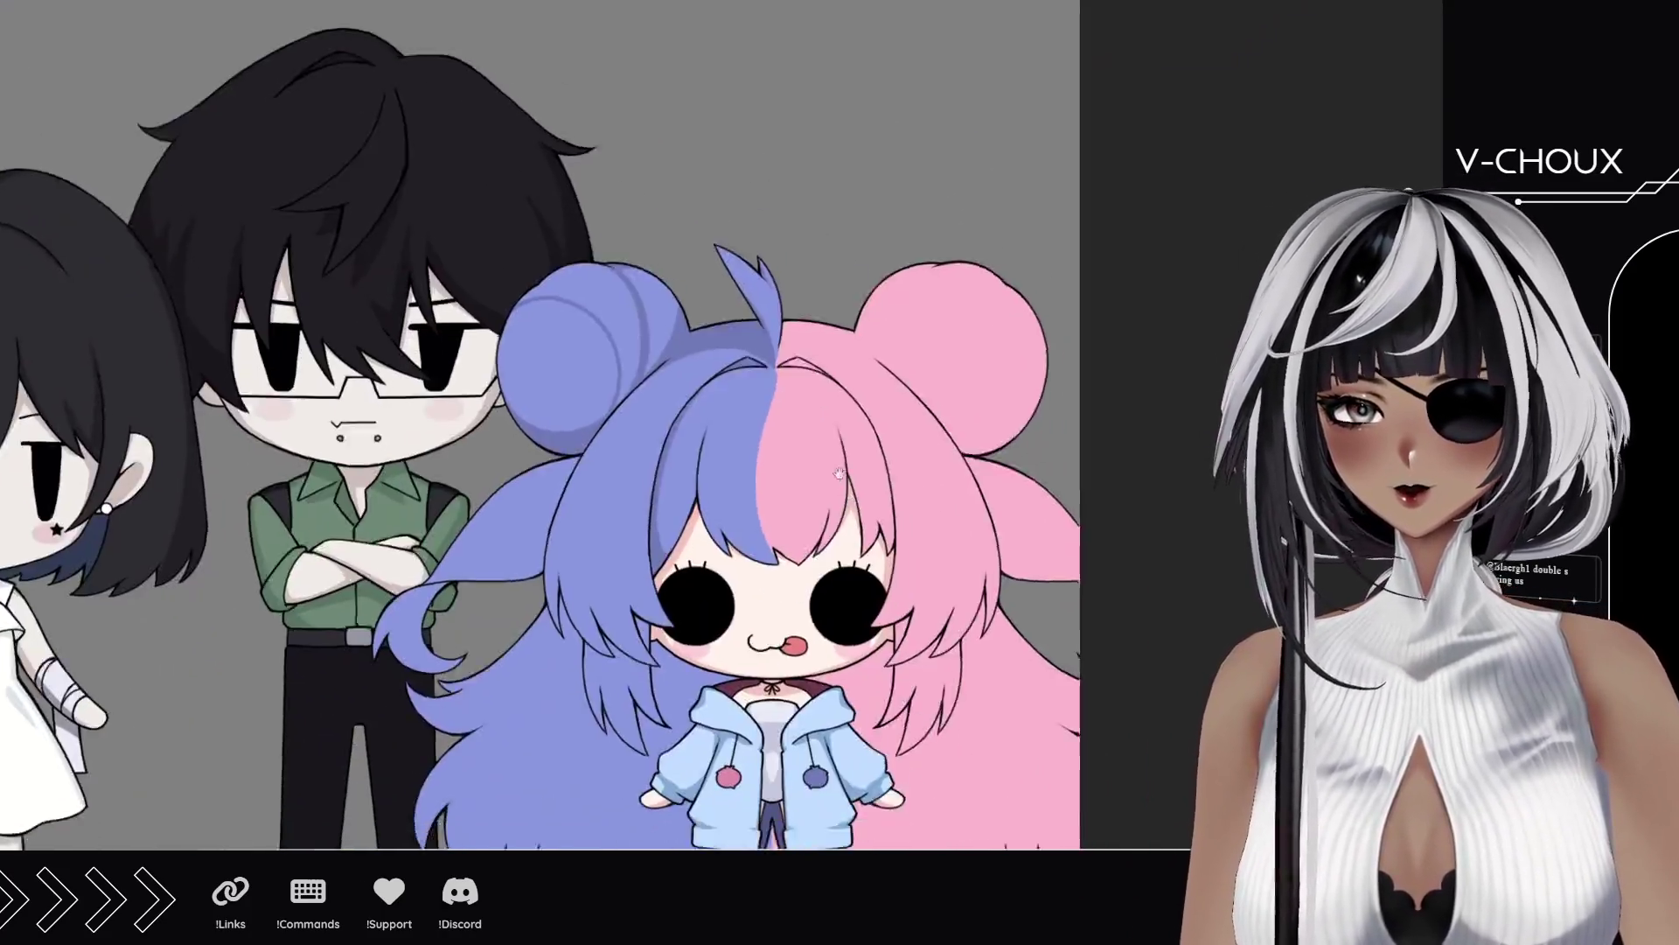
drag(822, 503, 796, 310)
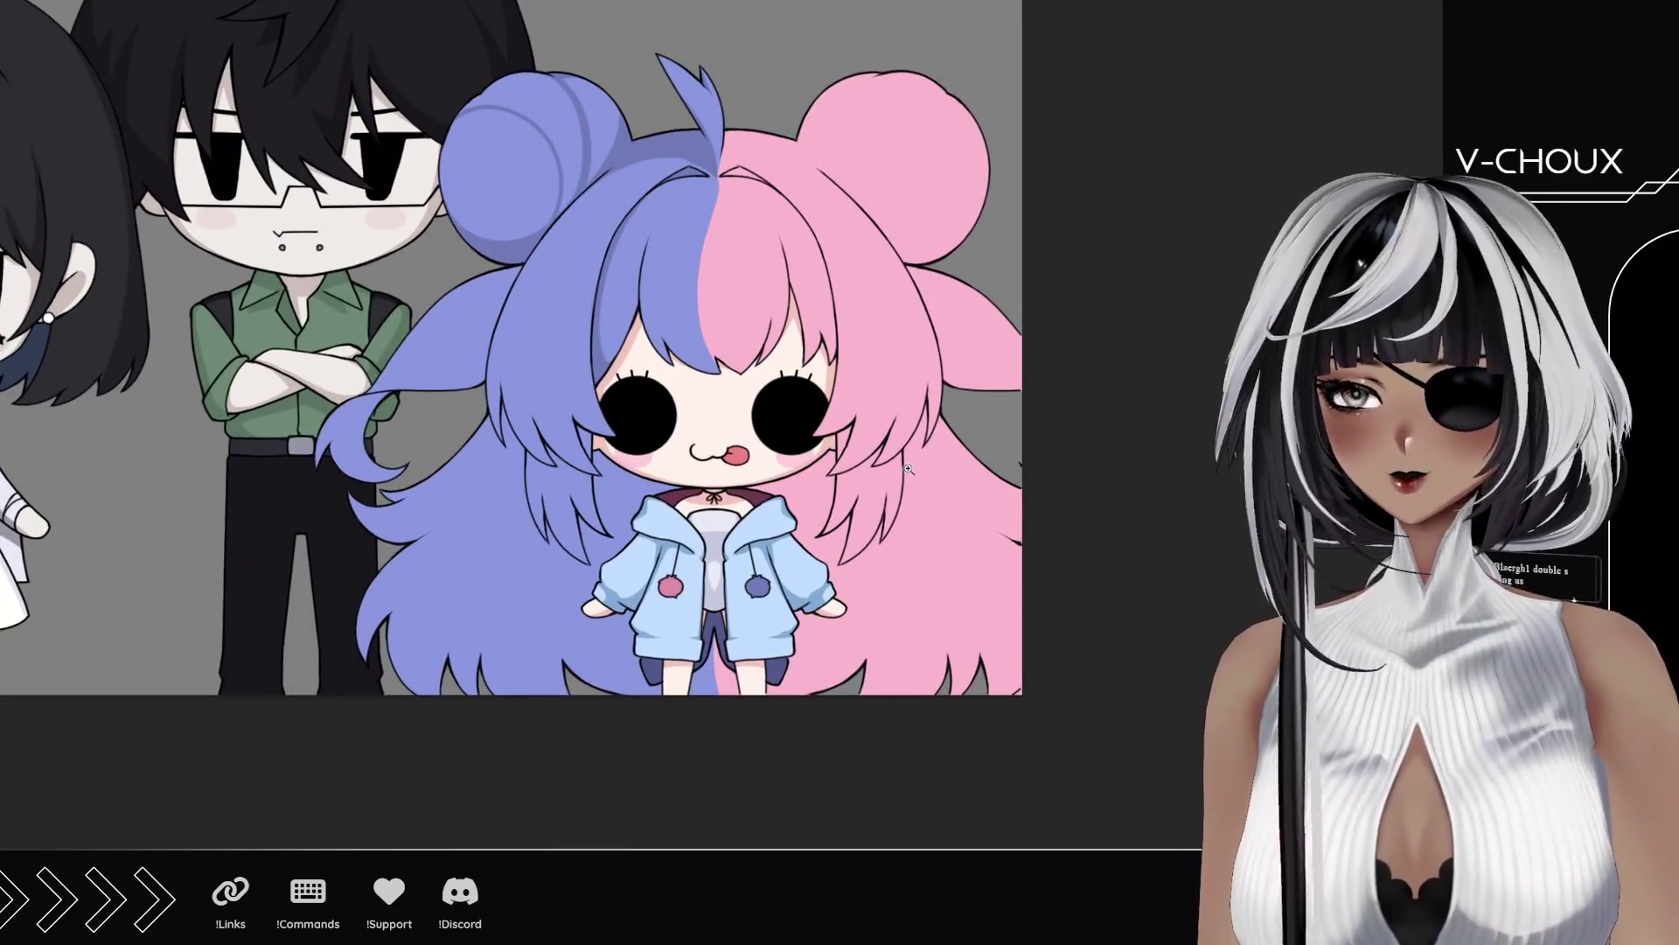
scroll(732, 218, up, 3)
scroll(732, 218, up, 3)
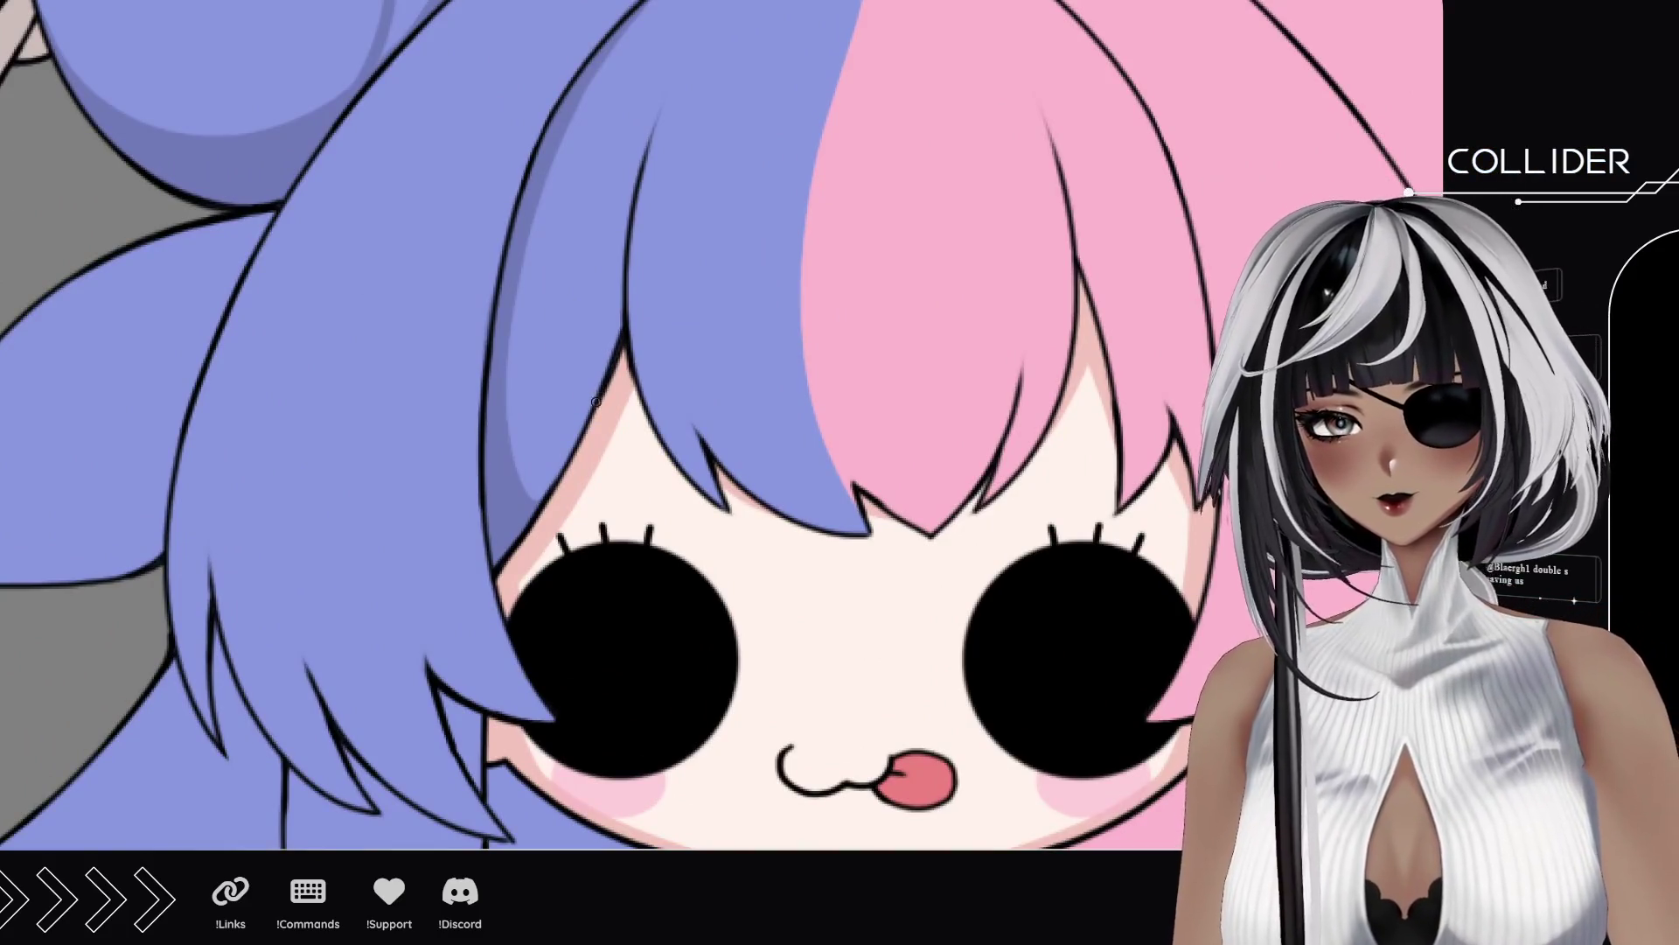
drag(609, 326, 647, 132)
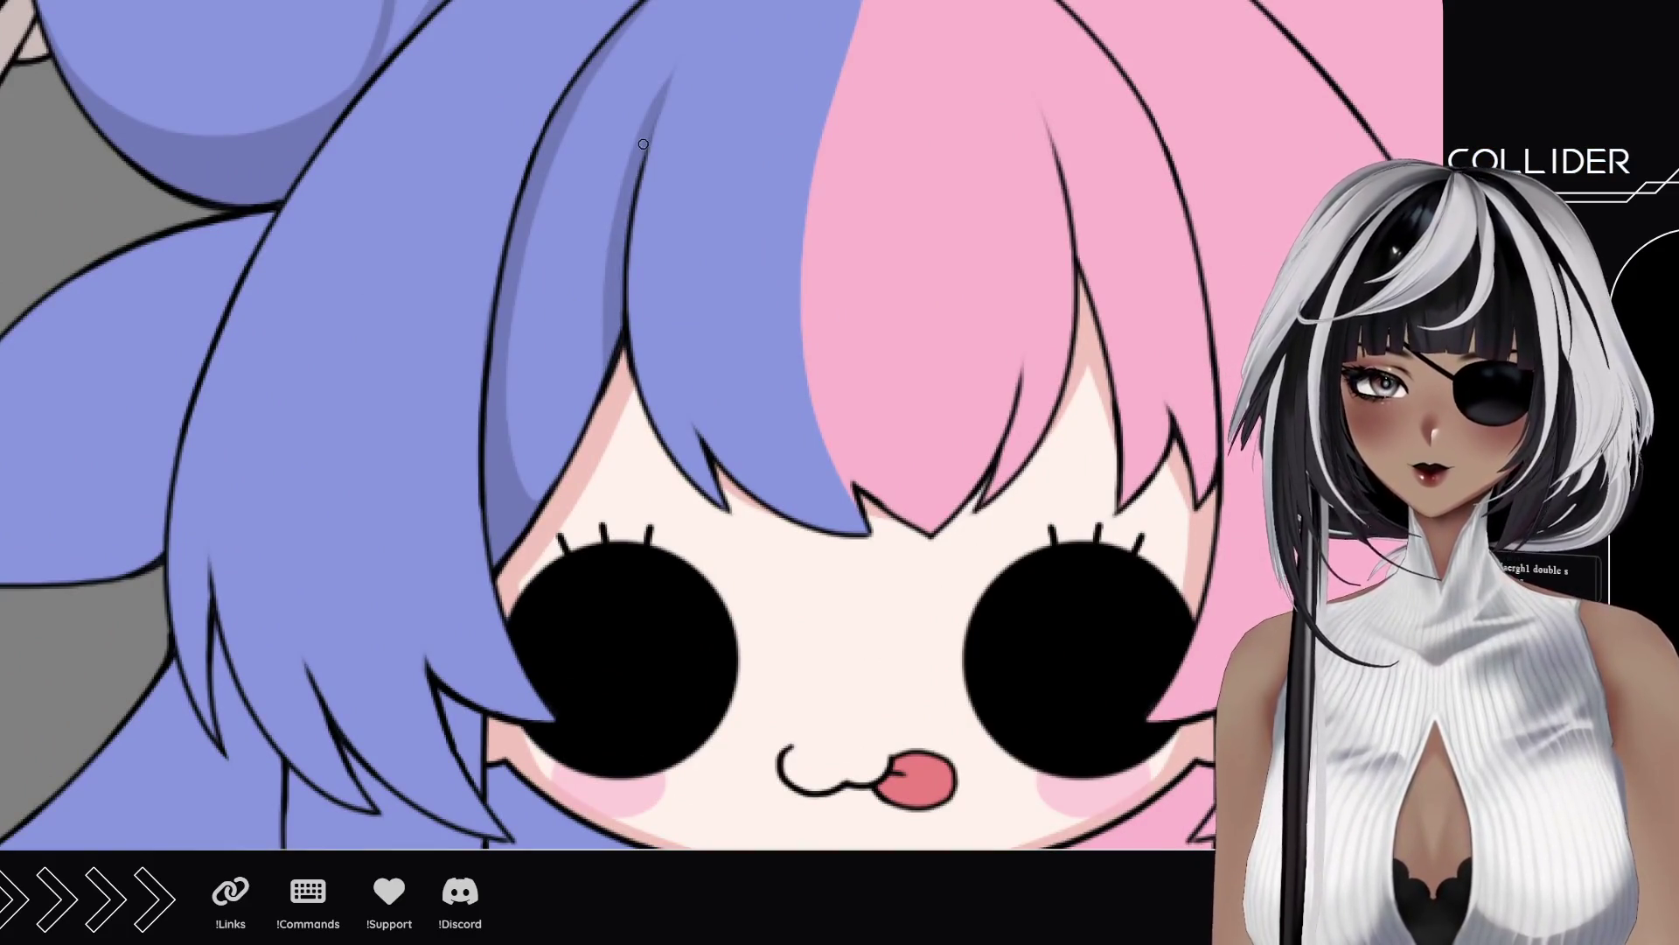
drag(570, 470, 605, 322)
mouse_move(700, 437)
mouse_down()
mouse_move(564, 472)
mouse_move(610, 525)
mouse_up()
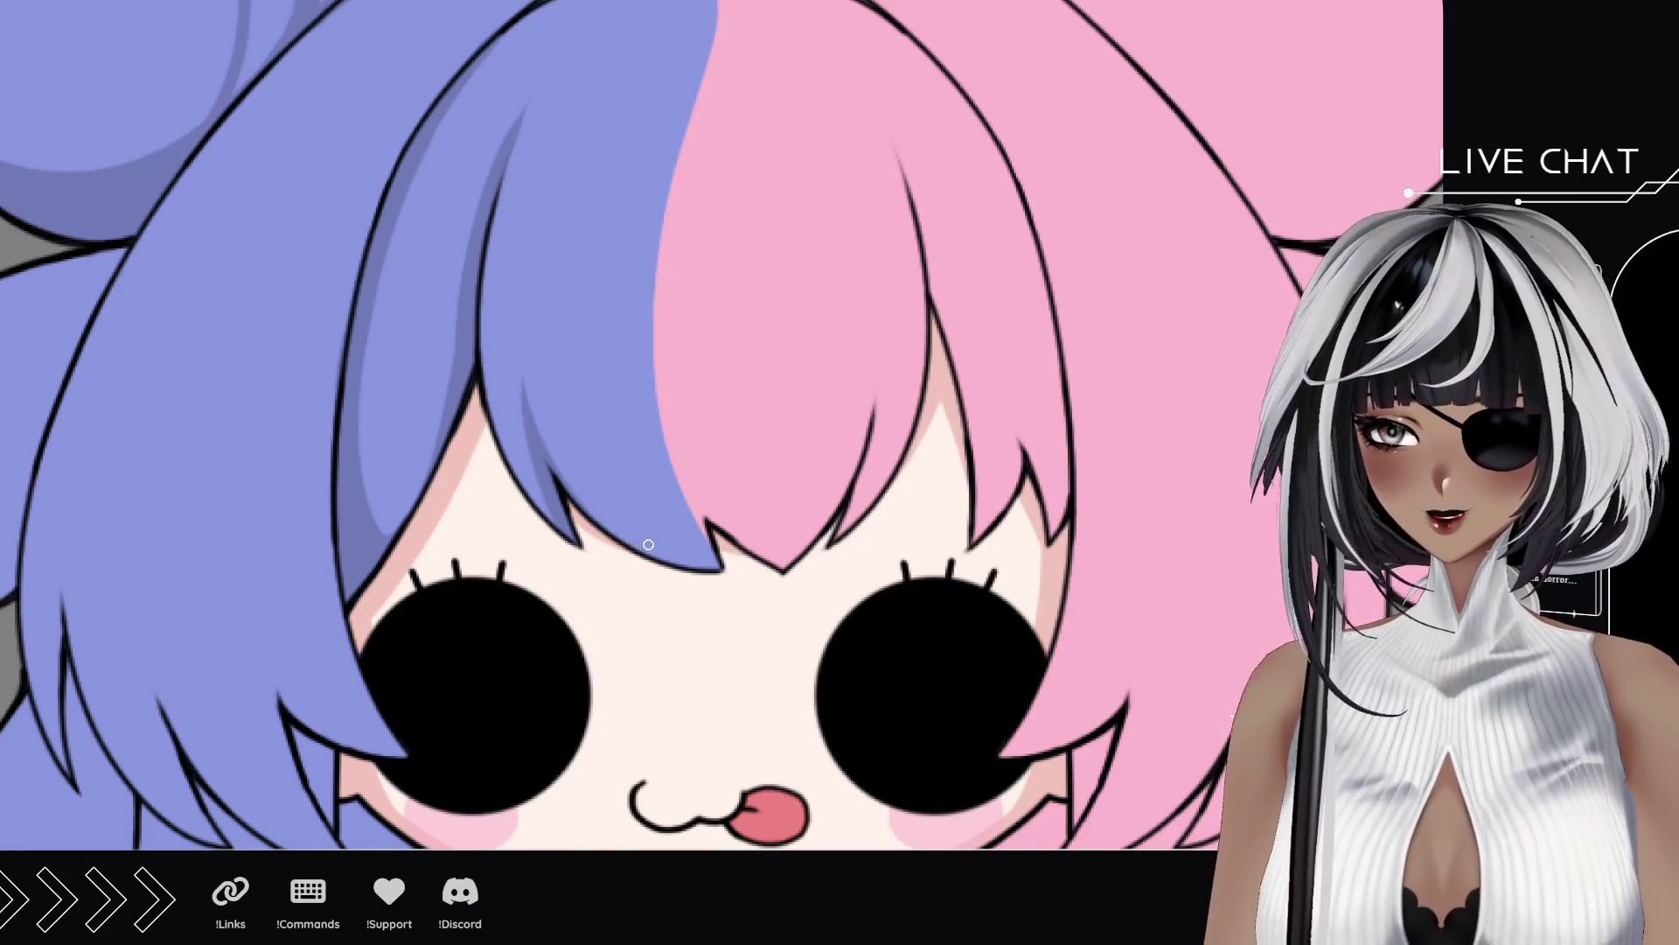
drag(663, 534, 540, 577)
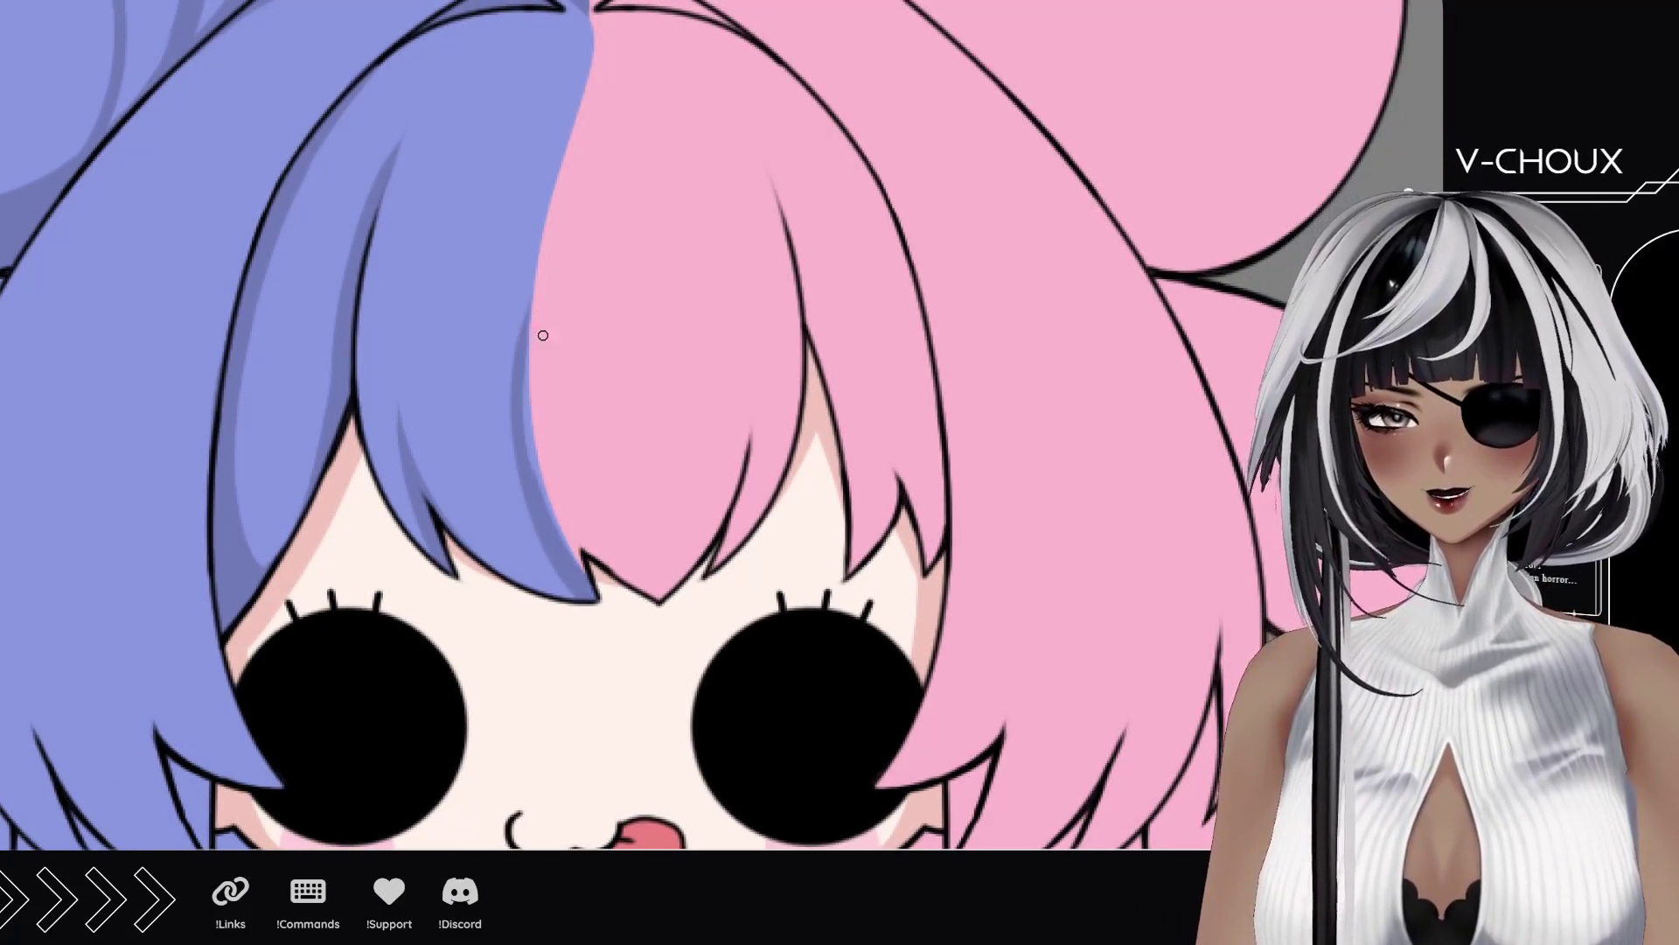
drag(588, 574, 525, 359)
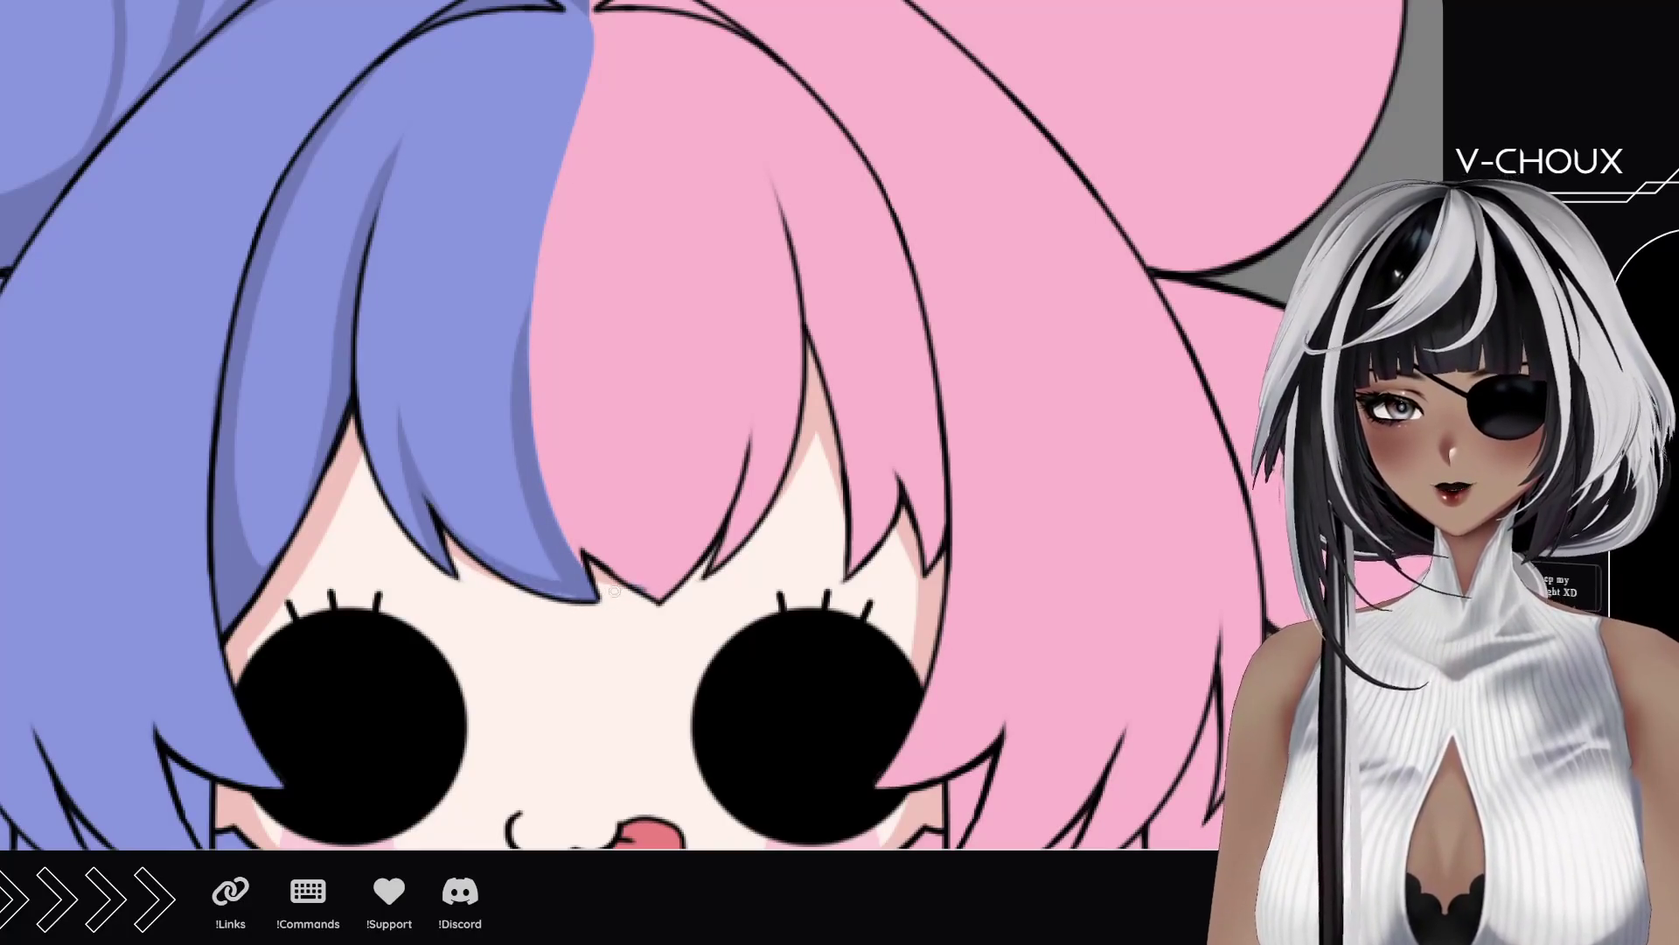
Step: Paint darker shading up the blue side-lock strand, undoing one stray stroke
drag(429, 649, 718, 549)
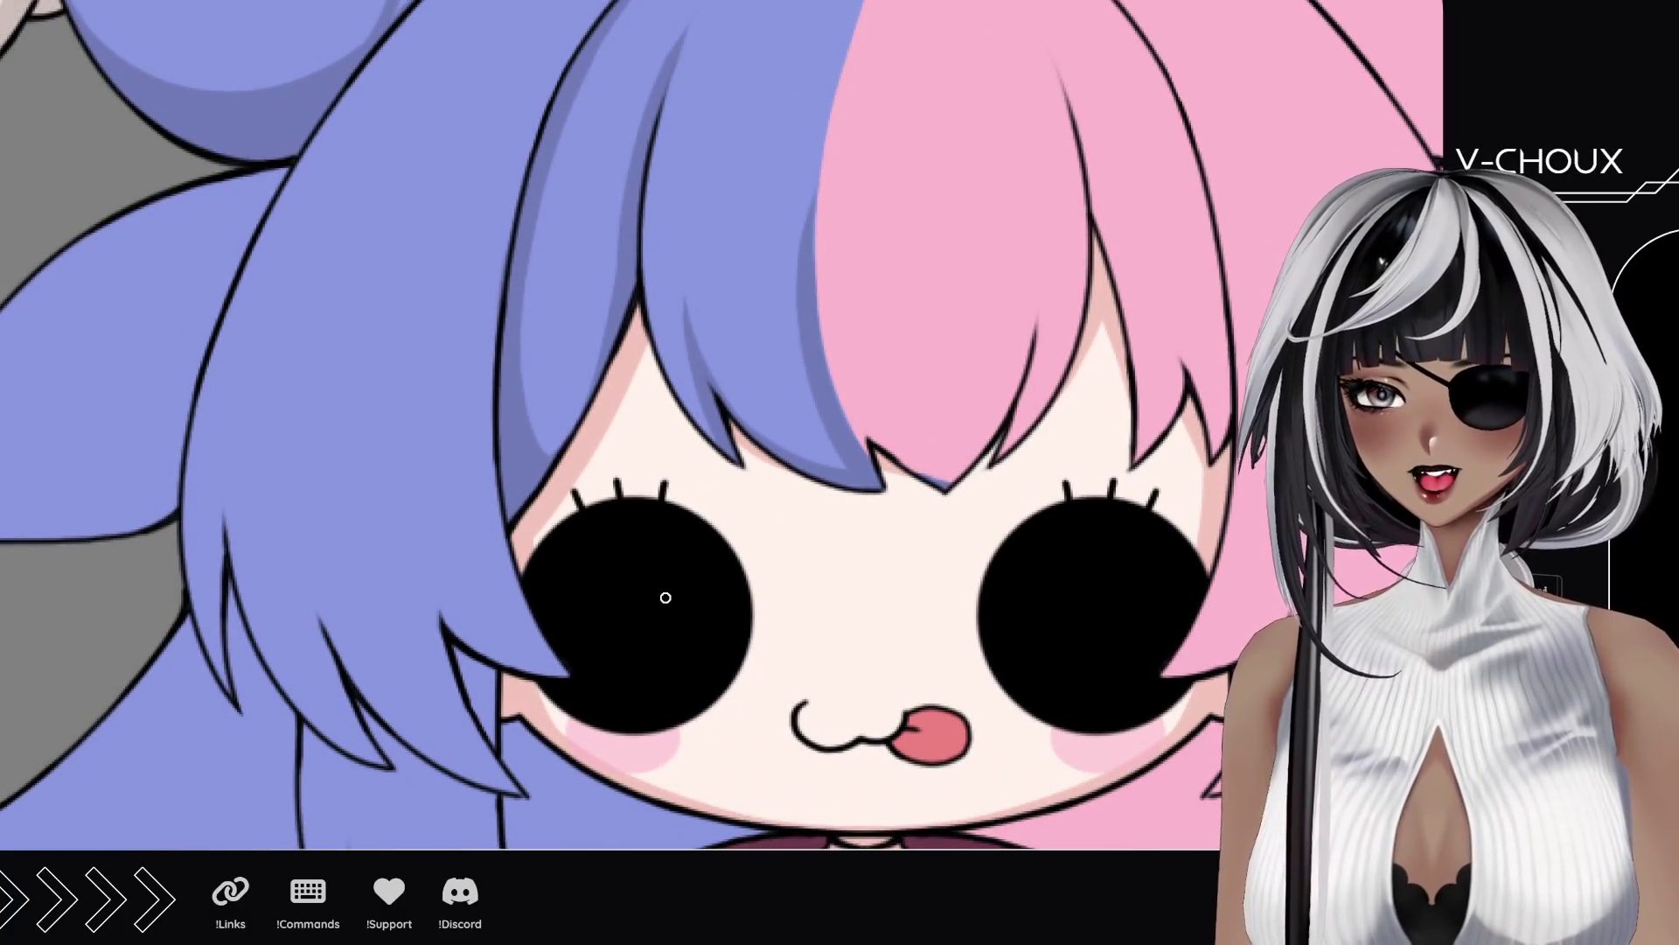
mouse_move(578, 542)
mouse_down()
mouse_move(647, 507)
mouse_move(558, 590)
mouse_up()
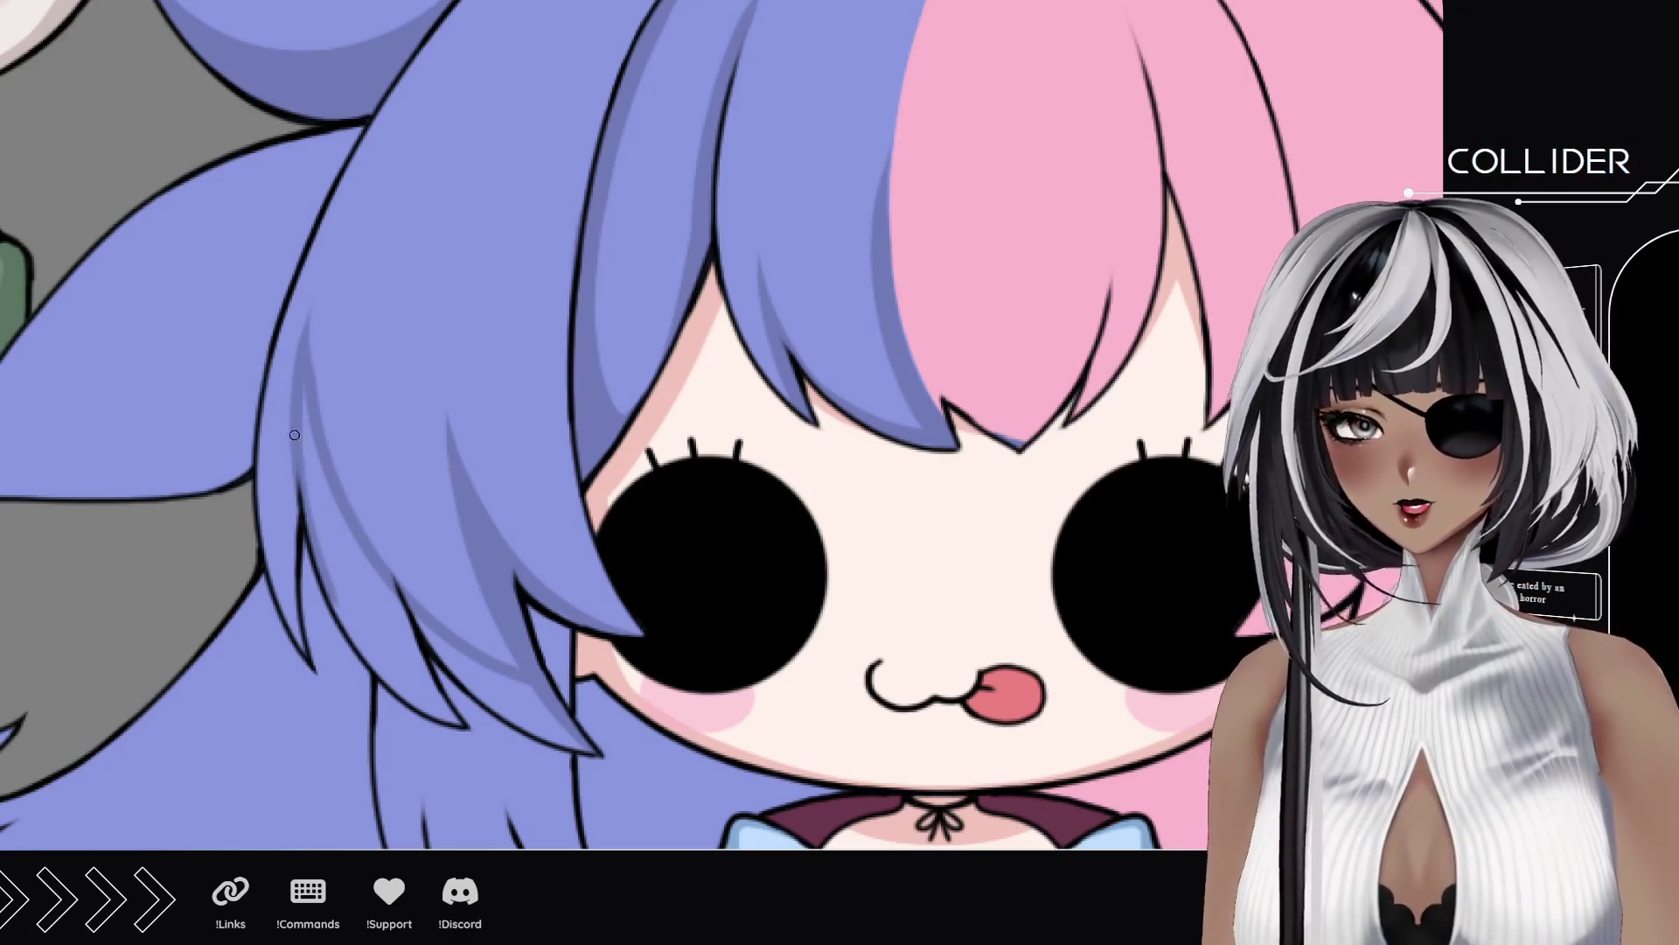
mouse_move(426, 629)
mouse_down()
mouse_move(537, 731)
mouse_move(578, 738)
mouse_move(519, 682)
mouse_up()
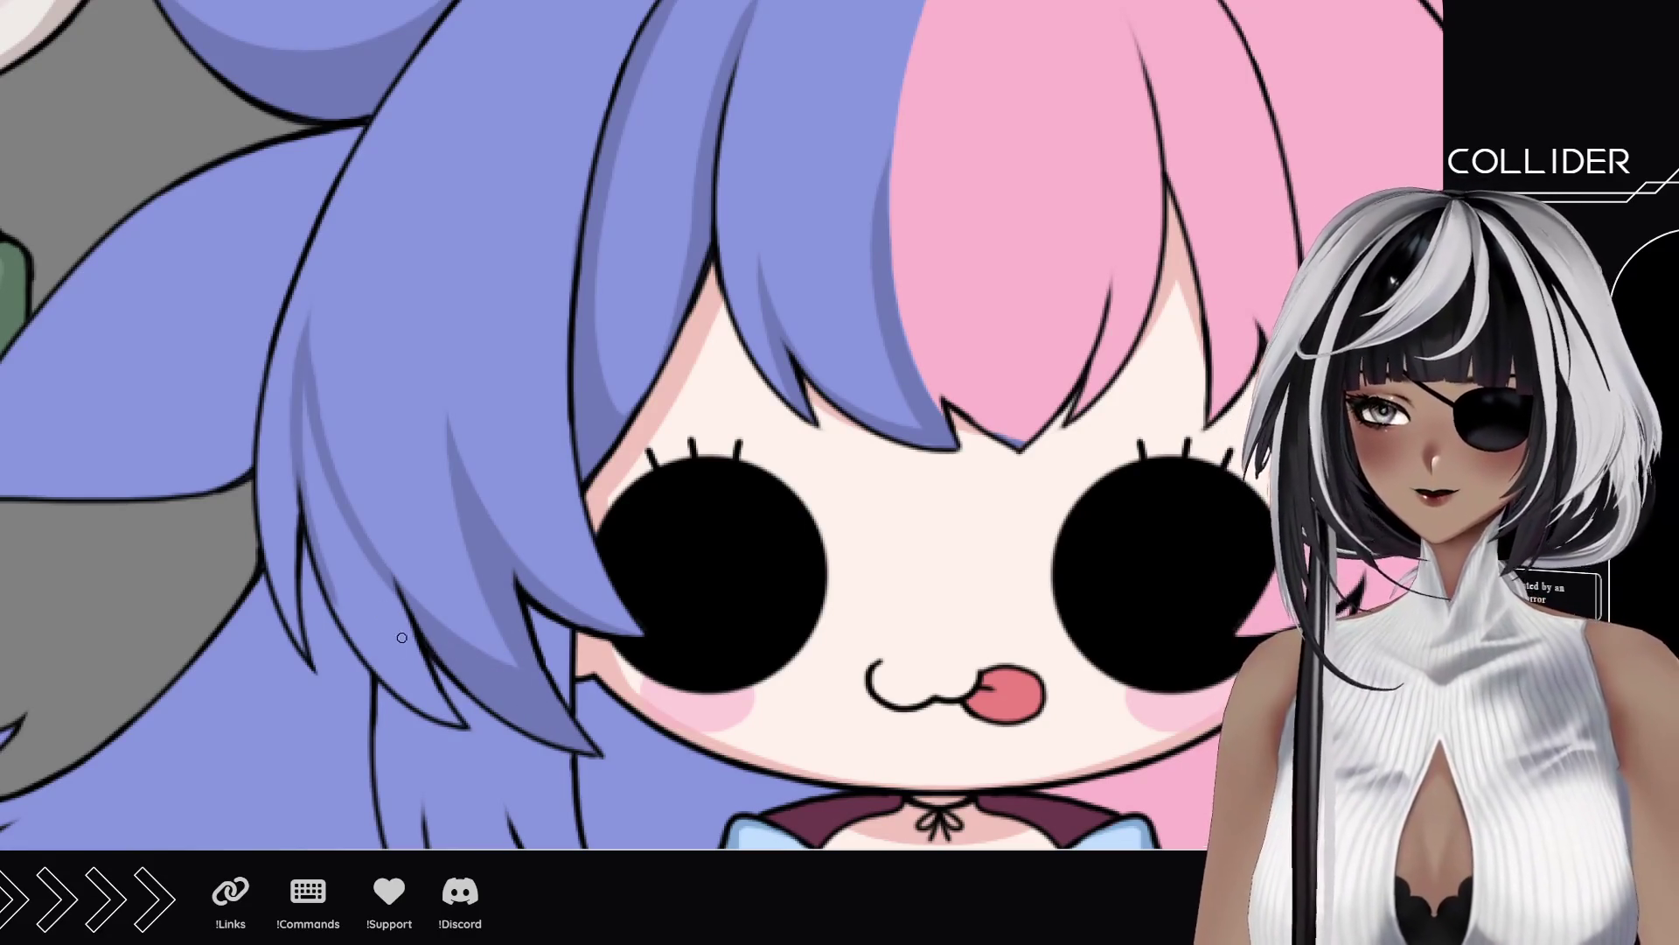
drag(458, 718, 342, 578)
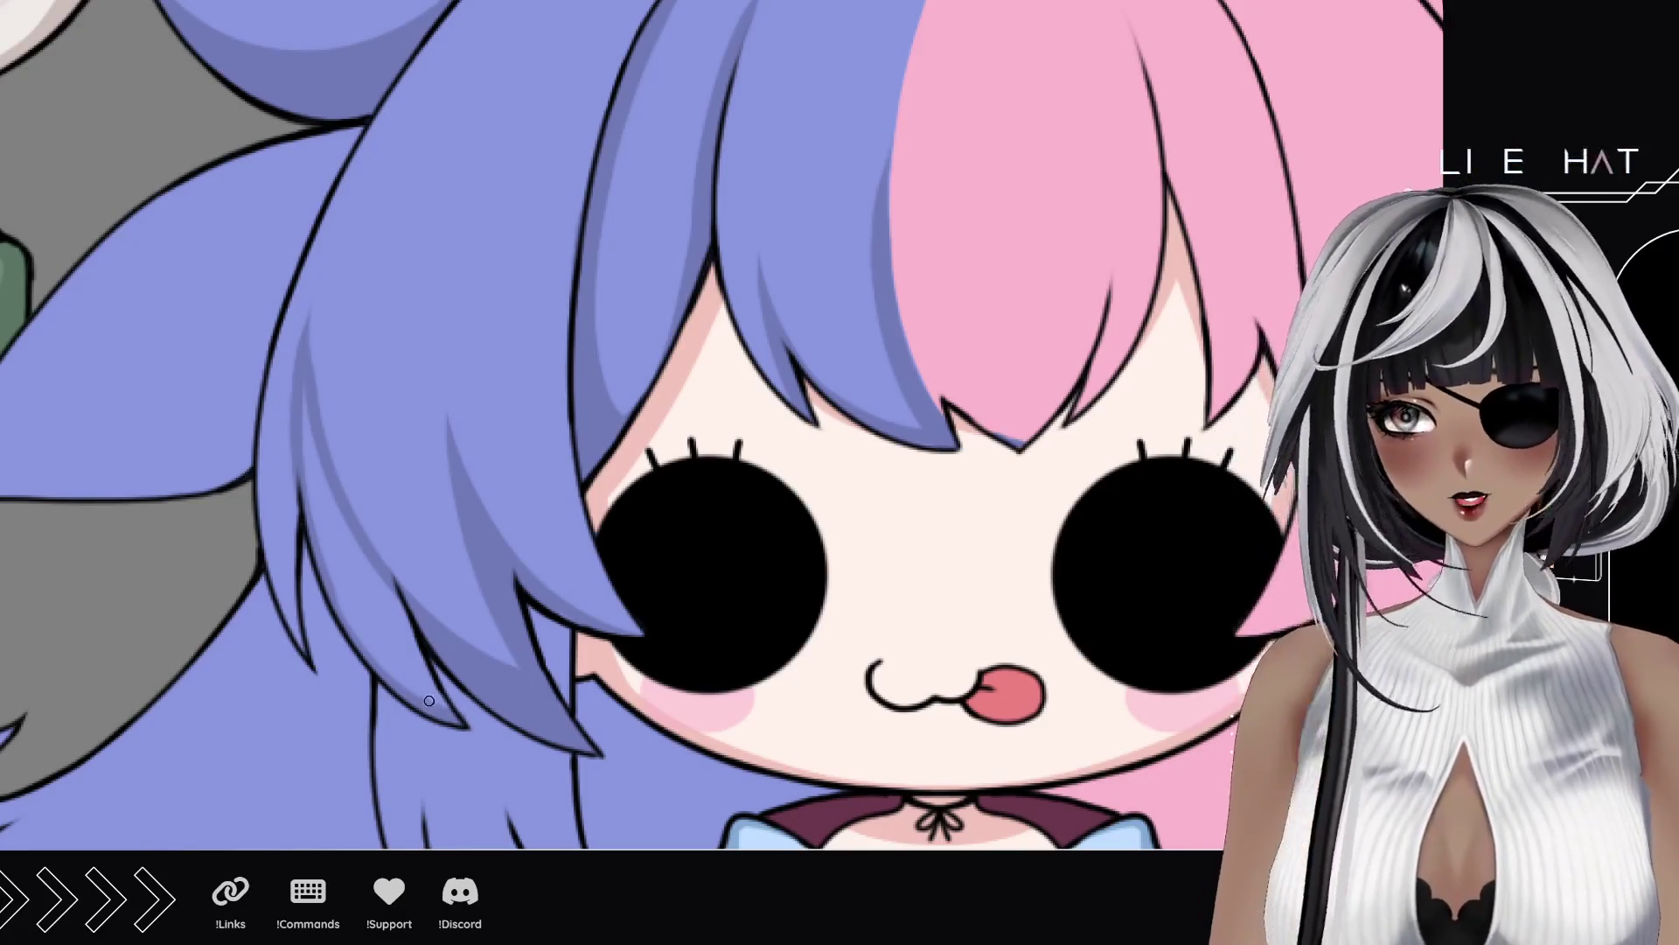
mouse_move(405, 661)
mouse_down()
mouse_move(386, 595)
mouse_move(412, 660)
mouse_move(354, 587)
mouse_up()
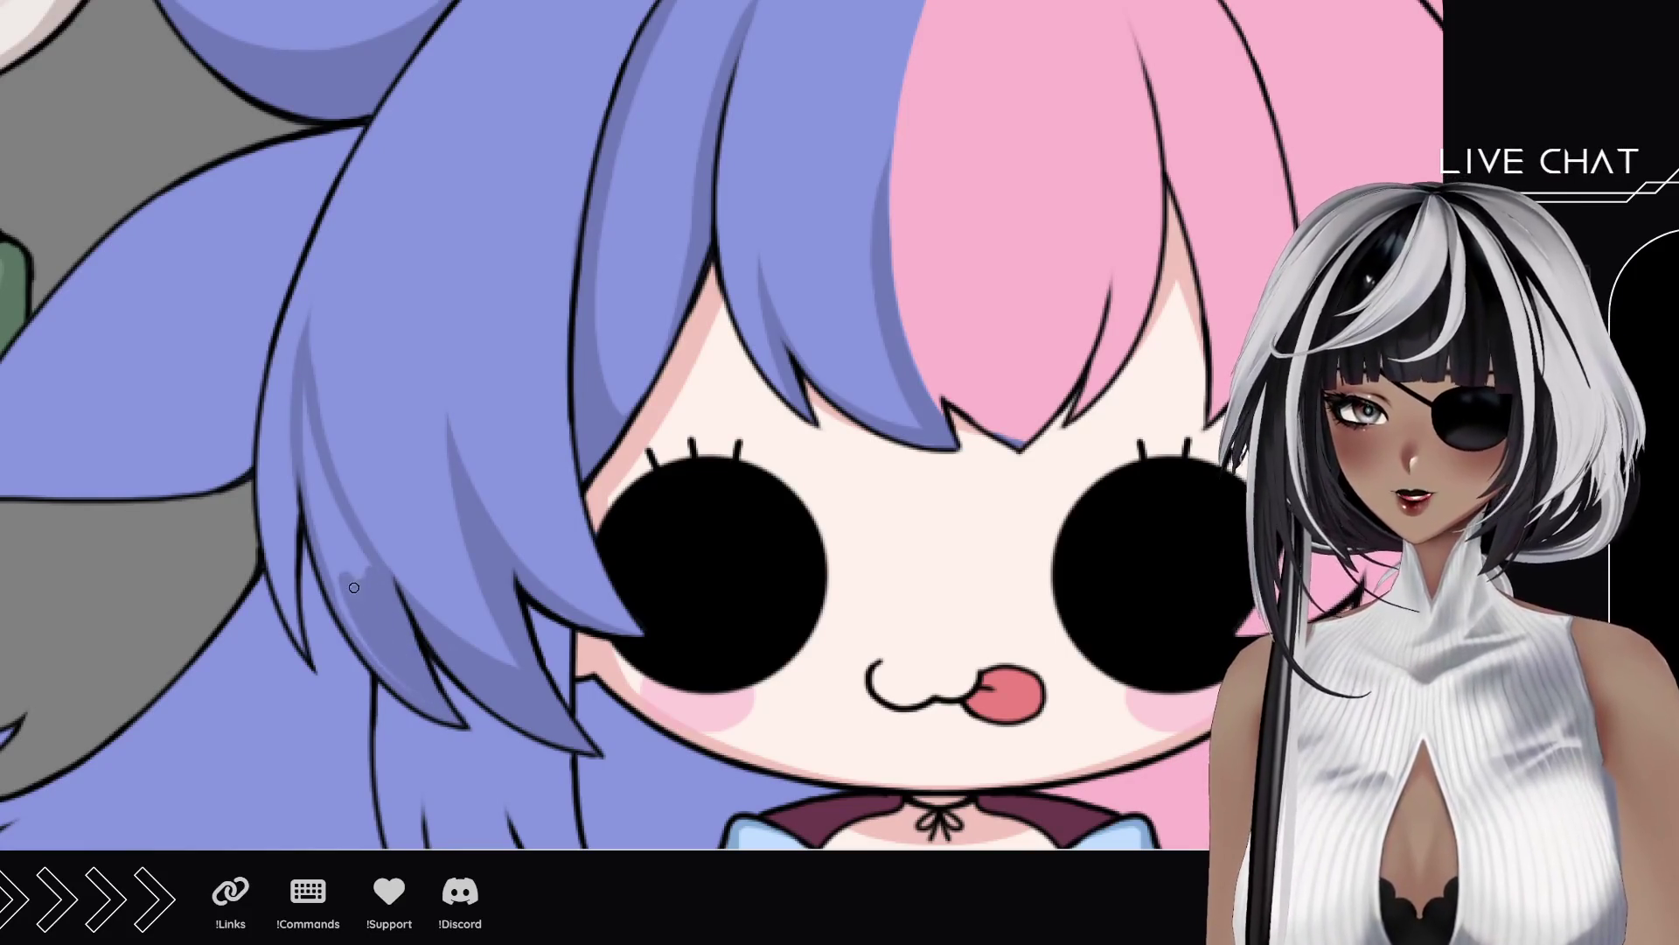
mouse_move(431, 701)
mouse_down()
mouse_move(317, 538)
mouse_move(299, 388)
mouse_up()
mouse_move(305, 465)
mouse_down()
mouse_move(354, 573)
mouse_move(324, 476)
mouse_up()
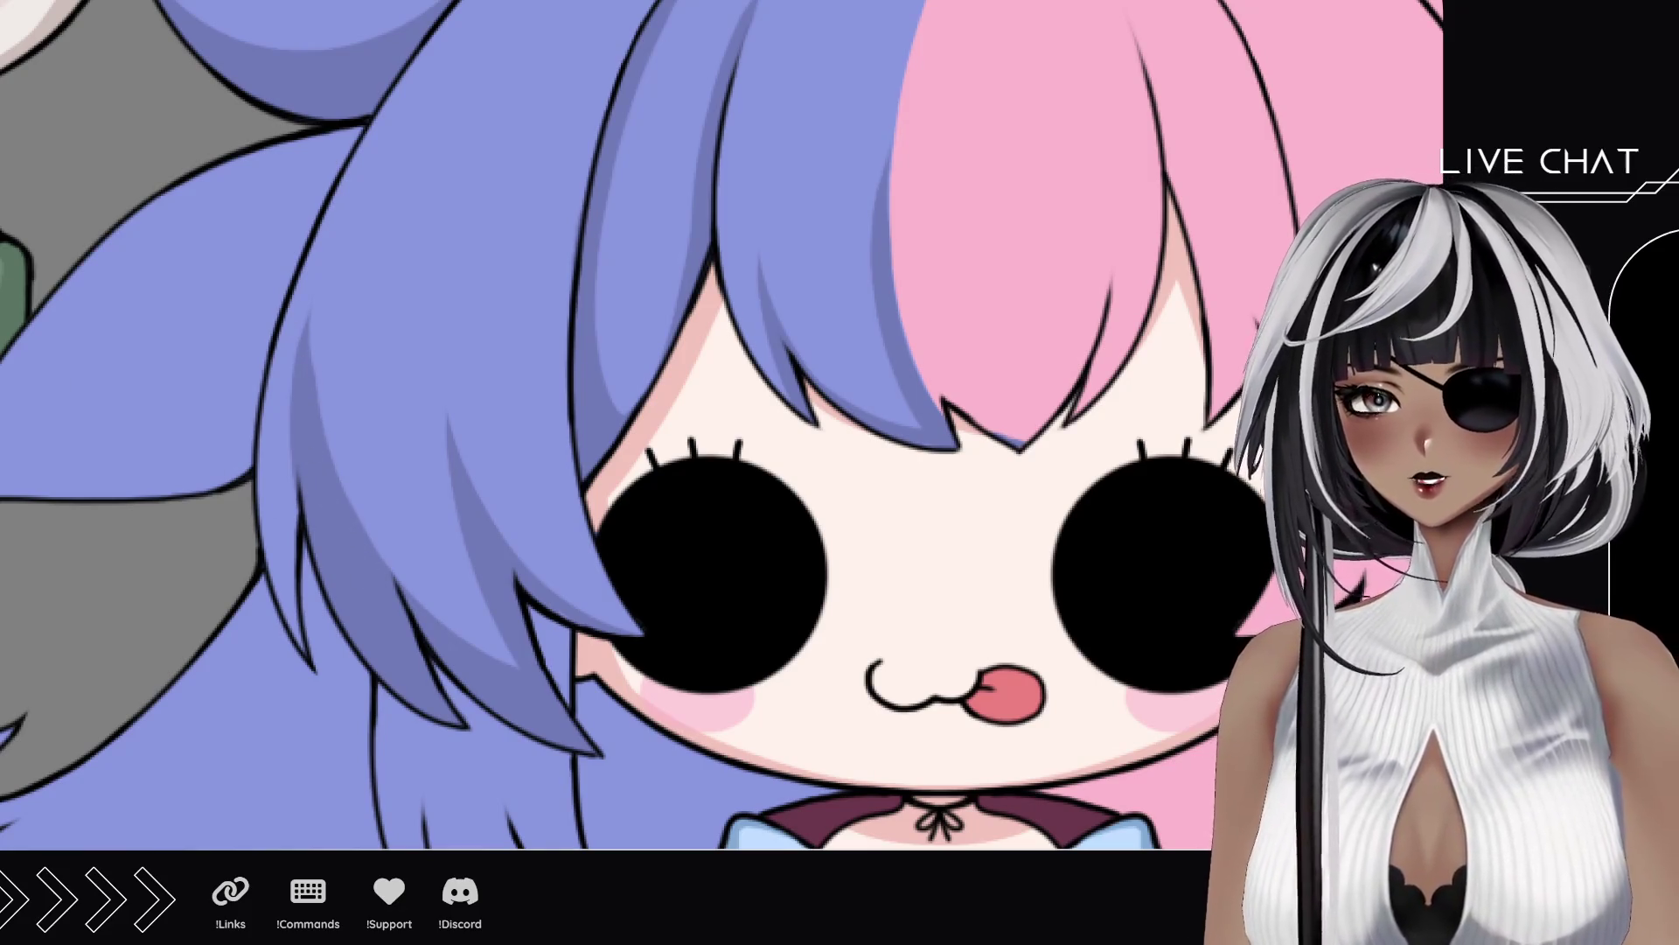
key(ctrl+z)
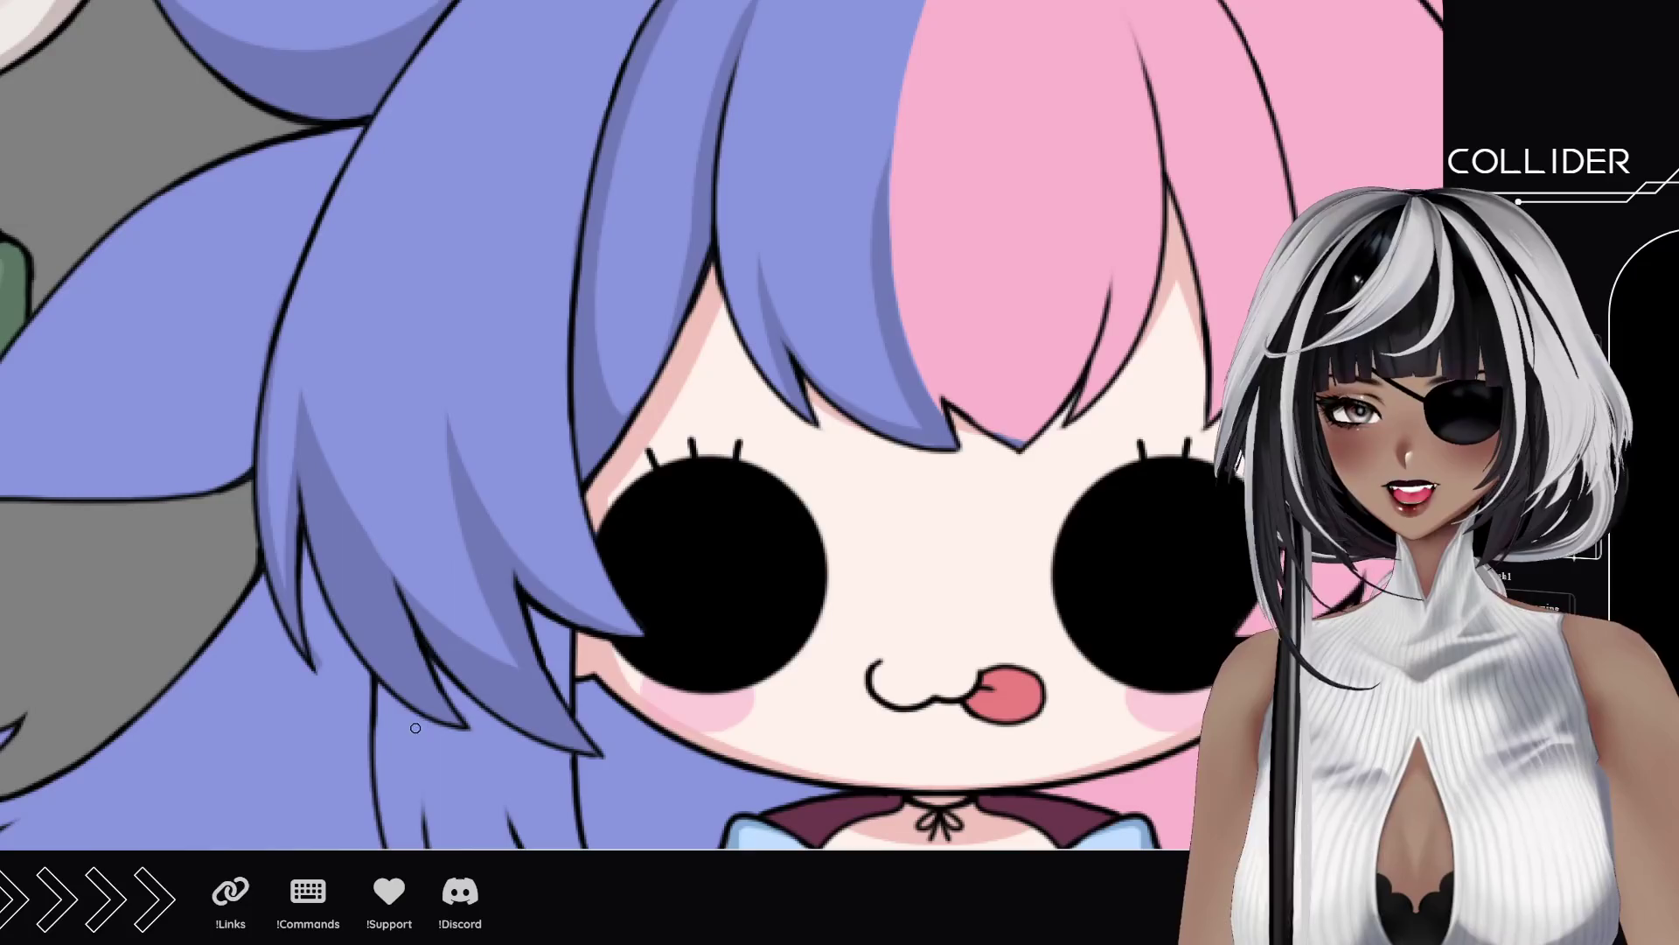
mouse_move(320, 484)
mouse_down()
mouse_move(343, 624)
mouse_move(298, 538)
mouse_up()
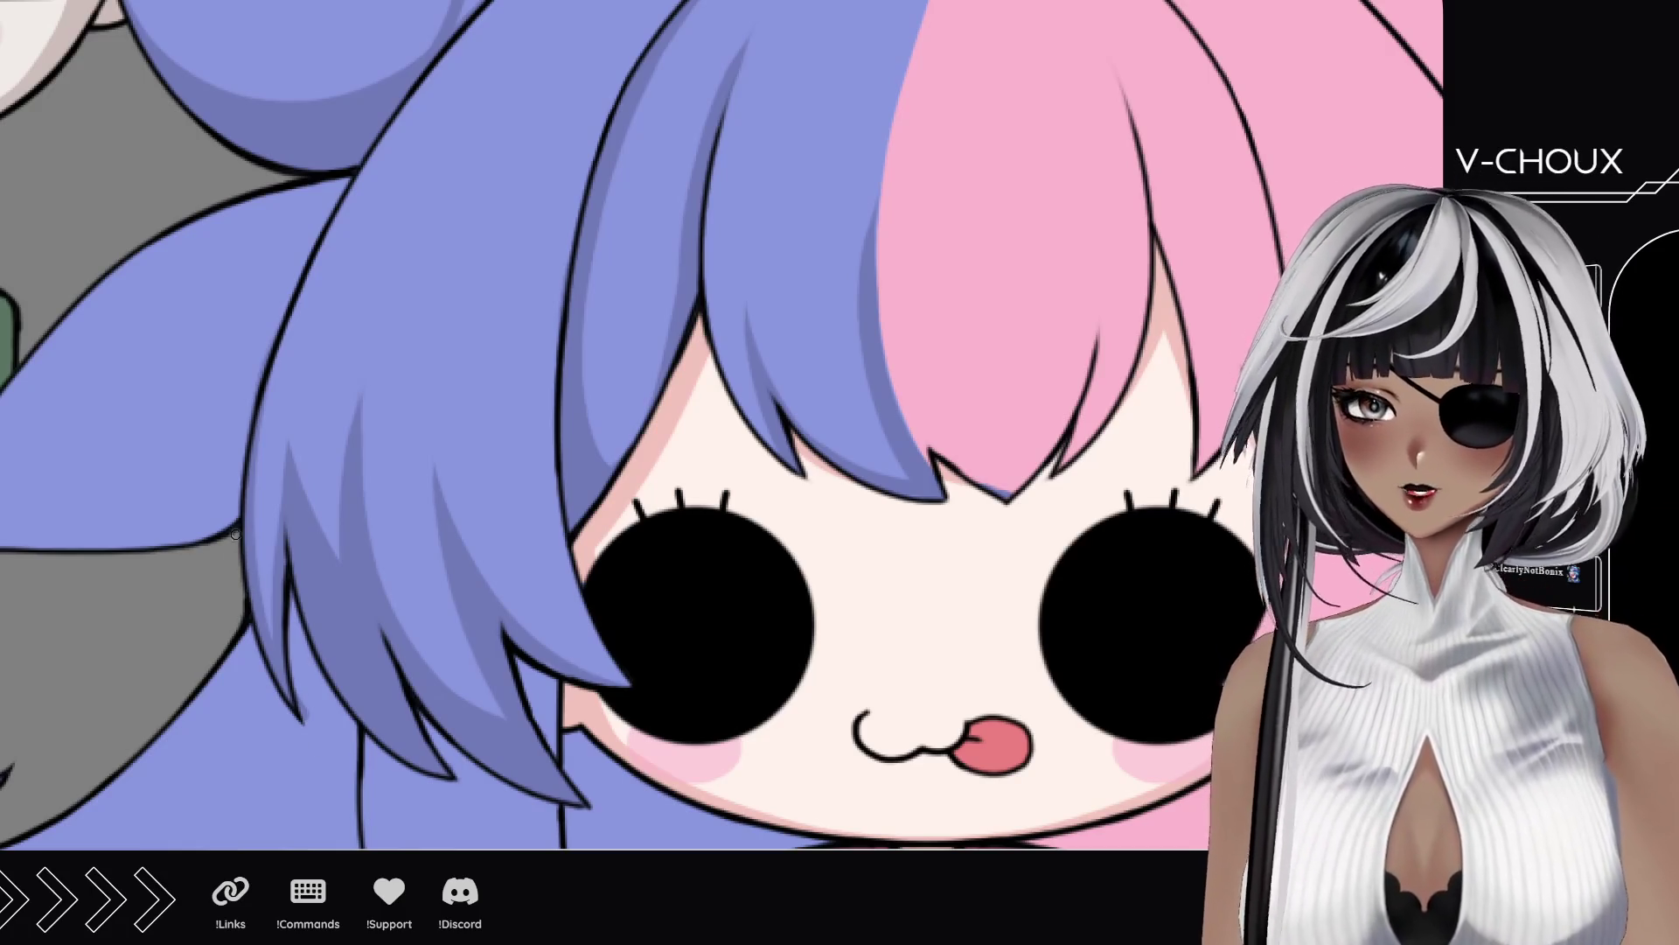
Step: Darken the blue hair's outer left edge and shade its curl from the tip upward
drag(263, 302, 272, 529)
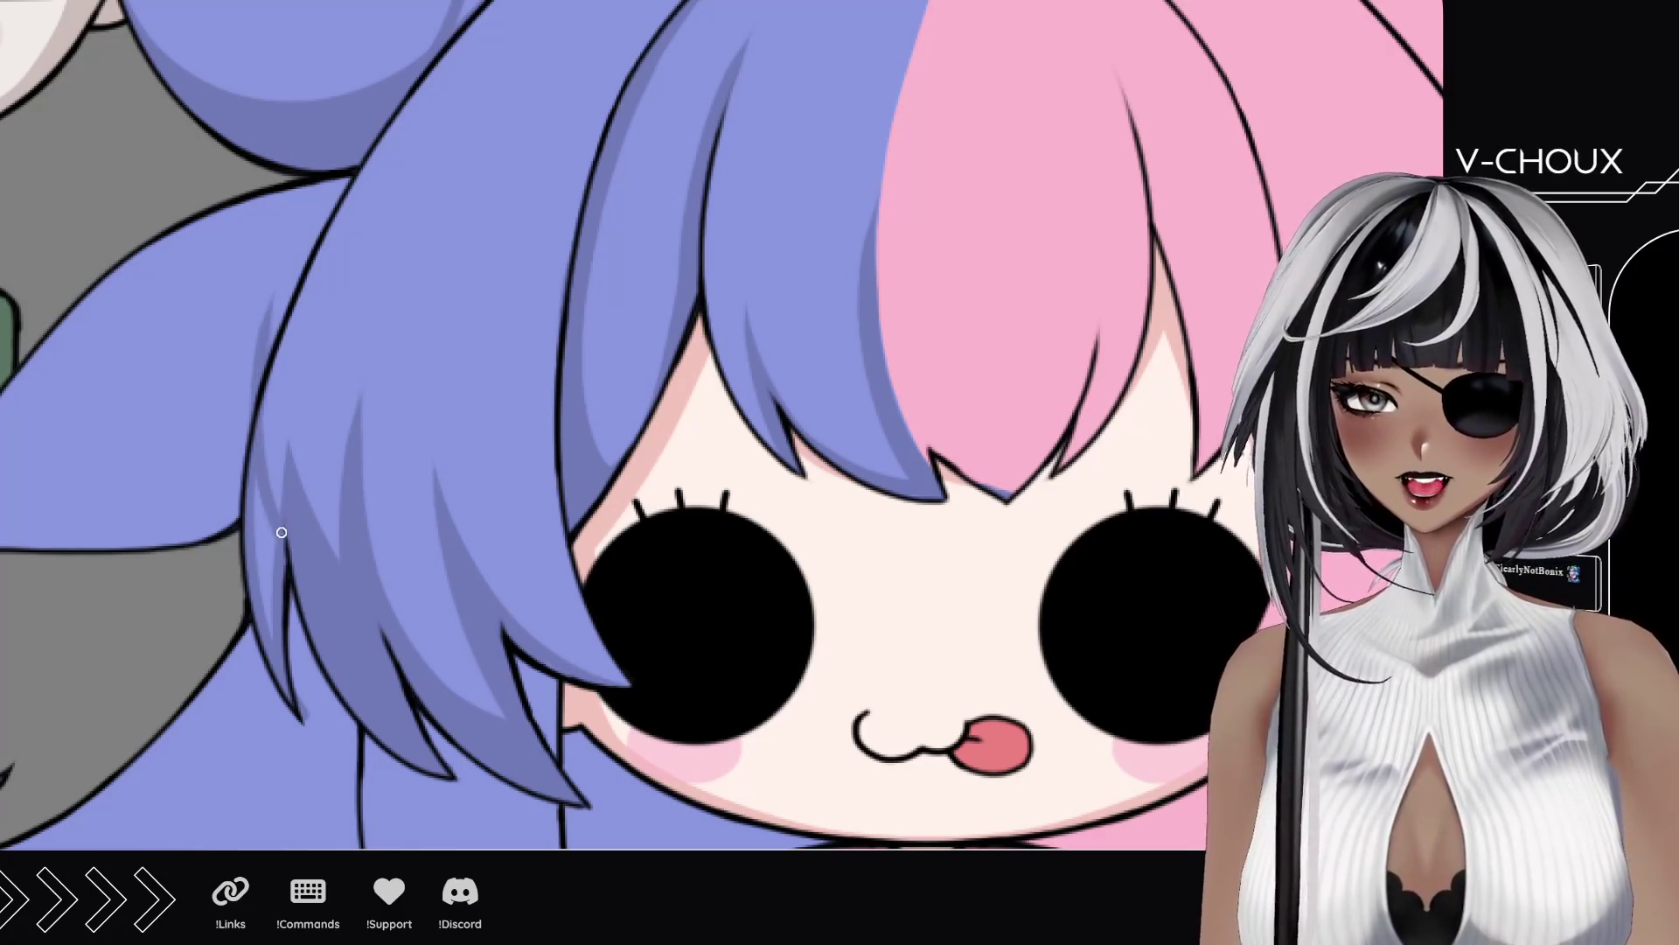
mouse_move(293, 284)
mouse_down()
mouse_move(267, 442)
mouse_move(268, 620)
mouse_up()
mouse_move(266, 522)
mouse_down()
mouse_move(406, 571)
mouse_move(567, 528)
mouse_move(634, 405)
mouse_move(660, 406)
mouse_up()
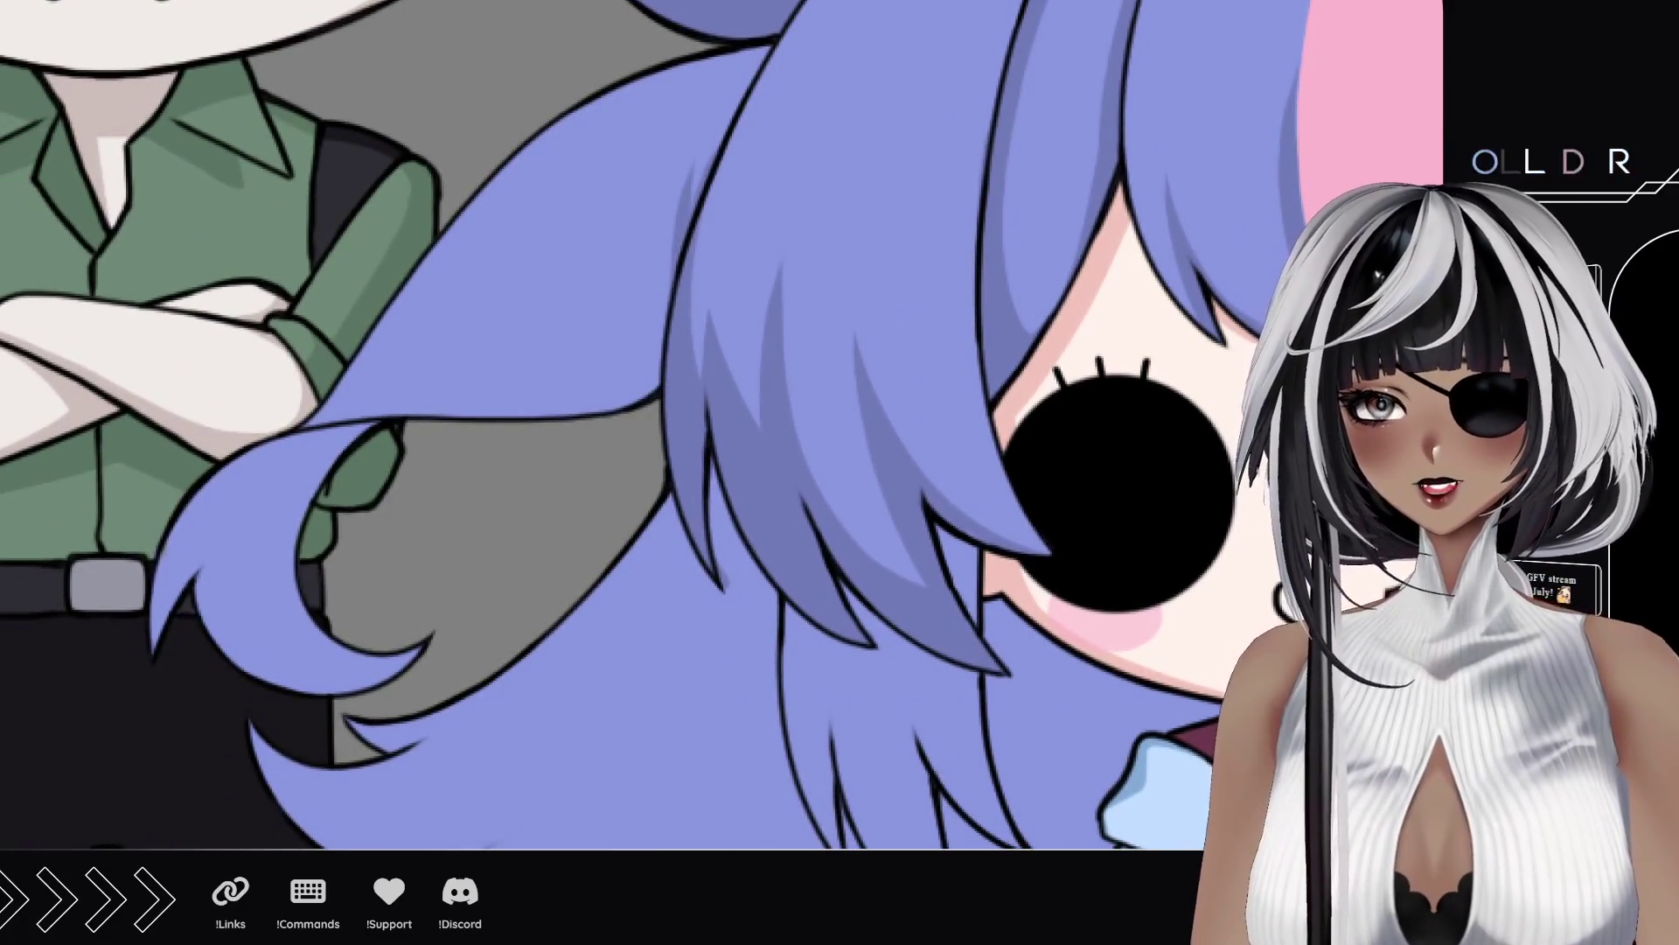
mouse_move(404, 632)
mouse_down()
mouse_move(298, 652)
mouse_move(188, 612)
mouse_move(232, 537)
mouse_move(222, 509)
mouse_move(333, 446)
mouse_up()
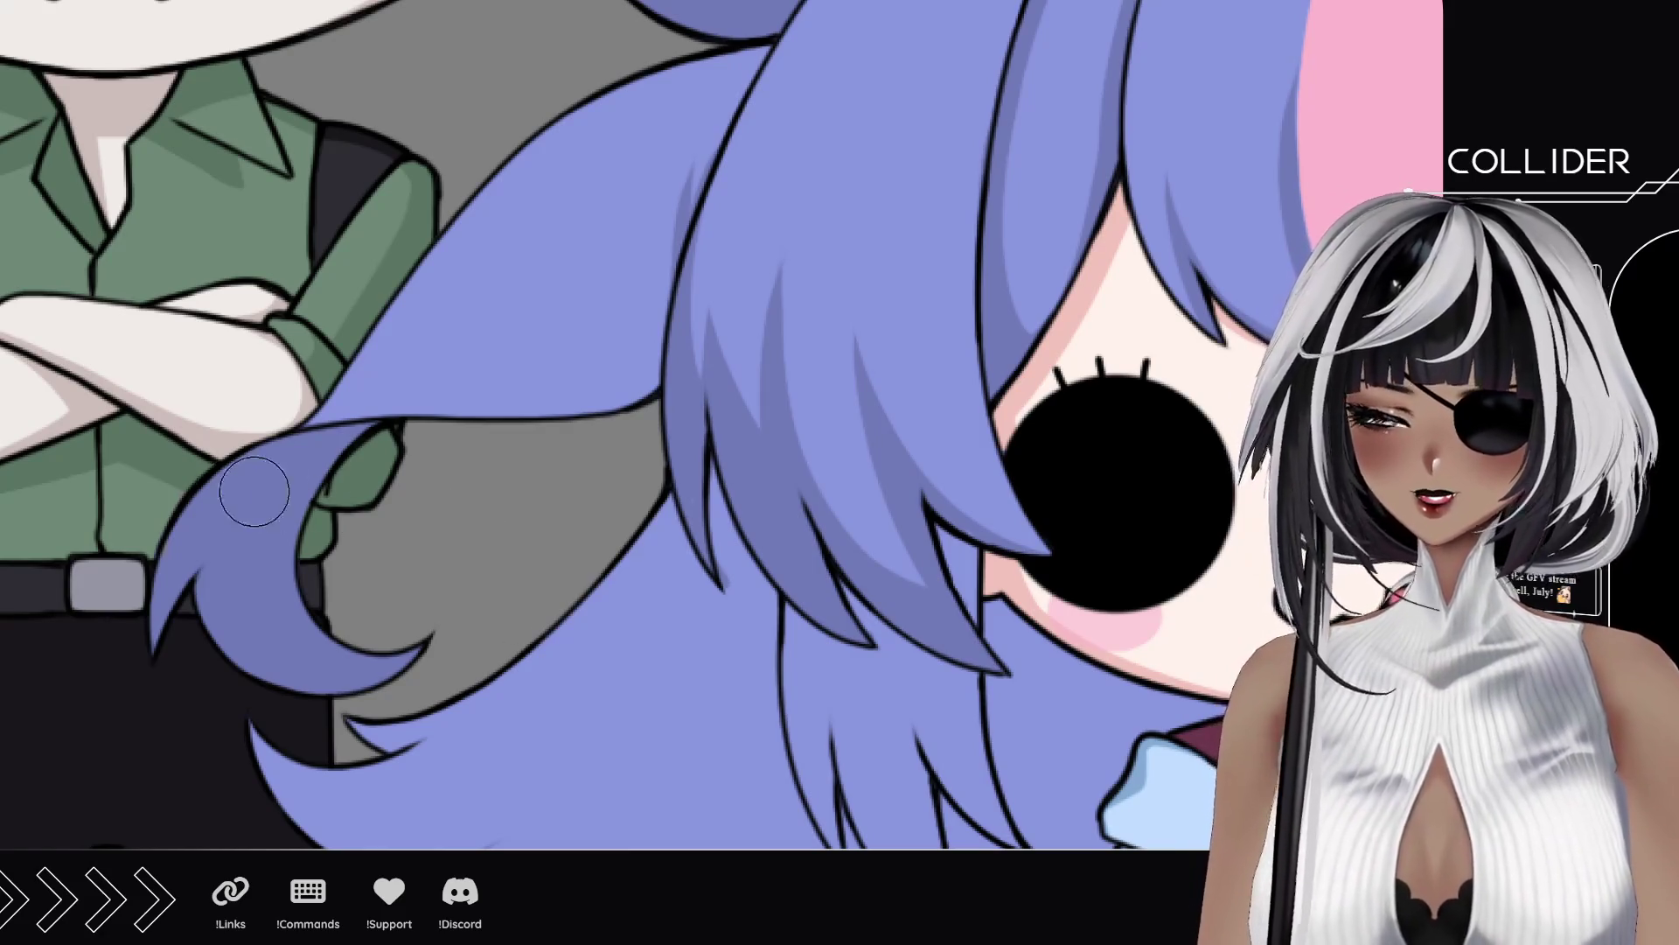
mouse_move(693, 385)
mouse_down()
mouse_move(701, 442)
mouse_move(597, 519)
mouse_move(442, 500)
mouse_up()
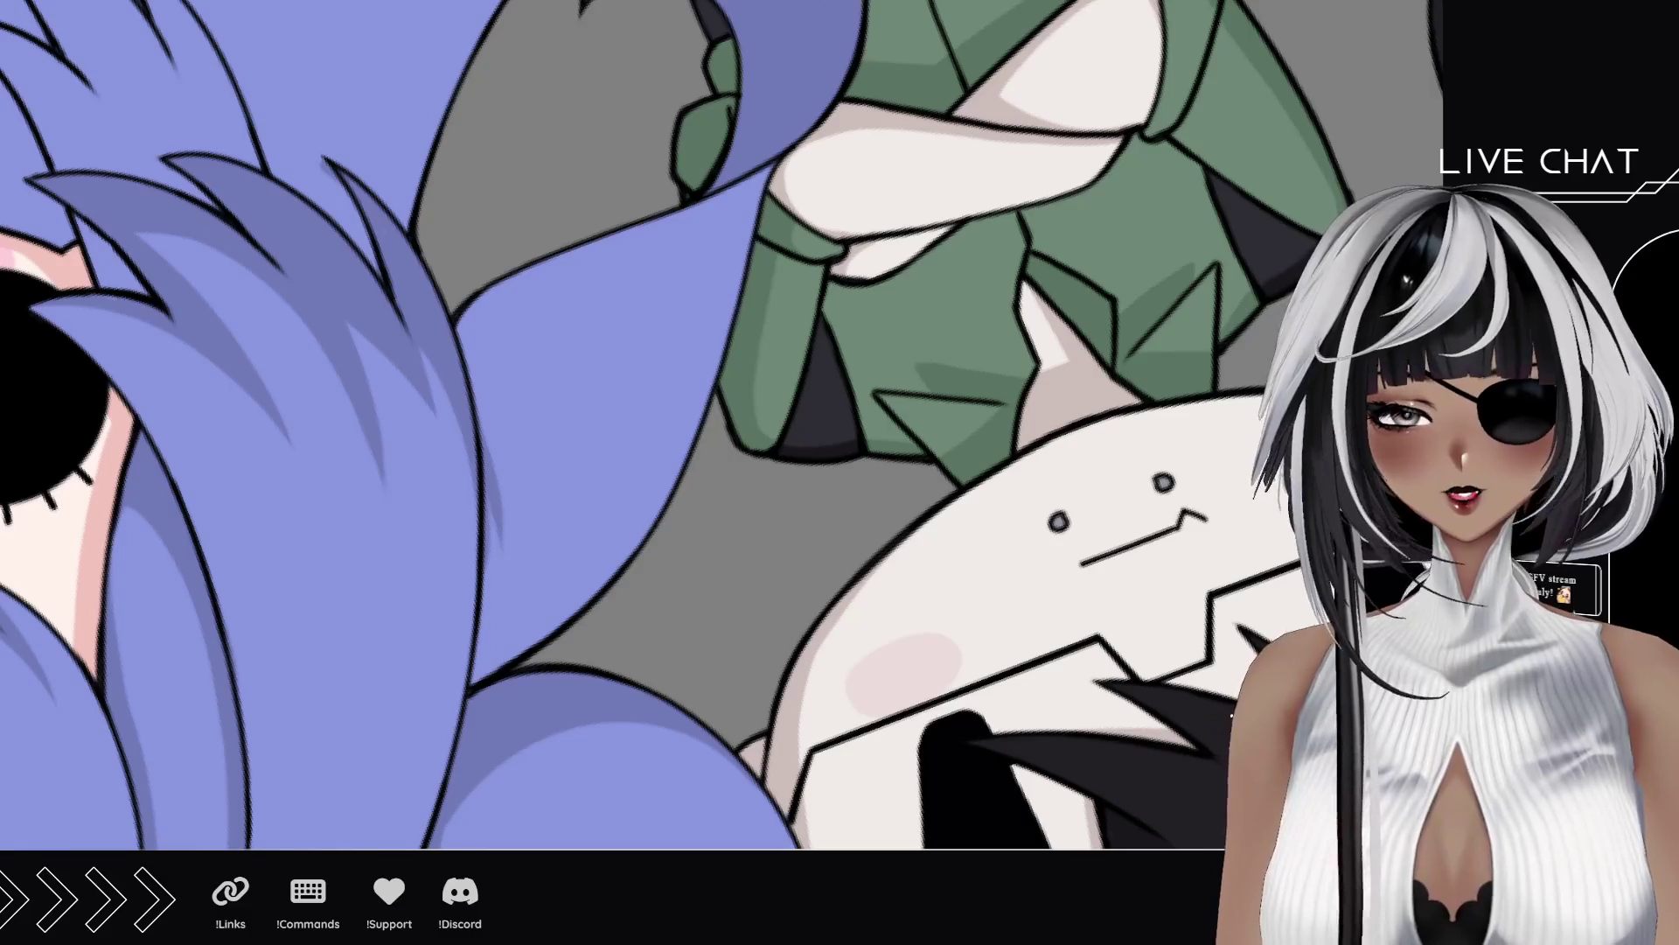
Step: Add curved and higher darker strokes along the blue back hair strands
drag(553, 645, 504, 298)
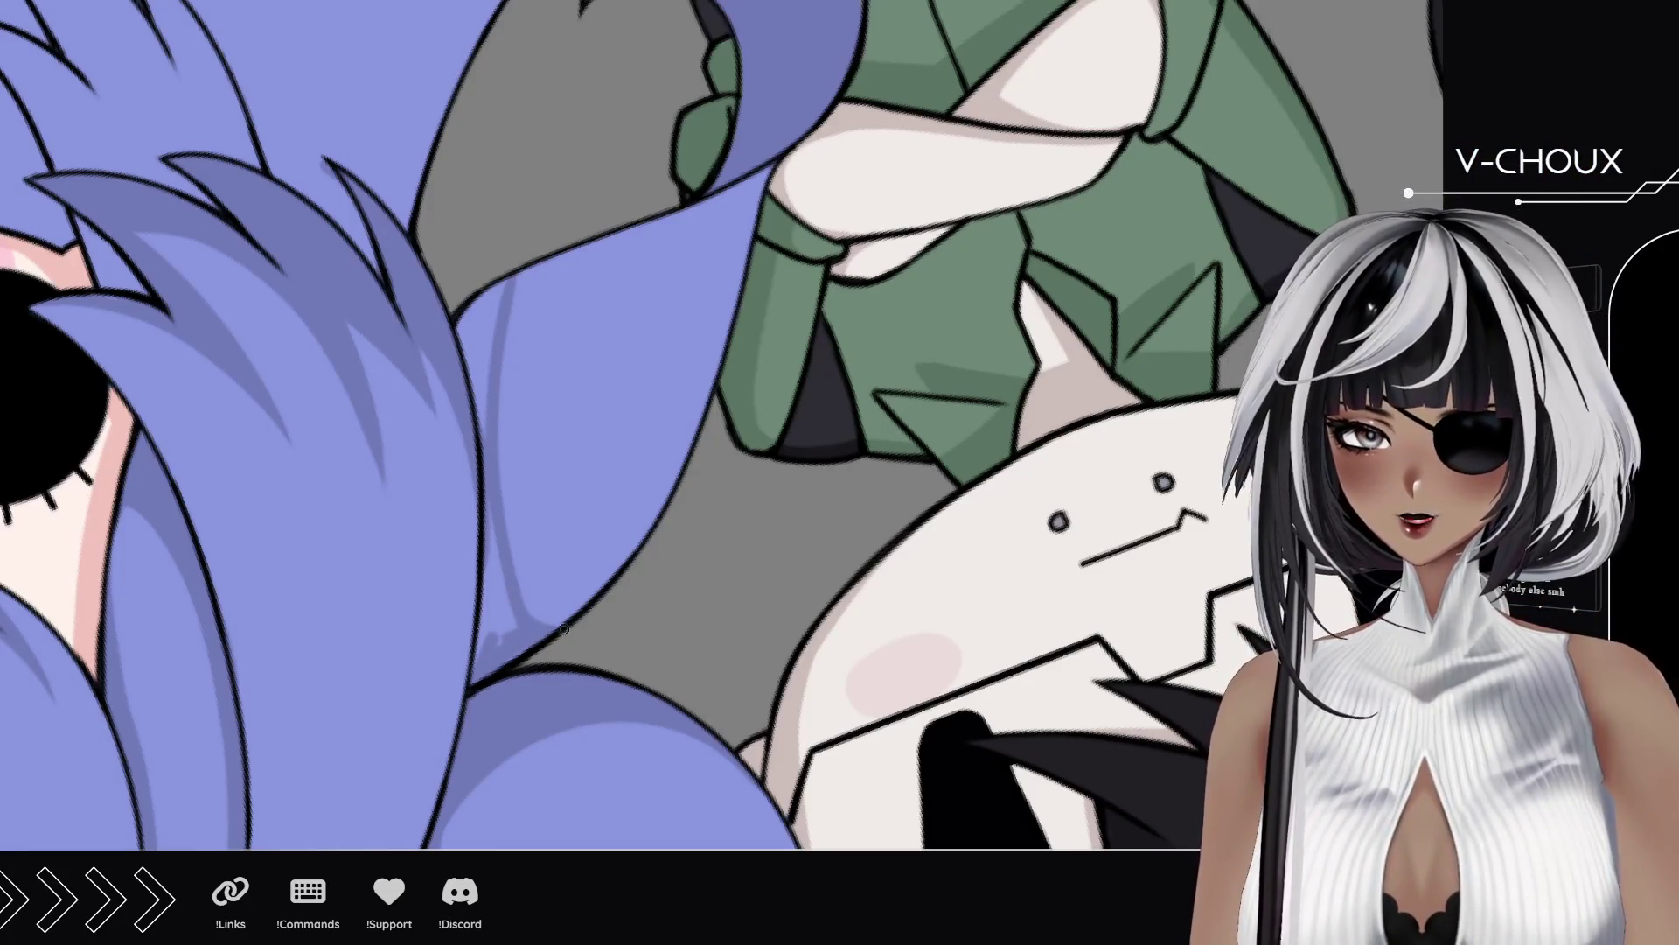
mouse_move(501, 603)
mouse_down()
mouse_move(485, 658)
mouse_move(488, 542)
mouse_move(500, 584)
mouse_up()
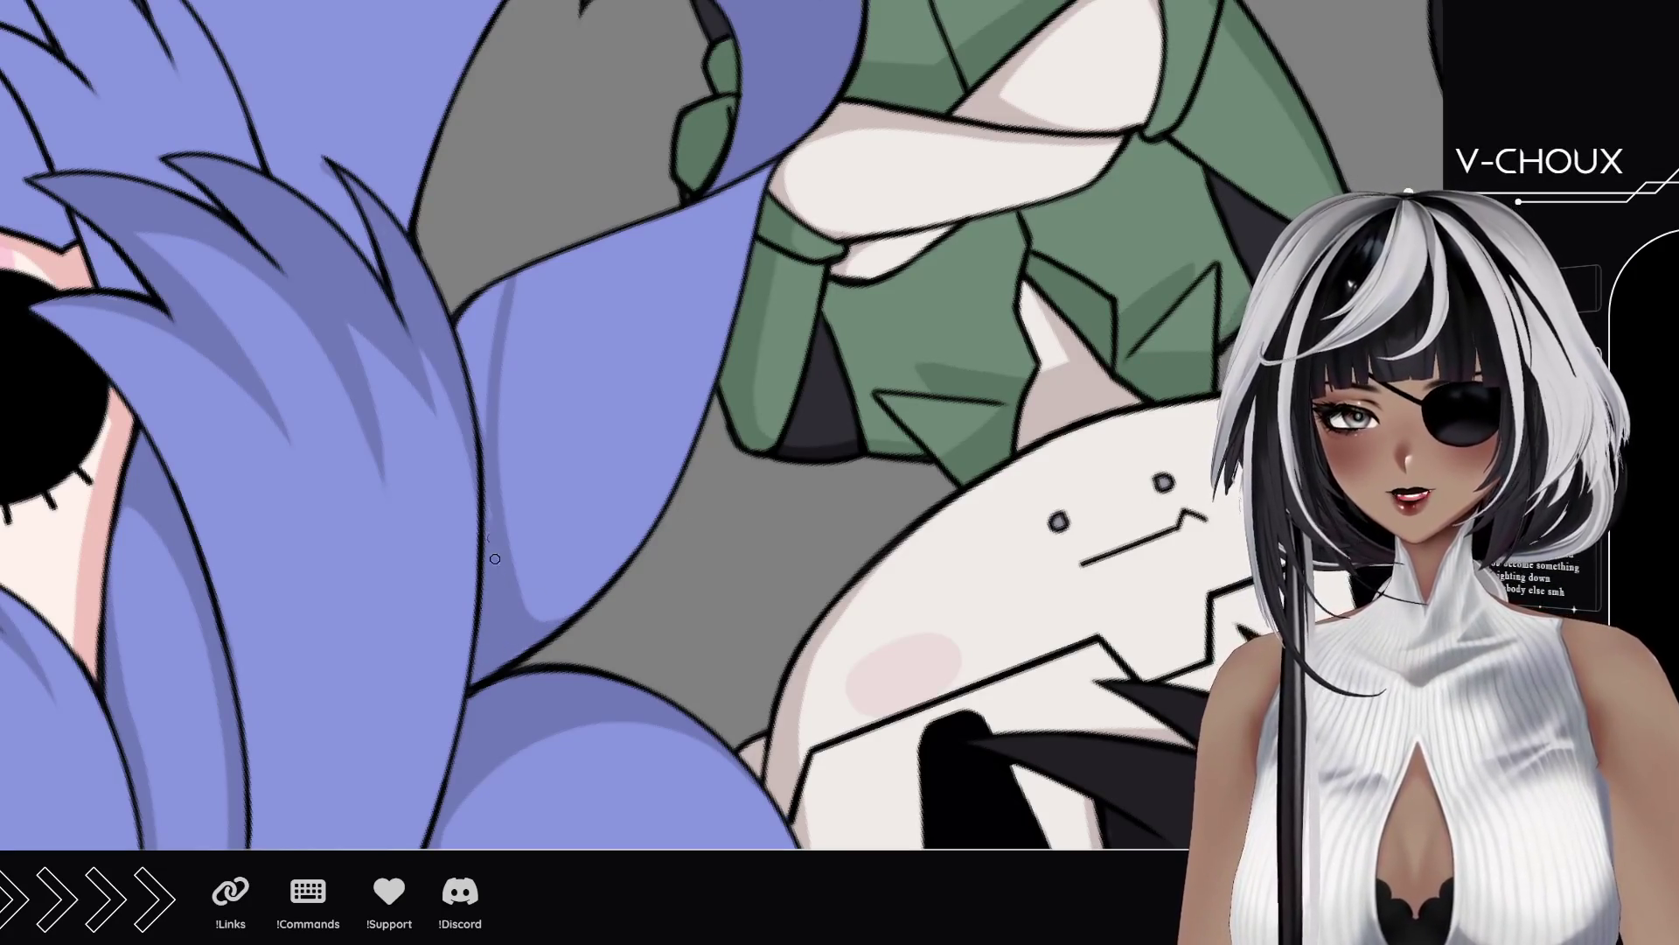
mouse_move(495, 434)
mouse_down()
mouse_move(467, 337)
mouse_move(479, 298)
mouse_move(501, 316)
mouse_move(572, 254)
mouse_up()
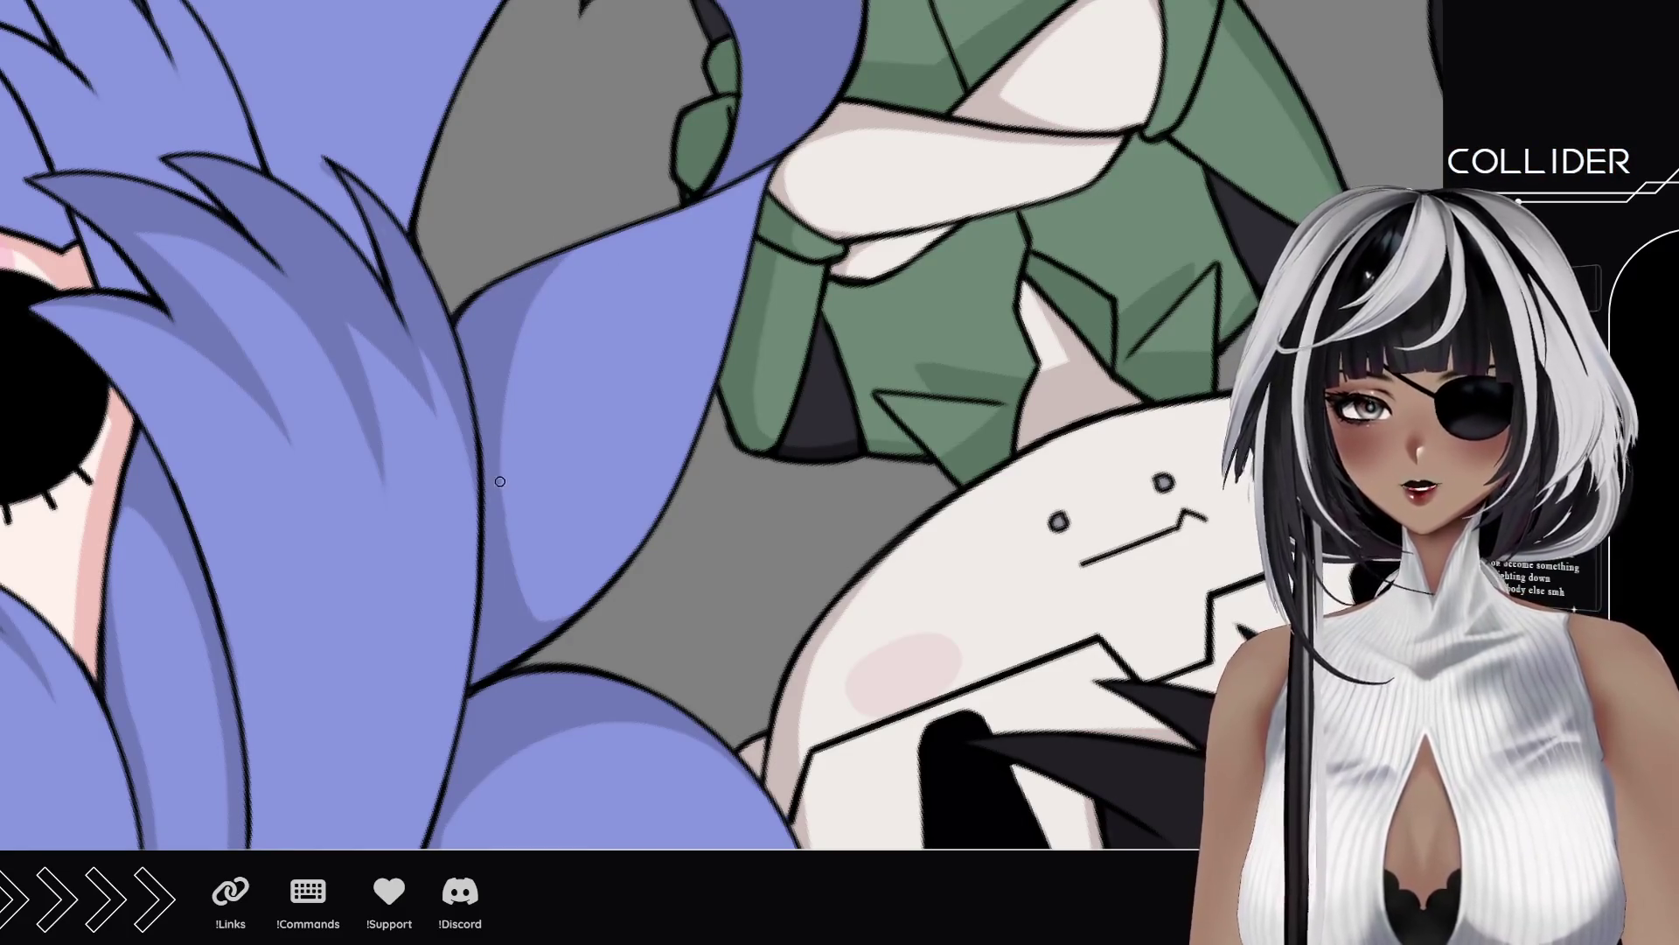
drag(511, 410, 560, 263)
drag(509, 348, 572, 249)
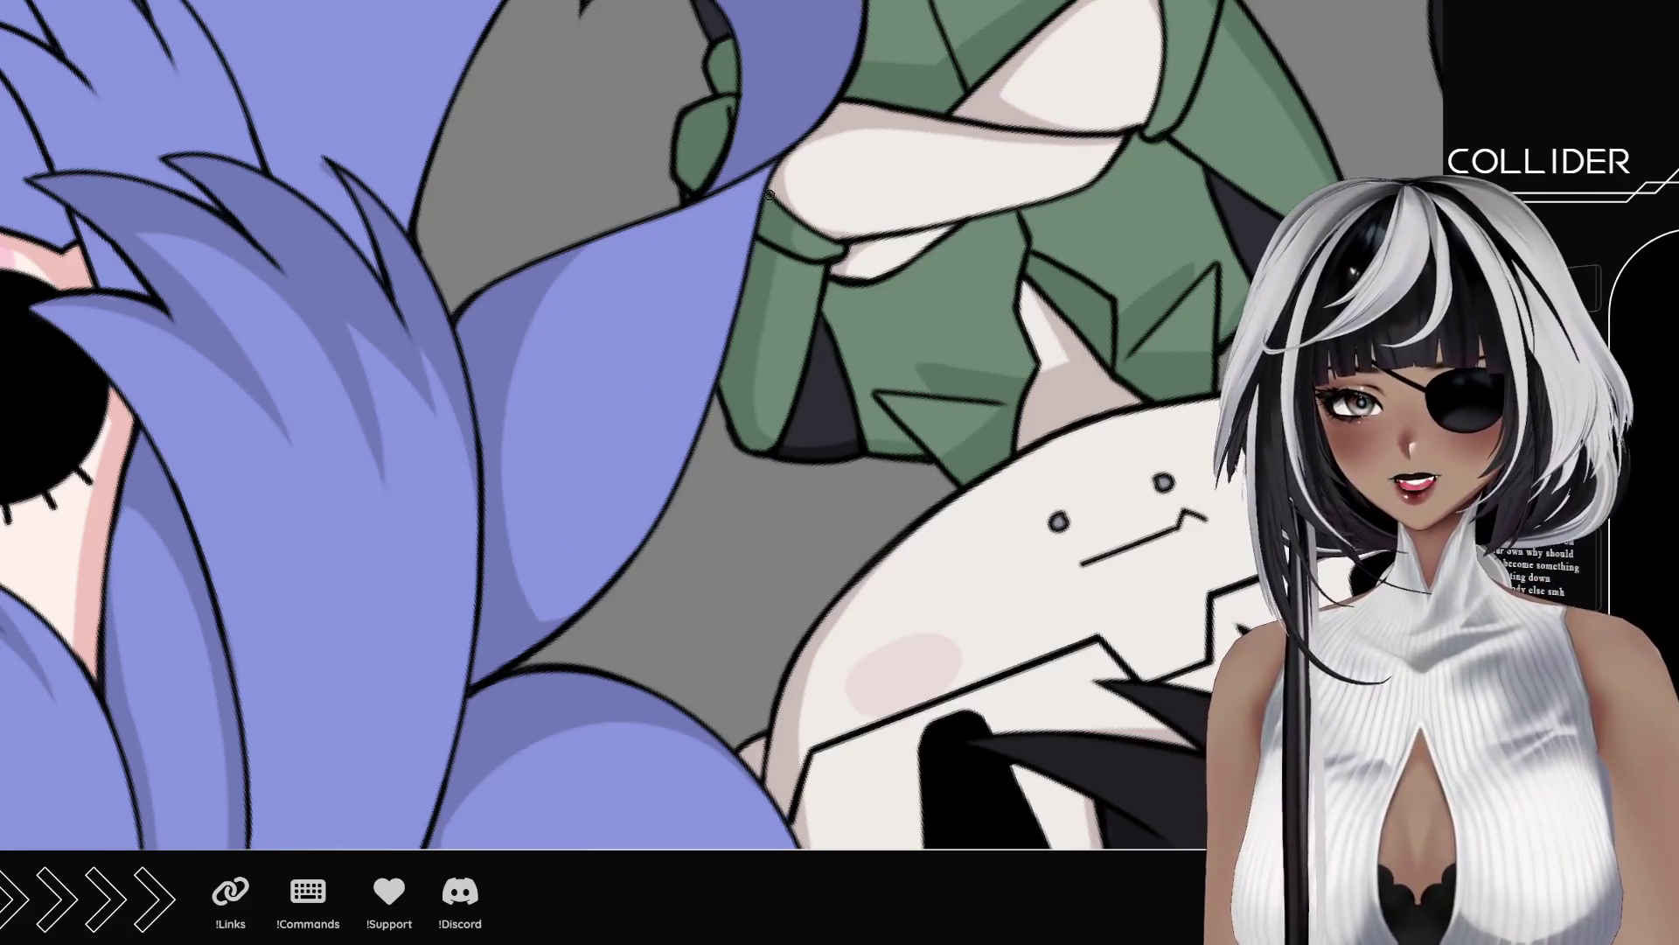
Step: Shade a long back-hair strand, redoing one stroke, and add shorter strokes along its edge
drag(635, 376, 763, 184)
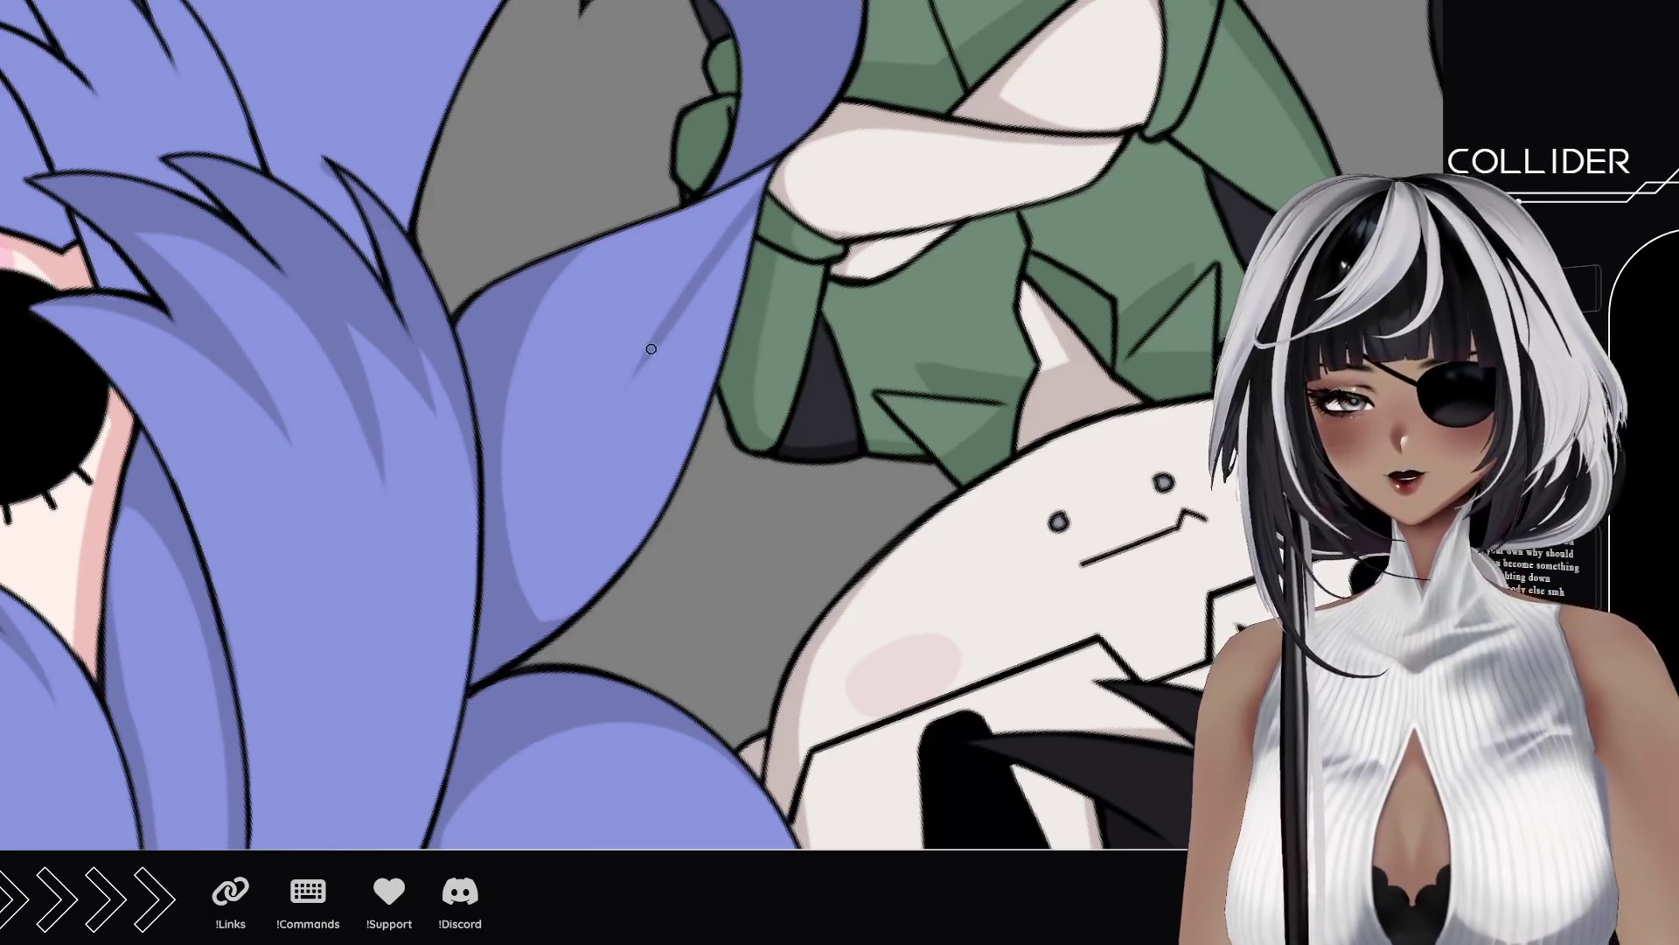
drag(648, 355, 745, 243)
key(ctrl+z)
drag(634, 376, 750, 238)
drag(699, 298, 756, 217)
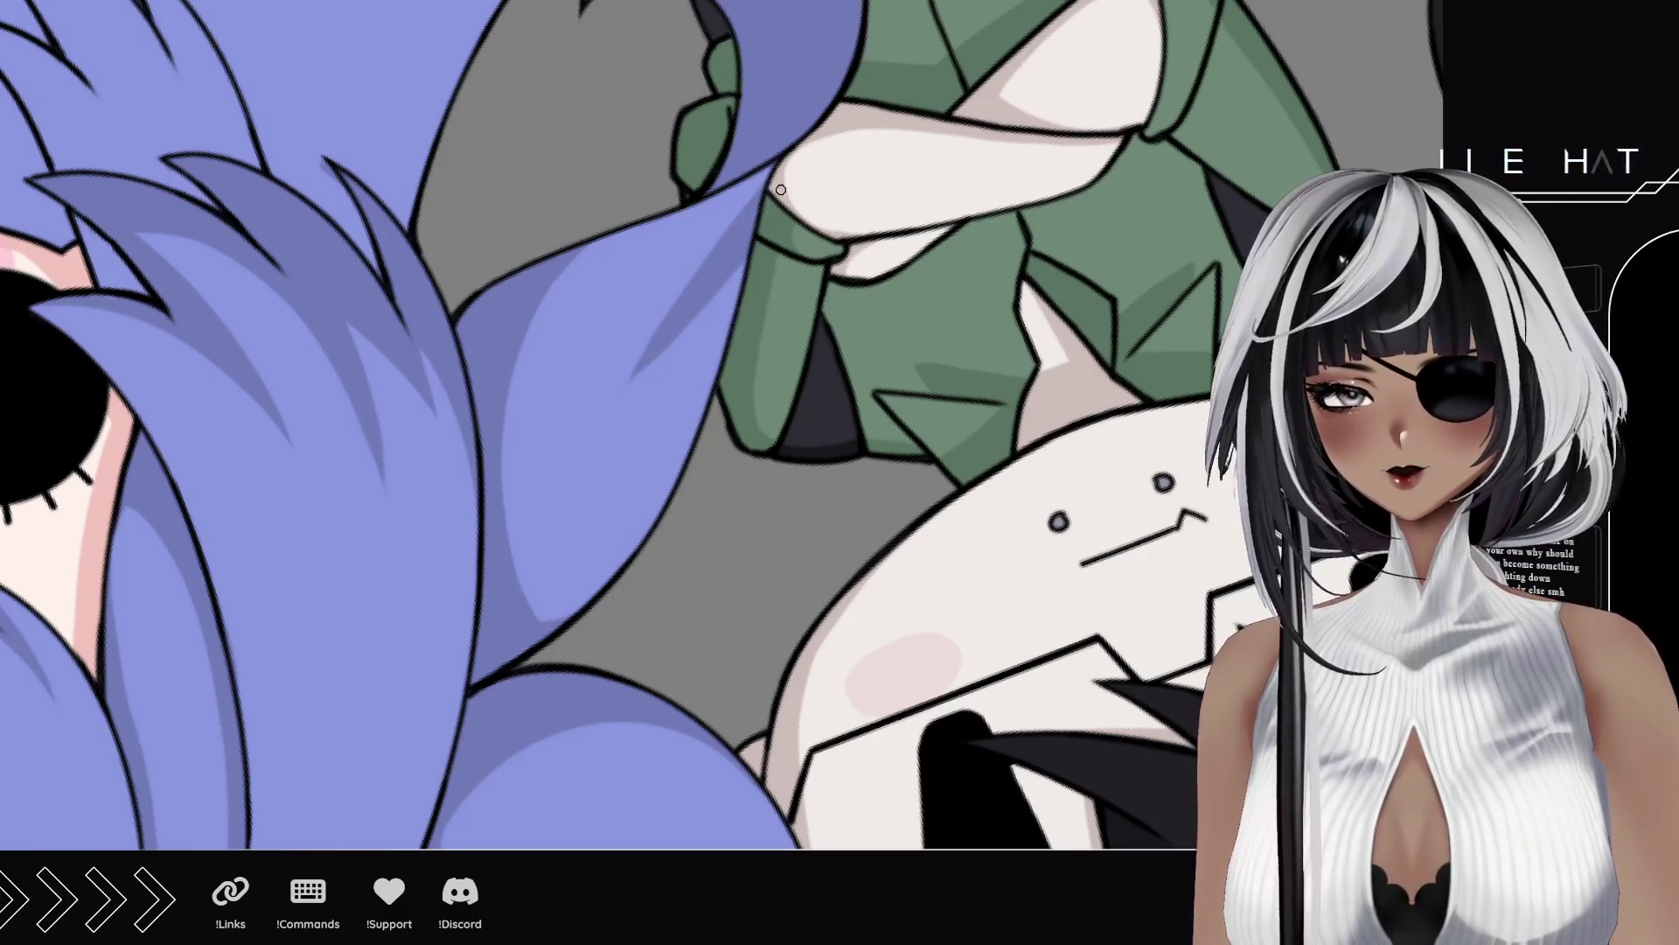
drag(699, 411, 743, 269)
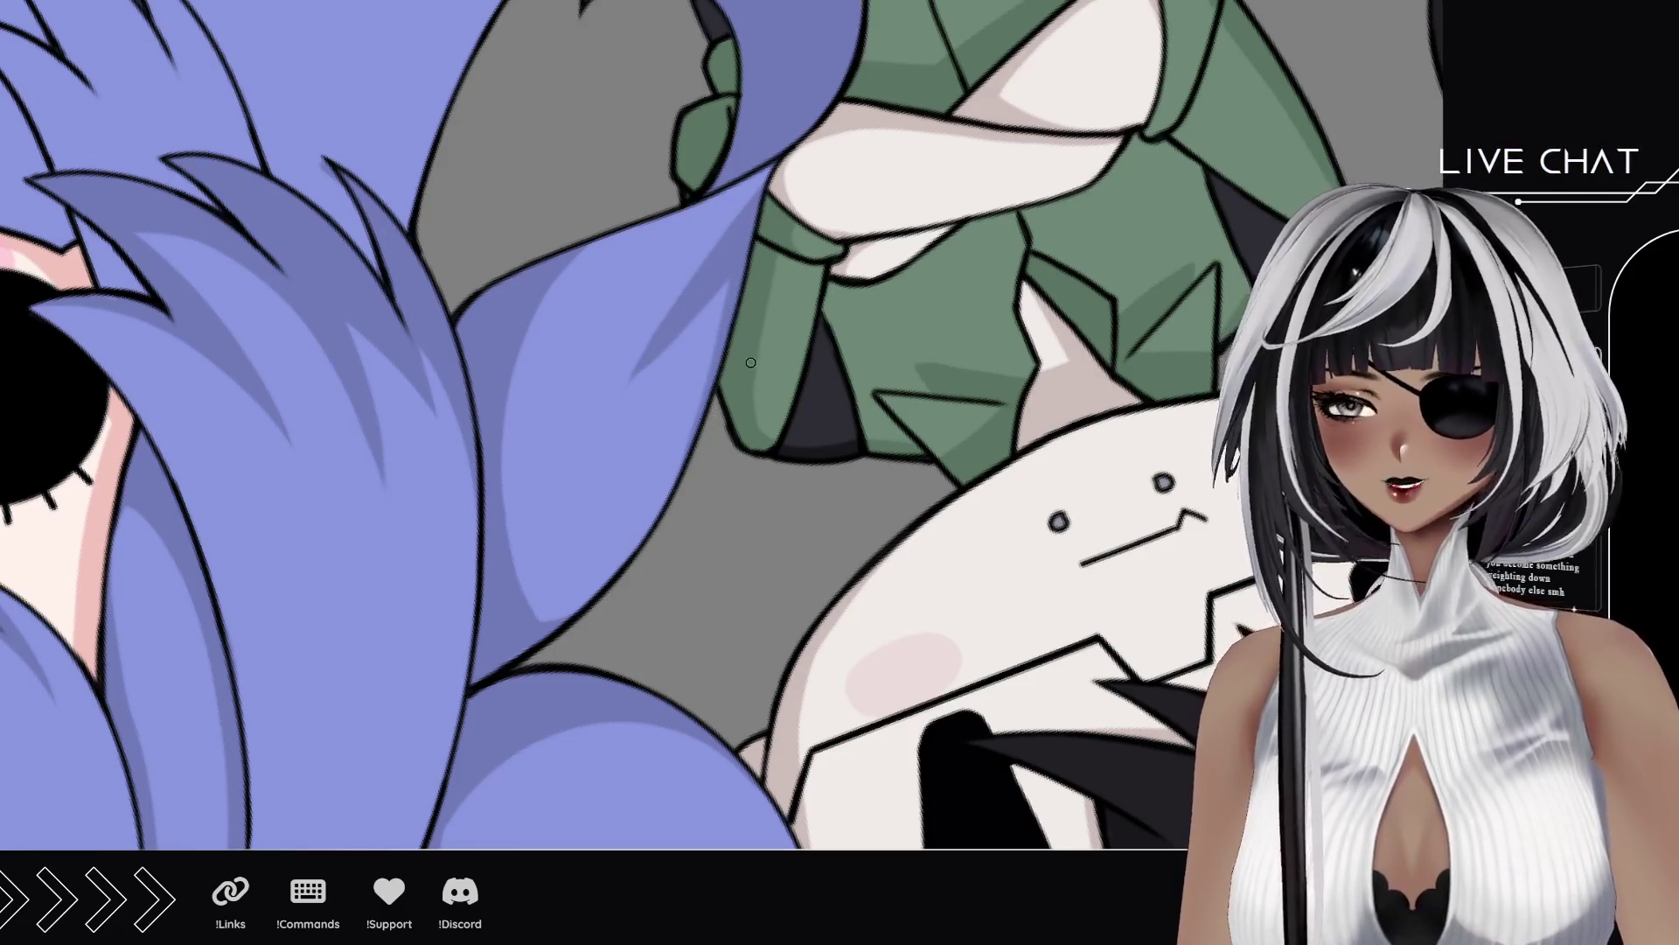
scroll(750, 368, up, 3)
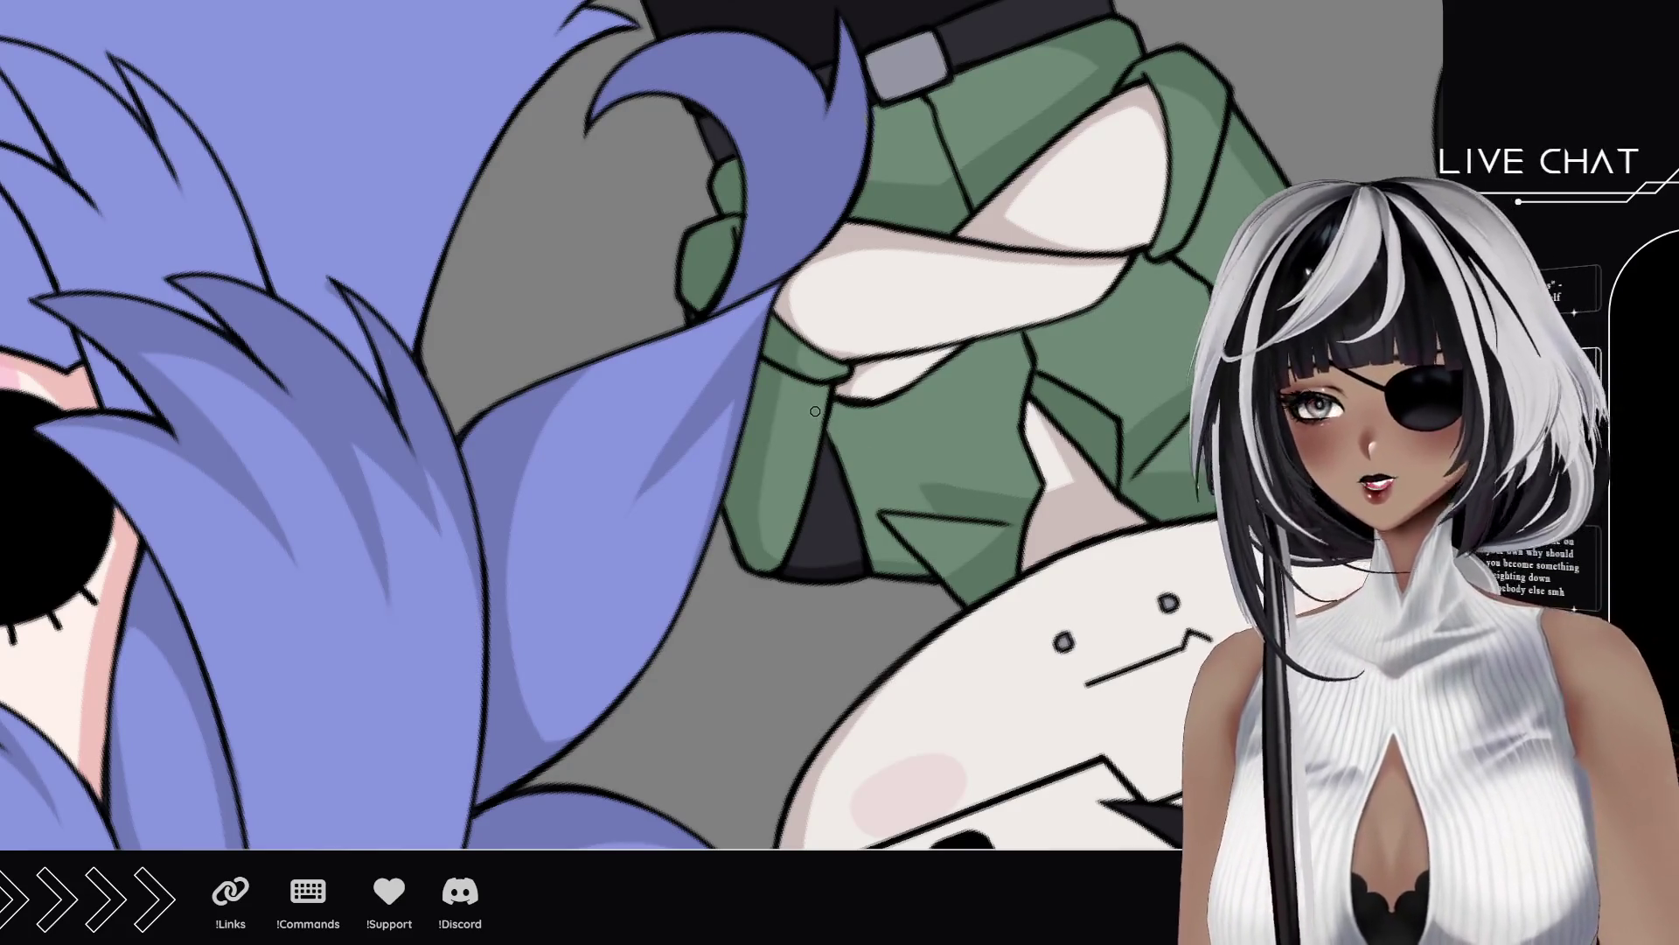
scroll(674, 337, down, 5)
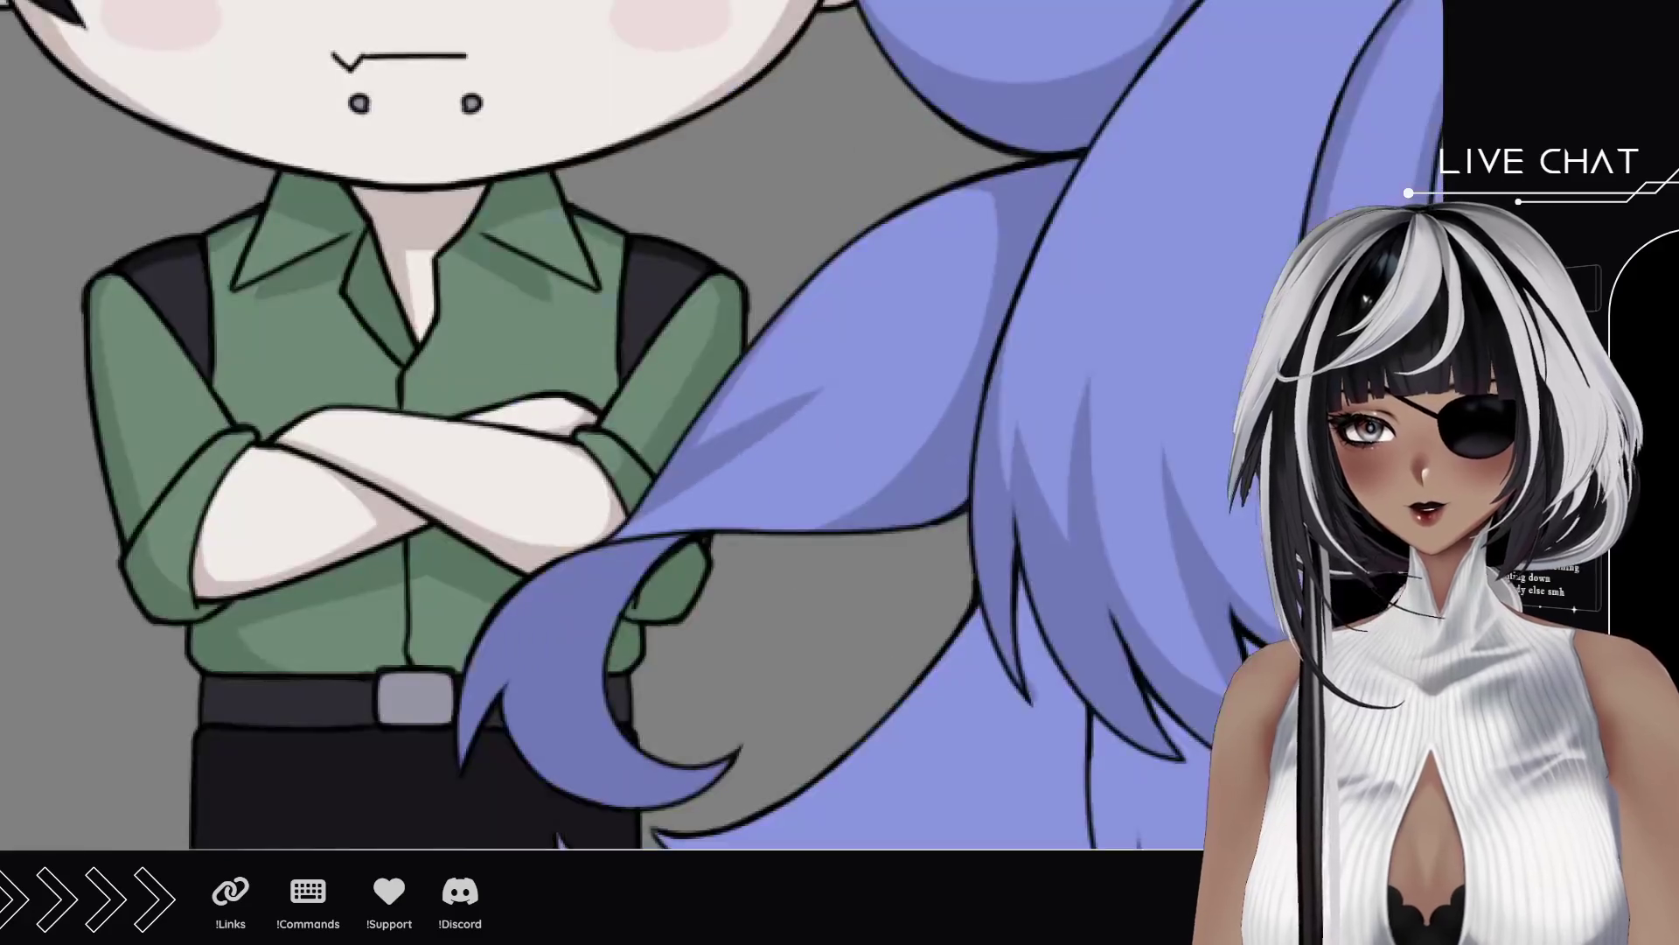
Step: Darken the back hair's outline and pan over to the chibi's face and jacket
scroll(674, 338, up, 1)
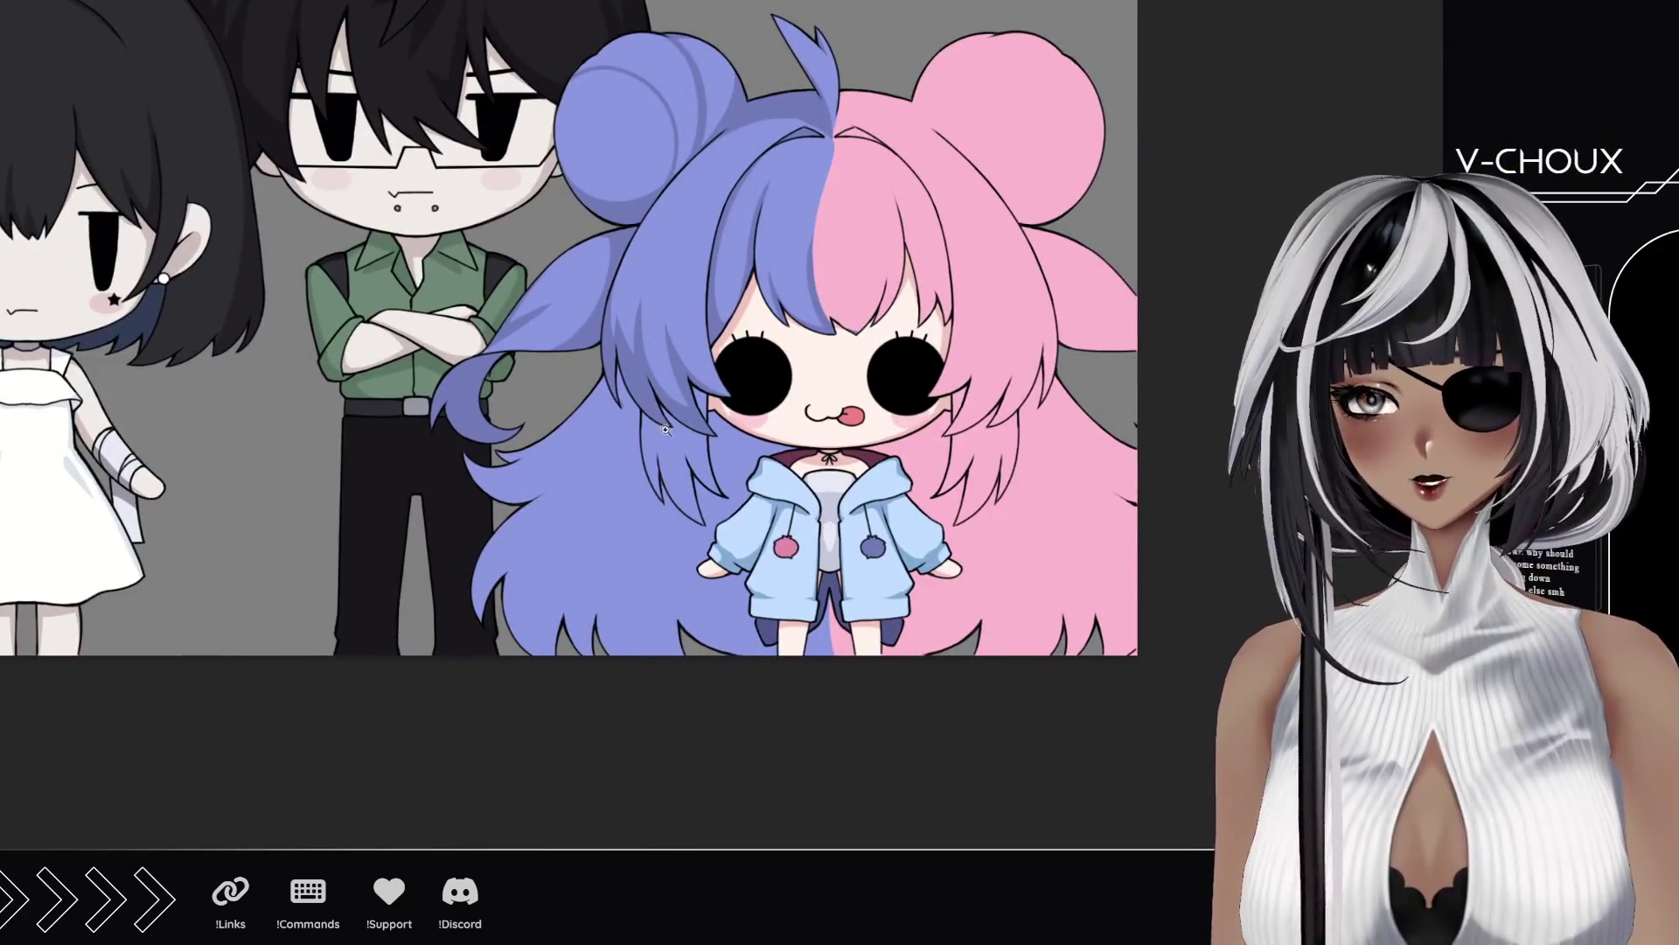
scroll(535, 319, up, 2)
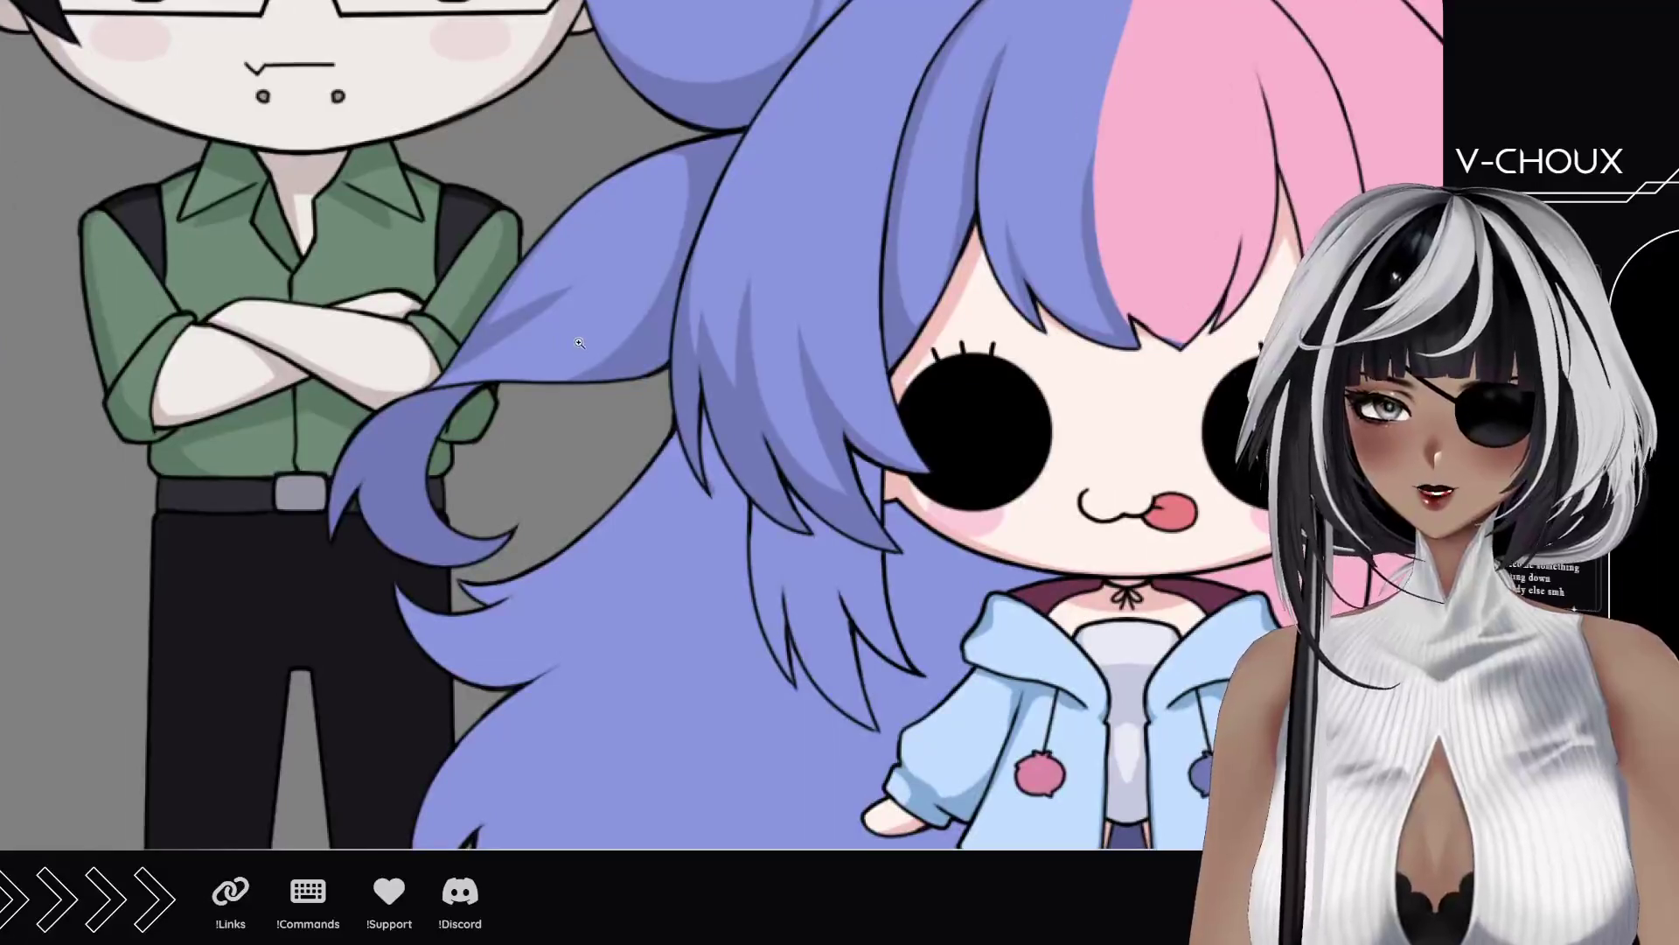
scroll(476, 347, up, 1)
scroll(694, 394, down, 3)
scroll(712, 412, up, 4)
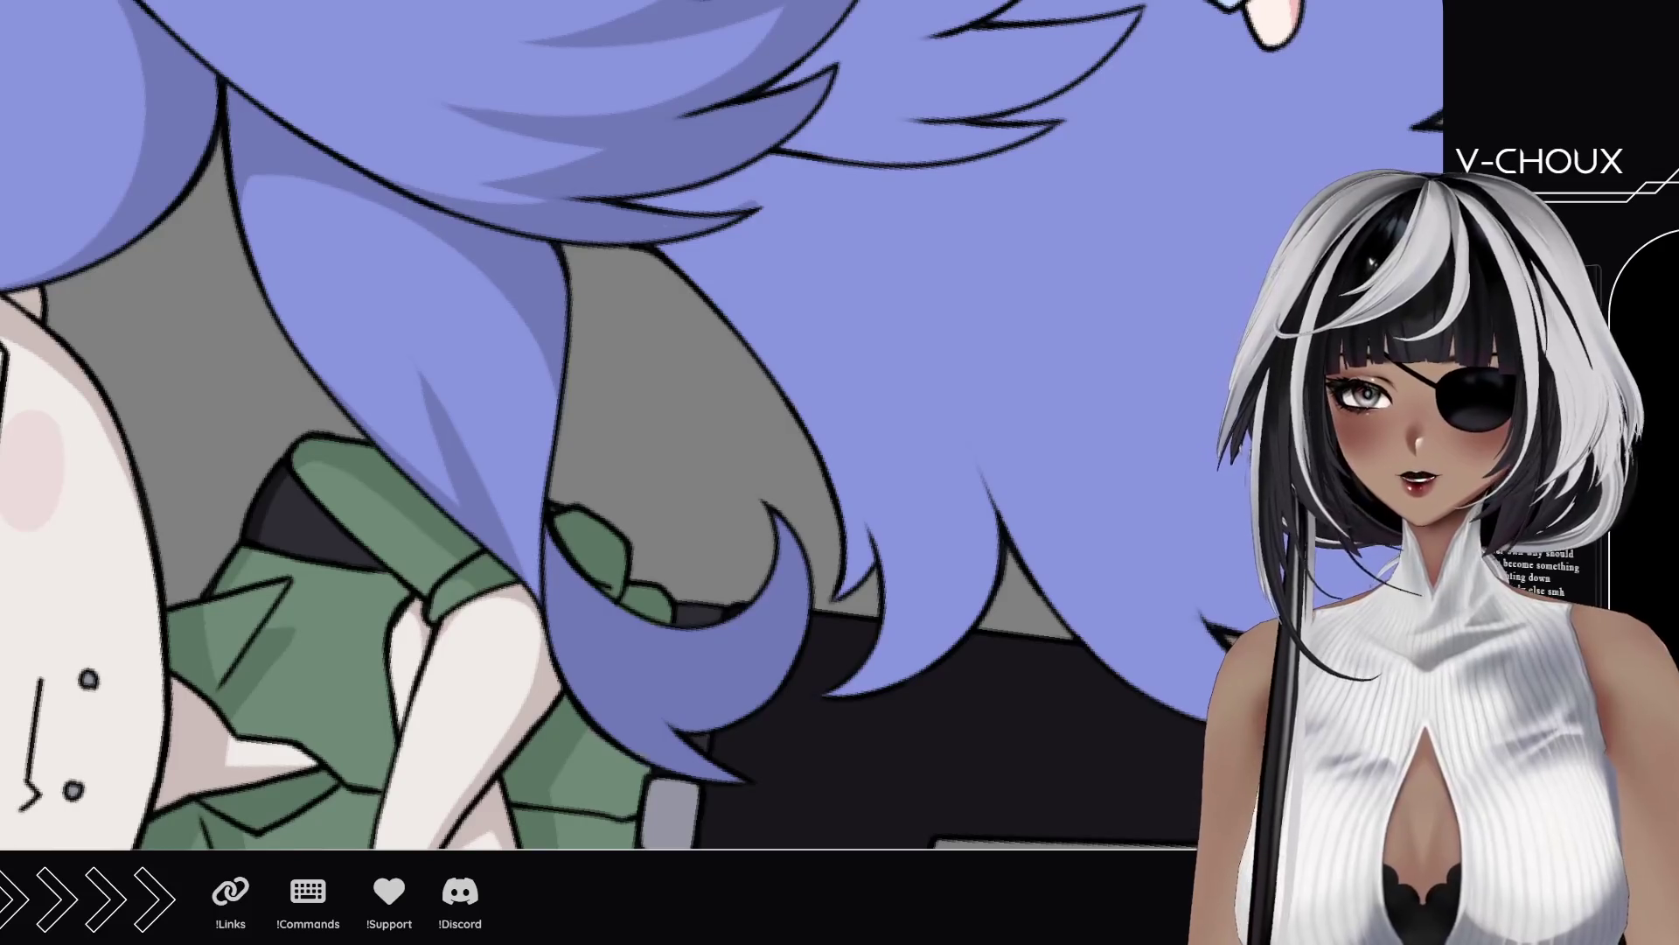
drag(543, 585, 549, 365)
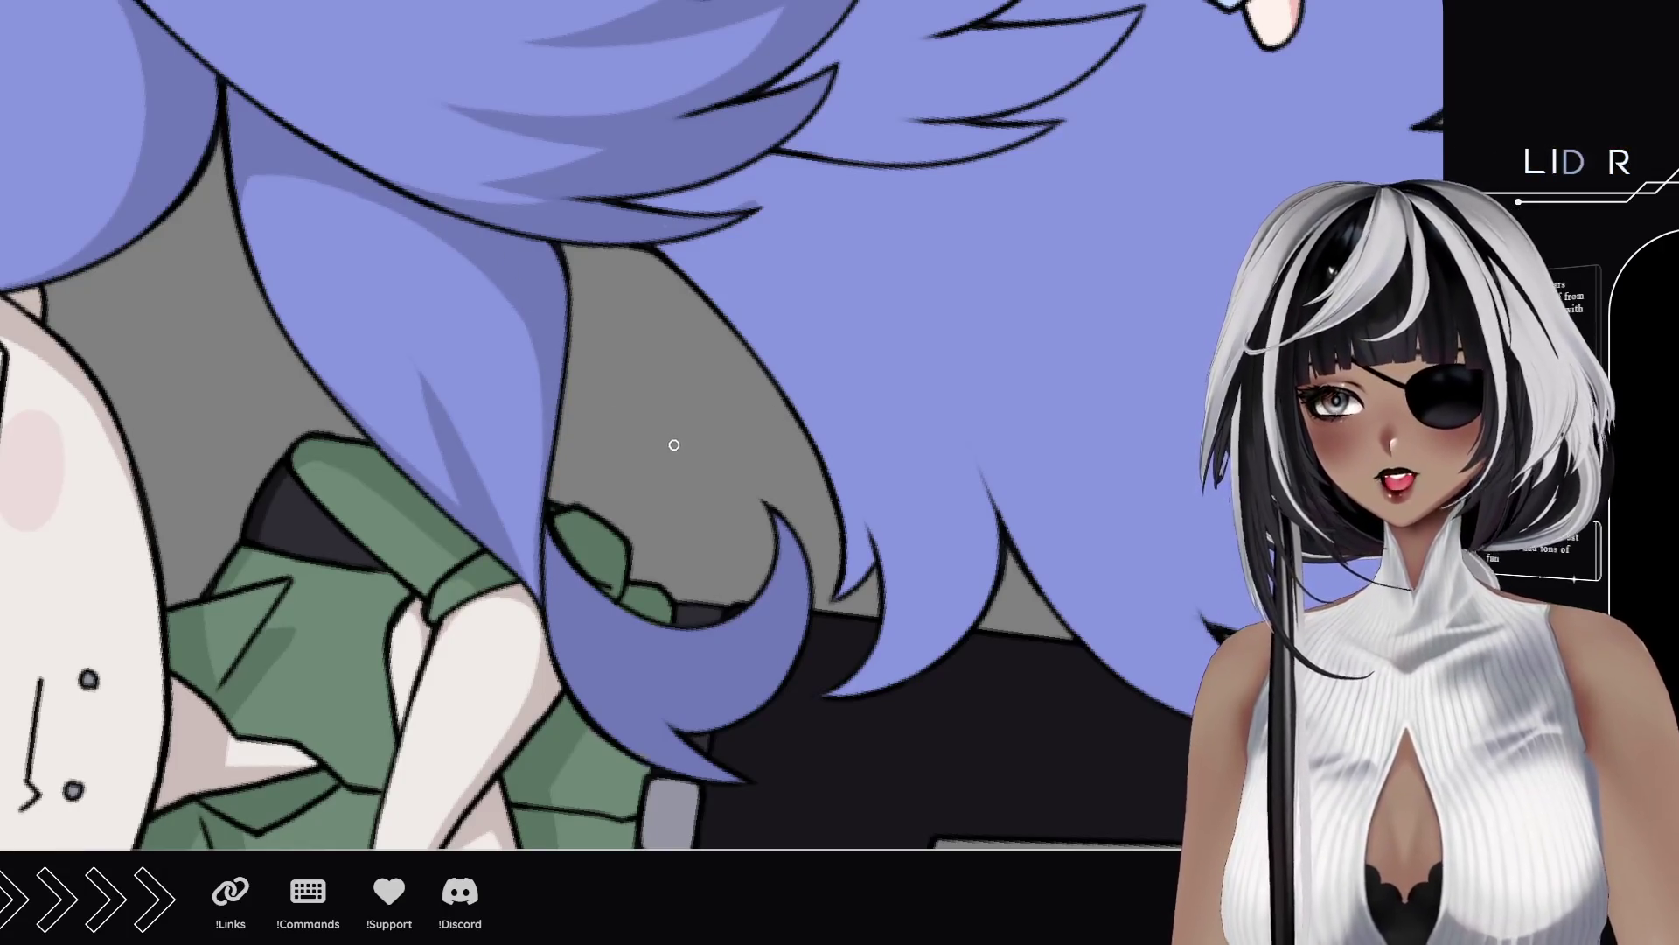
drag(649, 300, 577, 419)
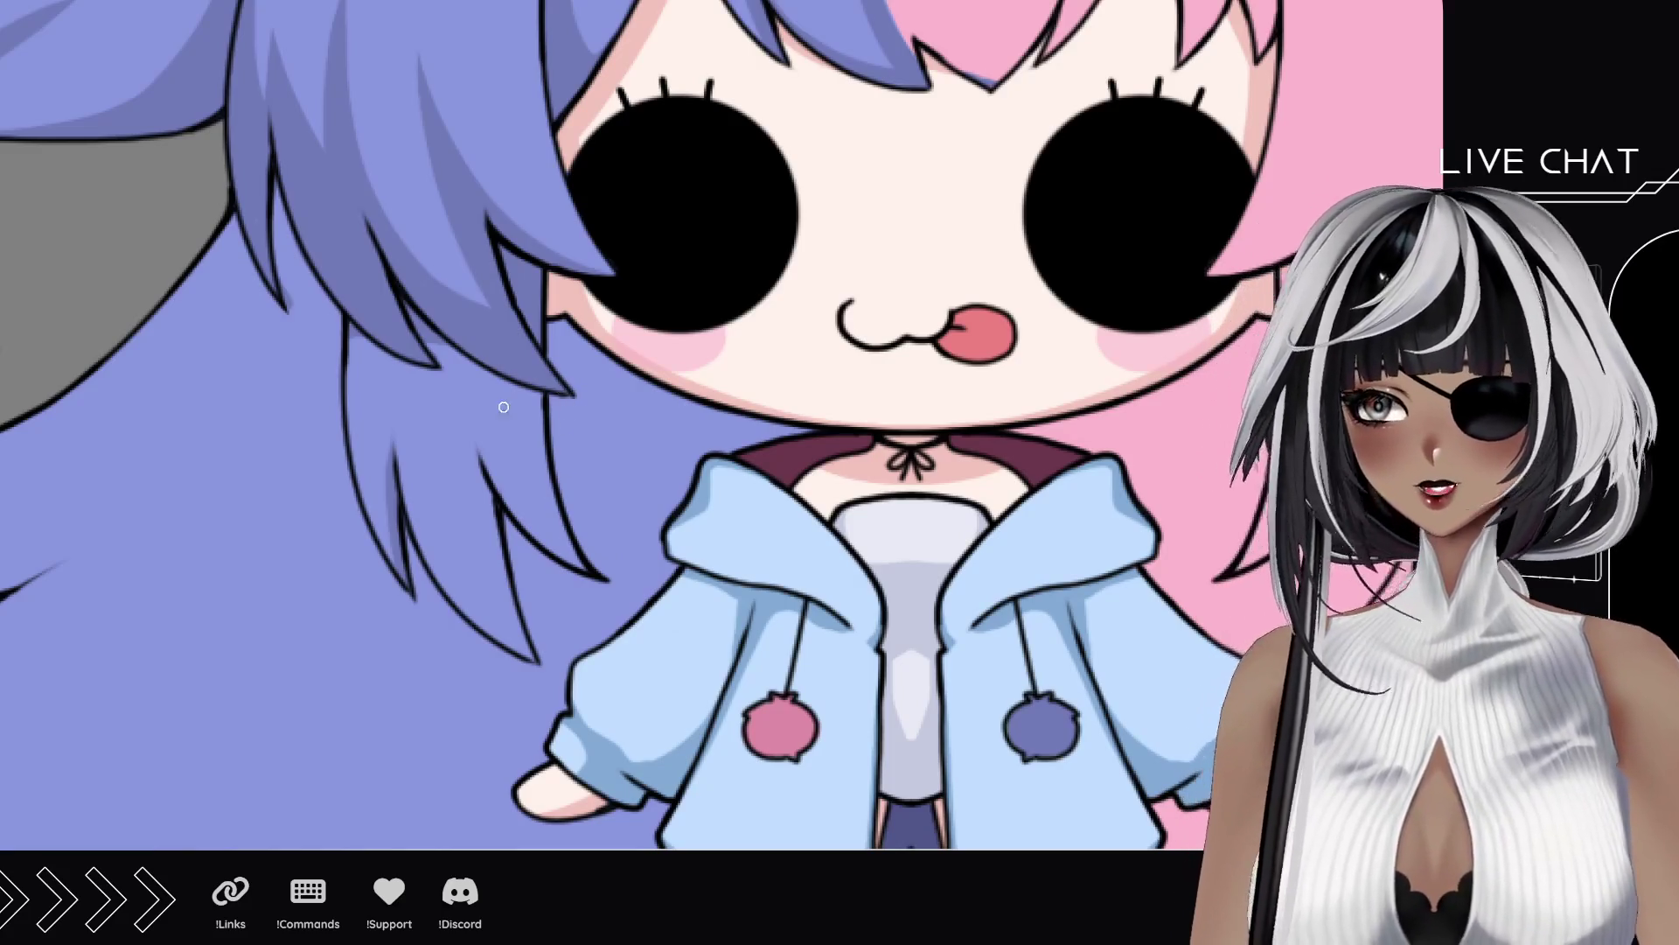
Step: Paint dark purple shading down the hair strands next to the chibi's sleeve
mouse_move(503, 508)
mouse_down()
mouse_move(550, 662)
mouse_move(536, 582)
mouse_move(547, 568)
mouse_move(564, 590)
mouse_move(557, 560)
mouse_move(612, 612)
mouse_move(582, 595)
mouse_move(621, 648)
mouse_move(582, 634)
mouse_move(556, 700)
mouse_move(533, 607)
mouse_up()
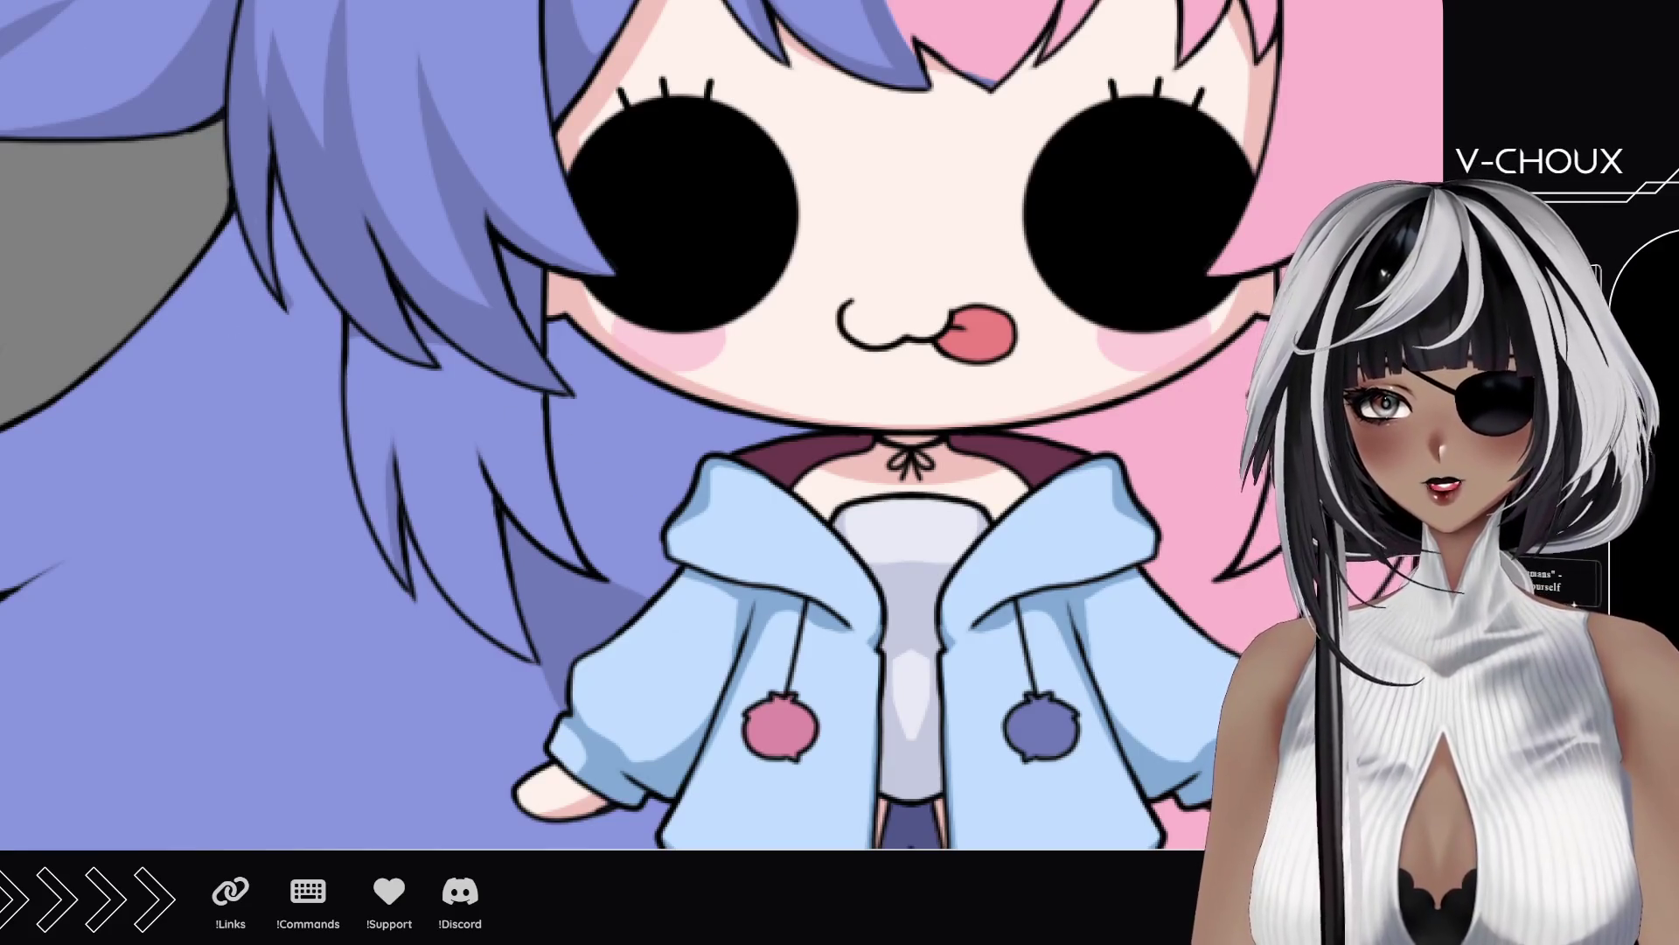
mouse_move(585, 495)
mouse_down()
mouse_move(639, 575)
mouse_move(581, 490)
mouse_move(568, 331)
mouse_move(673, 601)
mouse_move(619, 386)
mouse_move(682, 386)
mouse_move(844, 450)
mouse_up()
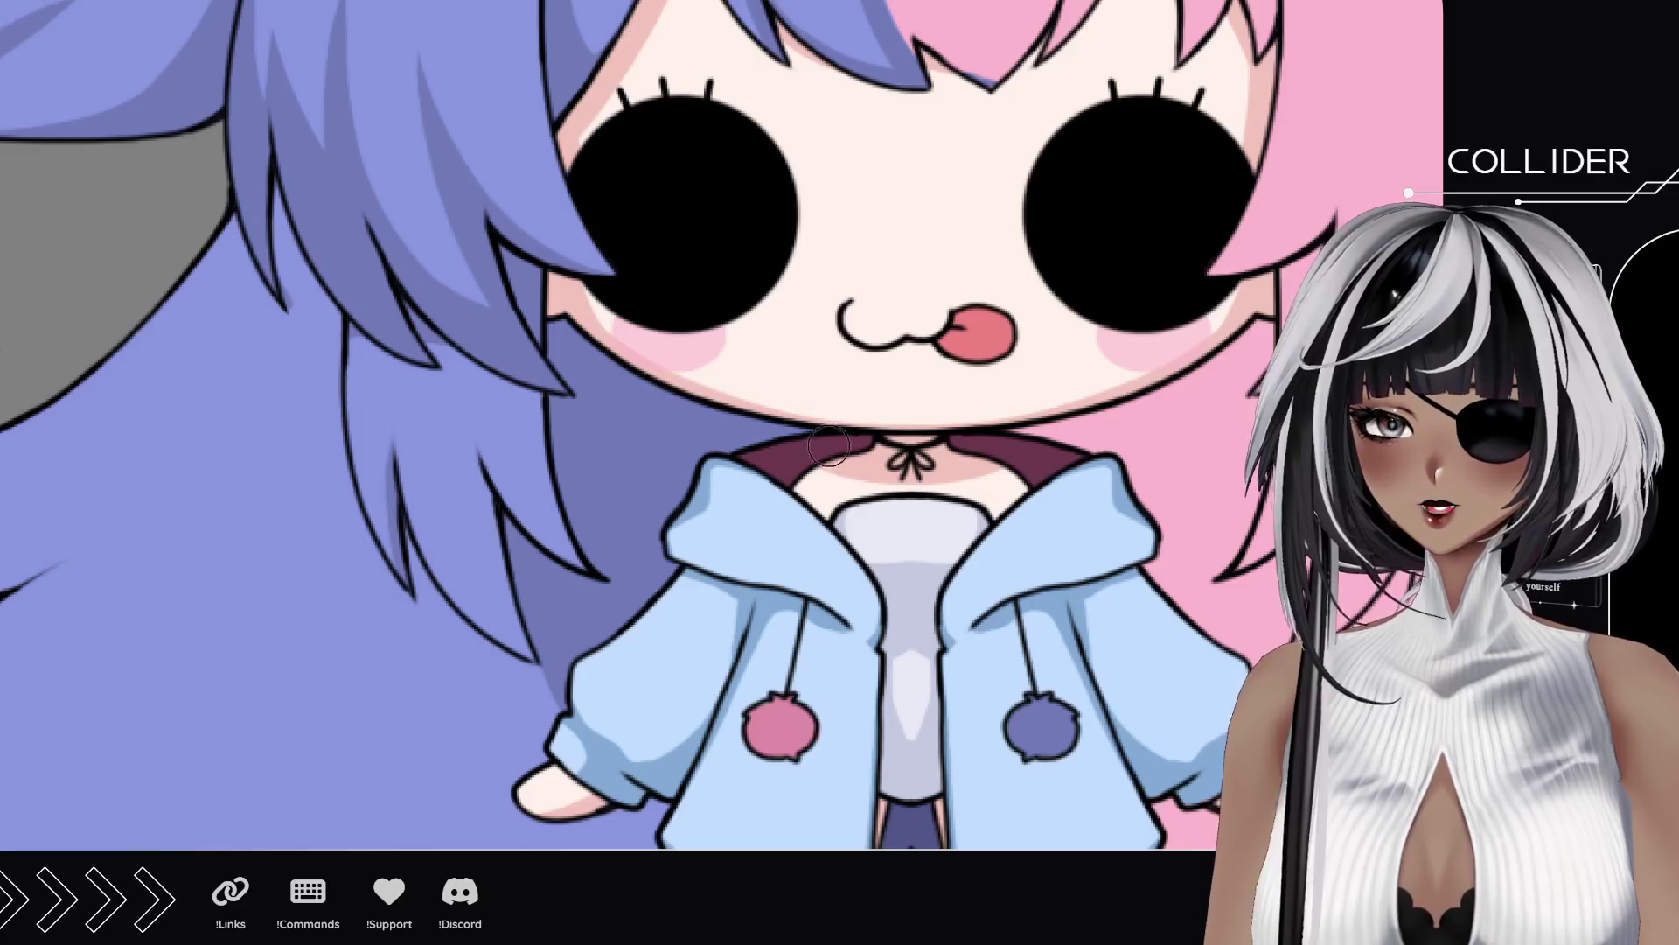
scroll(691, 586, down, 5)
scroll(691, 525, left, 3)
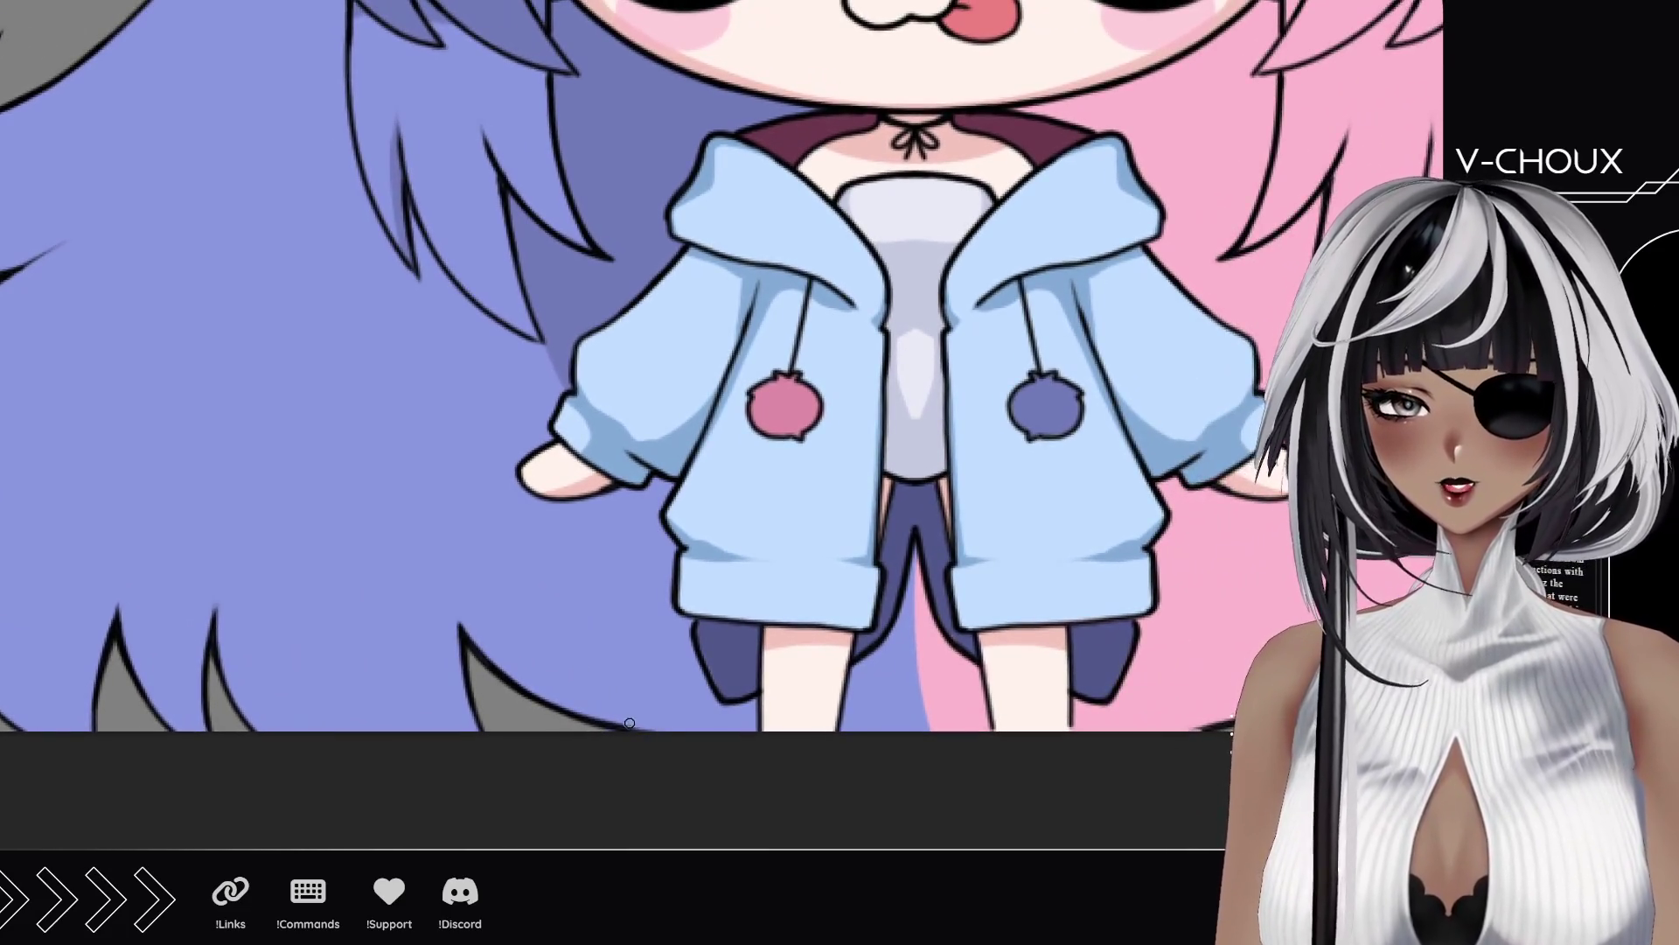
Step: Brush darker shading arcs on the blue hair beside the jacket hem and between the legs
drag(629, 723, 580, 315)
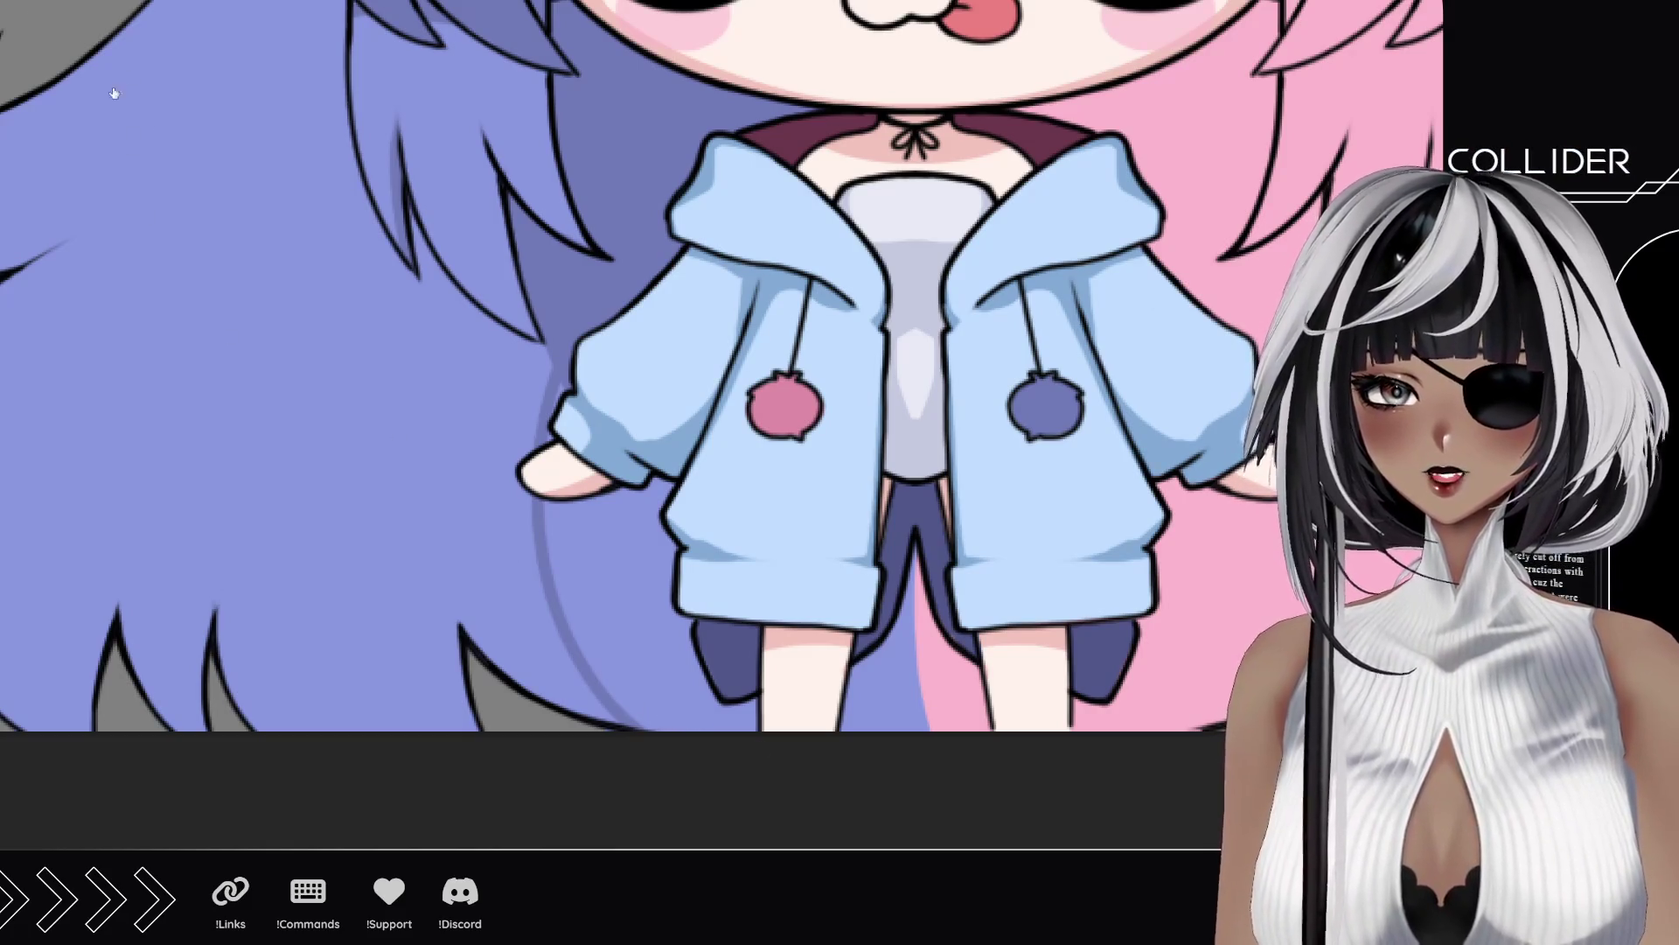
mouse_move(581, 393)
mouse_down()
mouse_move(611, 641)
mouse_move(697, 746)
mouse_up()
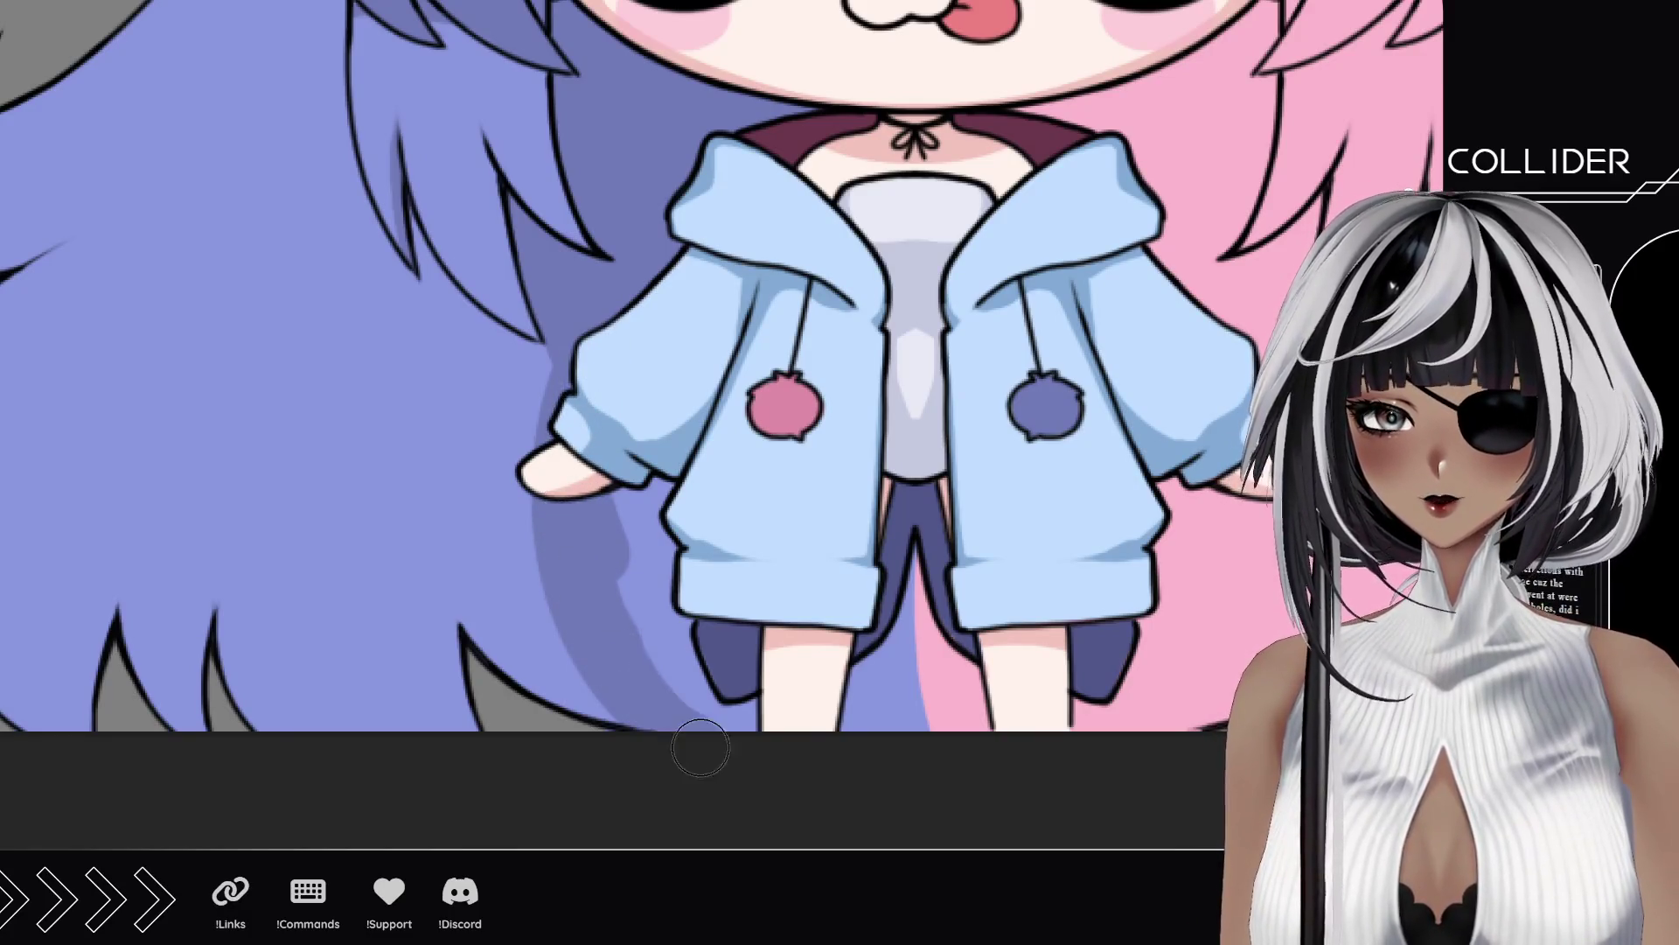
mouse_move(694, 562)
mouse_down()
mouse_move(858, 742)
mouse_move(888, 702)
mouse_up()
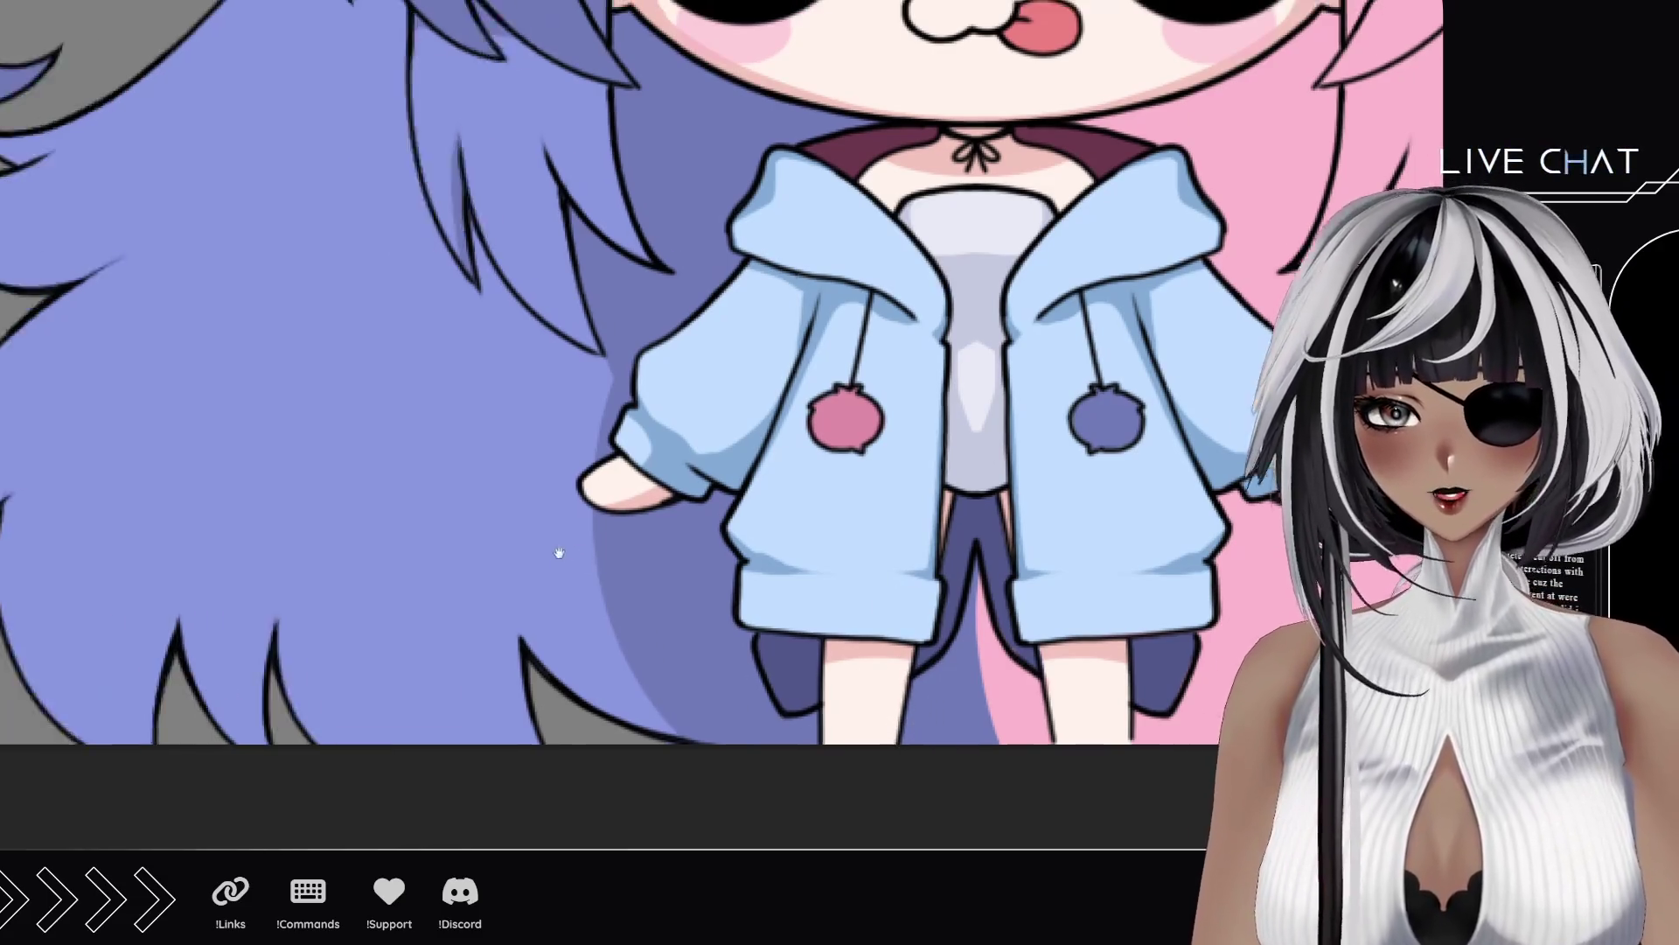
Step: Paint curved darker shadow strokes up the long blue back hair, redoing the unsatisfying ones
drag(554, 555, 654, 555)
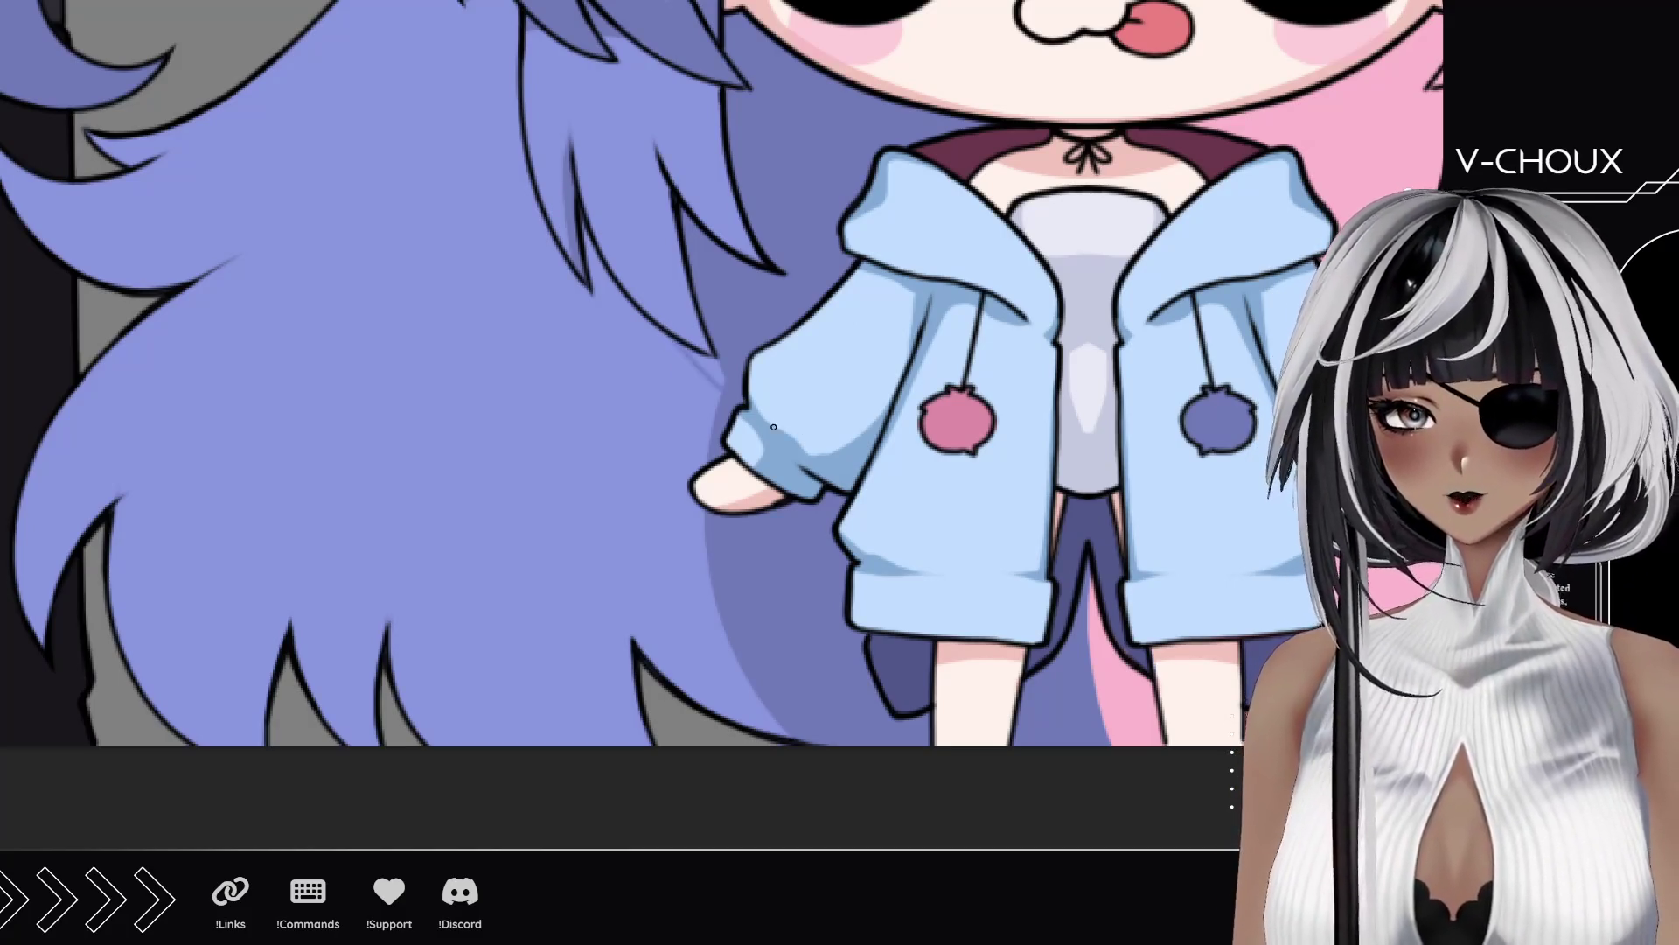
mouse_move(693, 352)
mouse_down()
mouse_move(713, 368)
mouse_move(693, 354)
mouse_up()
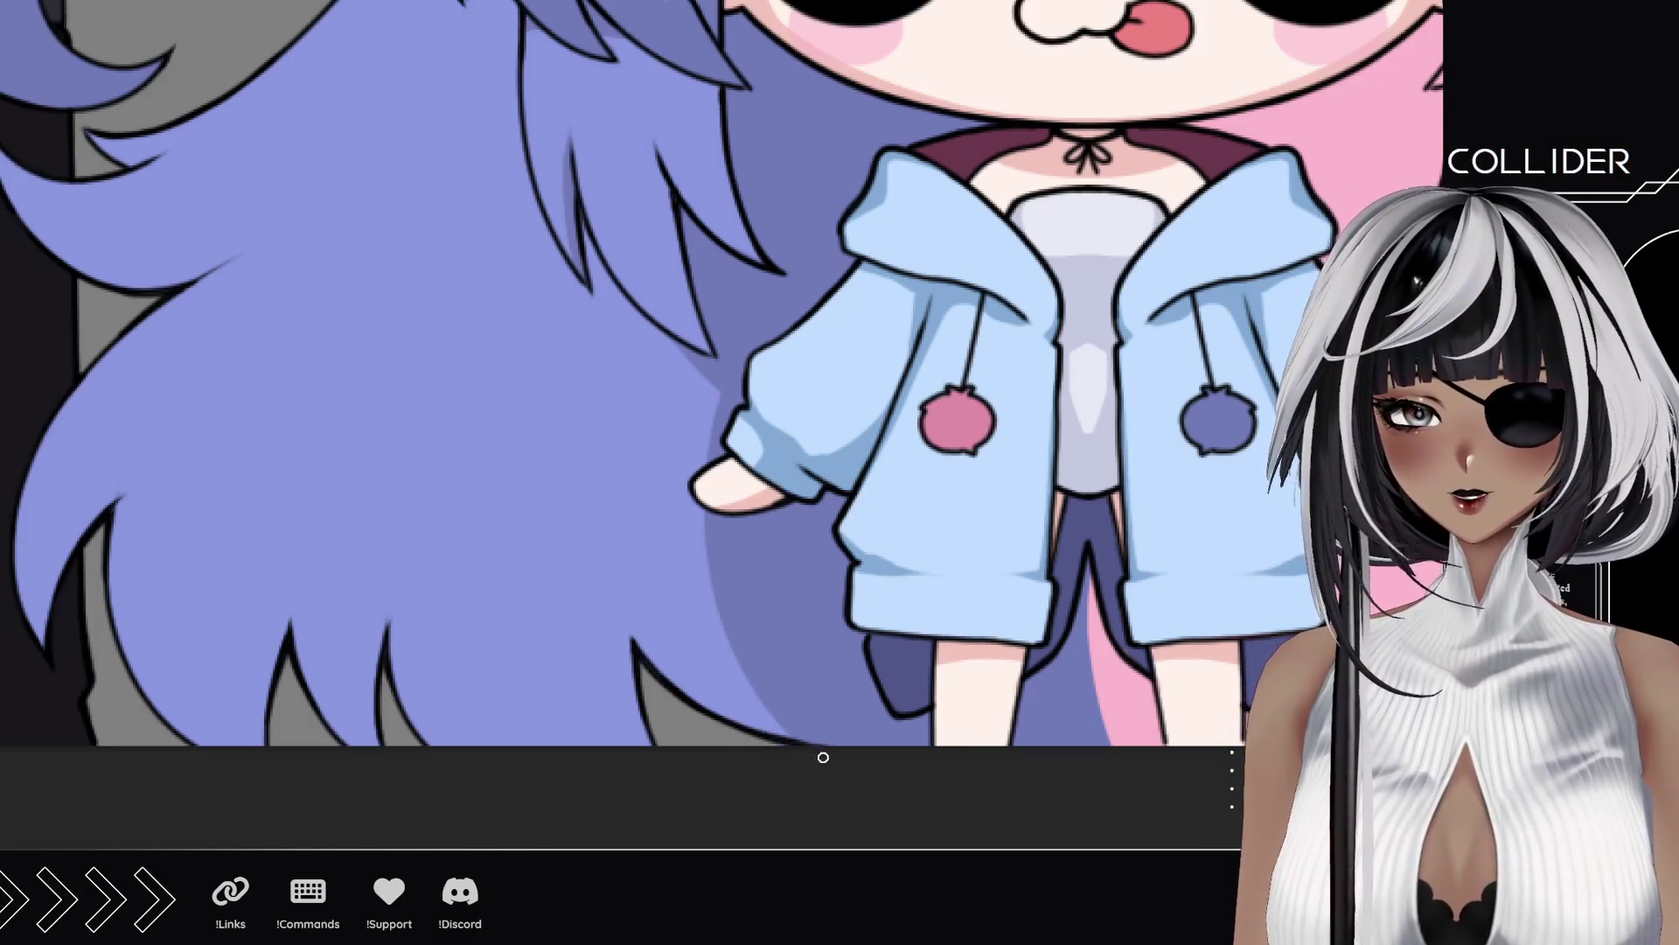
drag(704, 704, 599, 514)
mouse_move(628, 744)
mouse_down()
mouse_move(586, 517)
mouse_move(593, 613)
mouse_move(586, 429)
mouse_up()
key(ctrl+z)
key(ctrl+z)
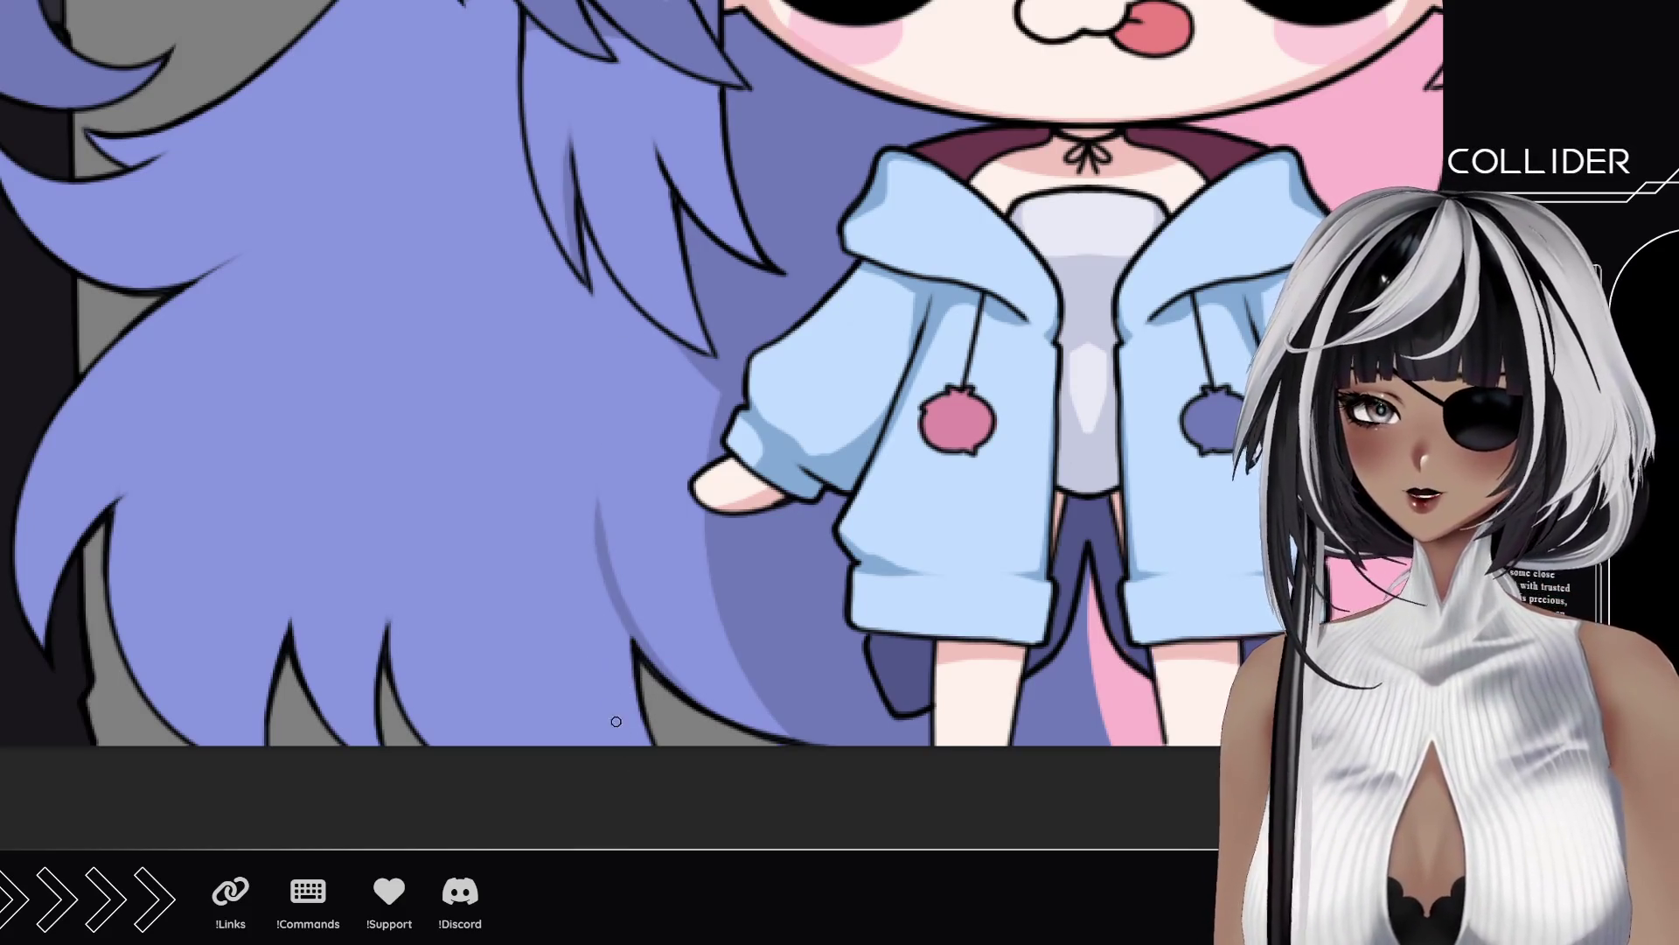
drag(630, 743, 584, 483)
key(ctrl+z)
drag(629, 744, 587, 429)
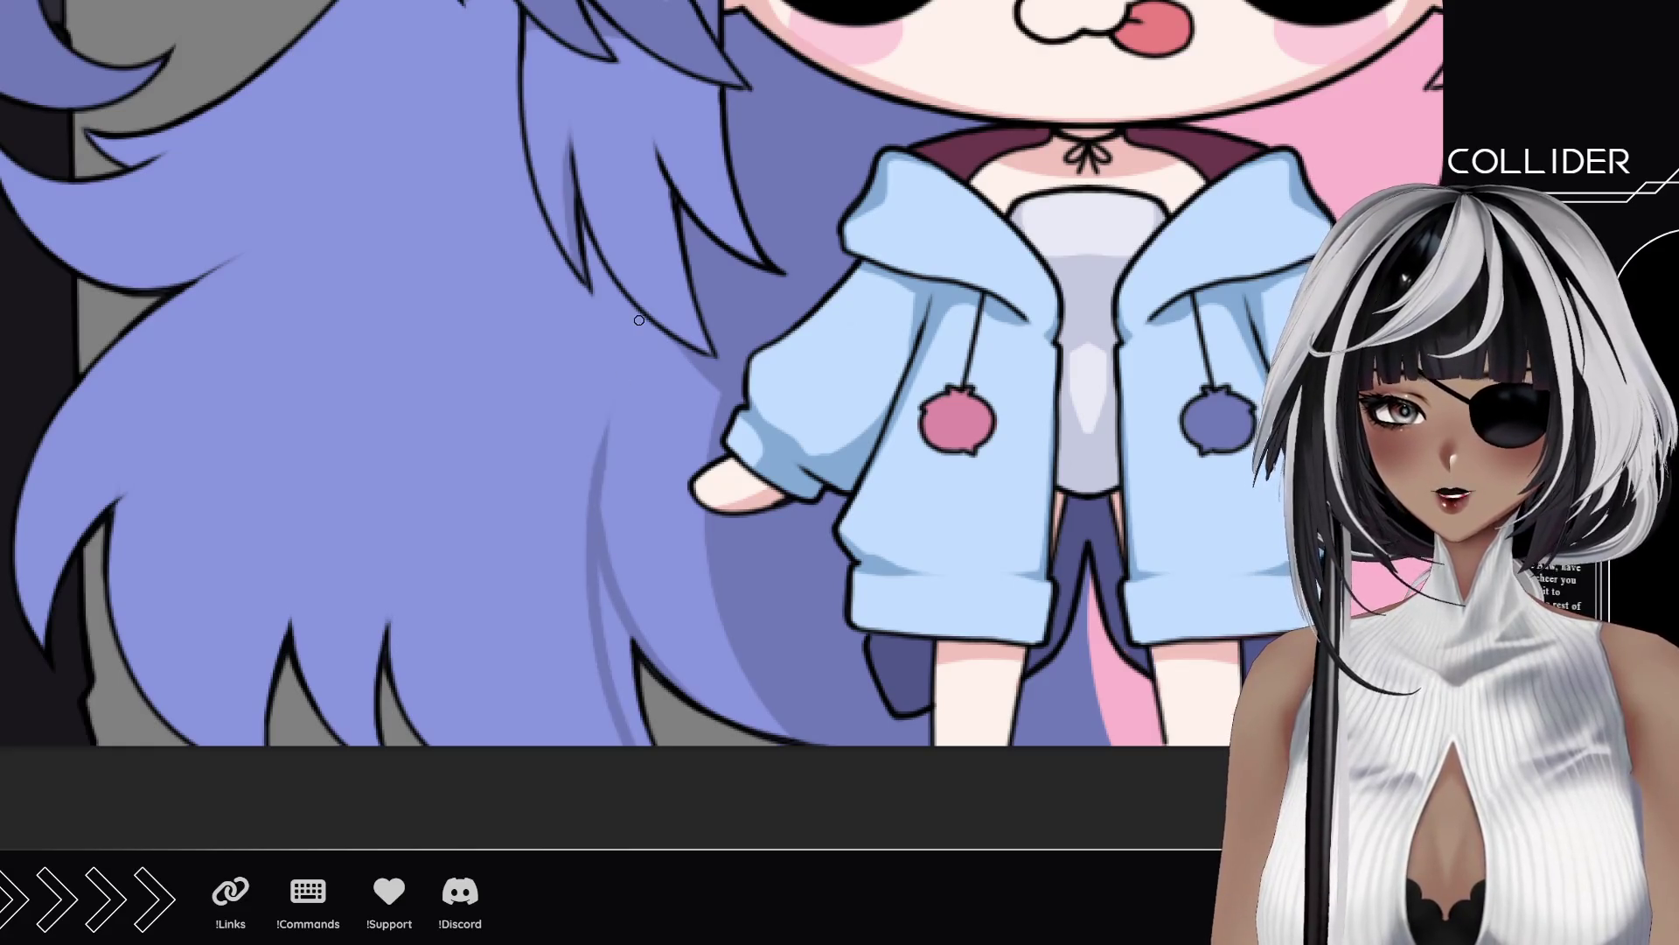
mouse_move(639, 746)
mouse_down()
mouse_move(608, 611)
mouse_move(616, 666)
mouse_up()
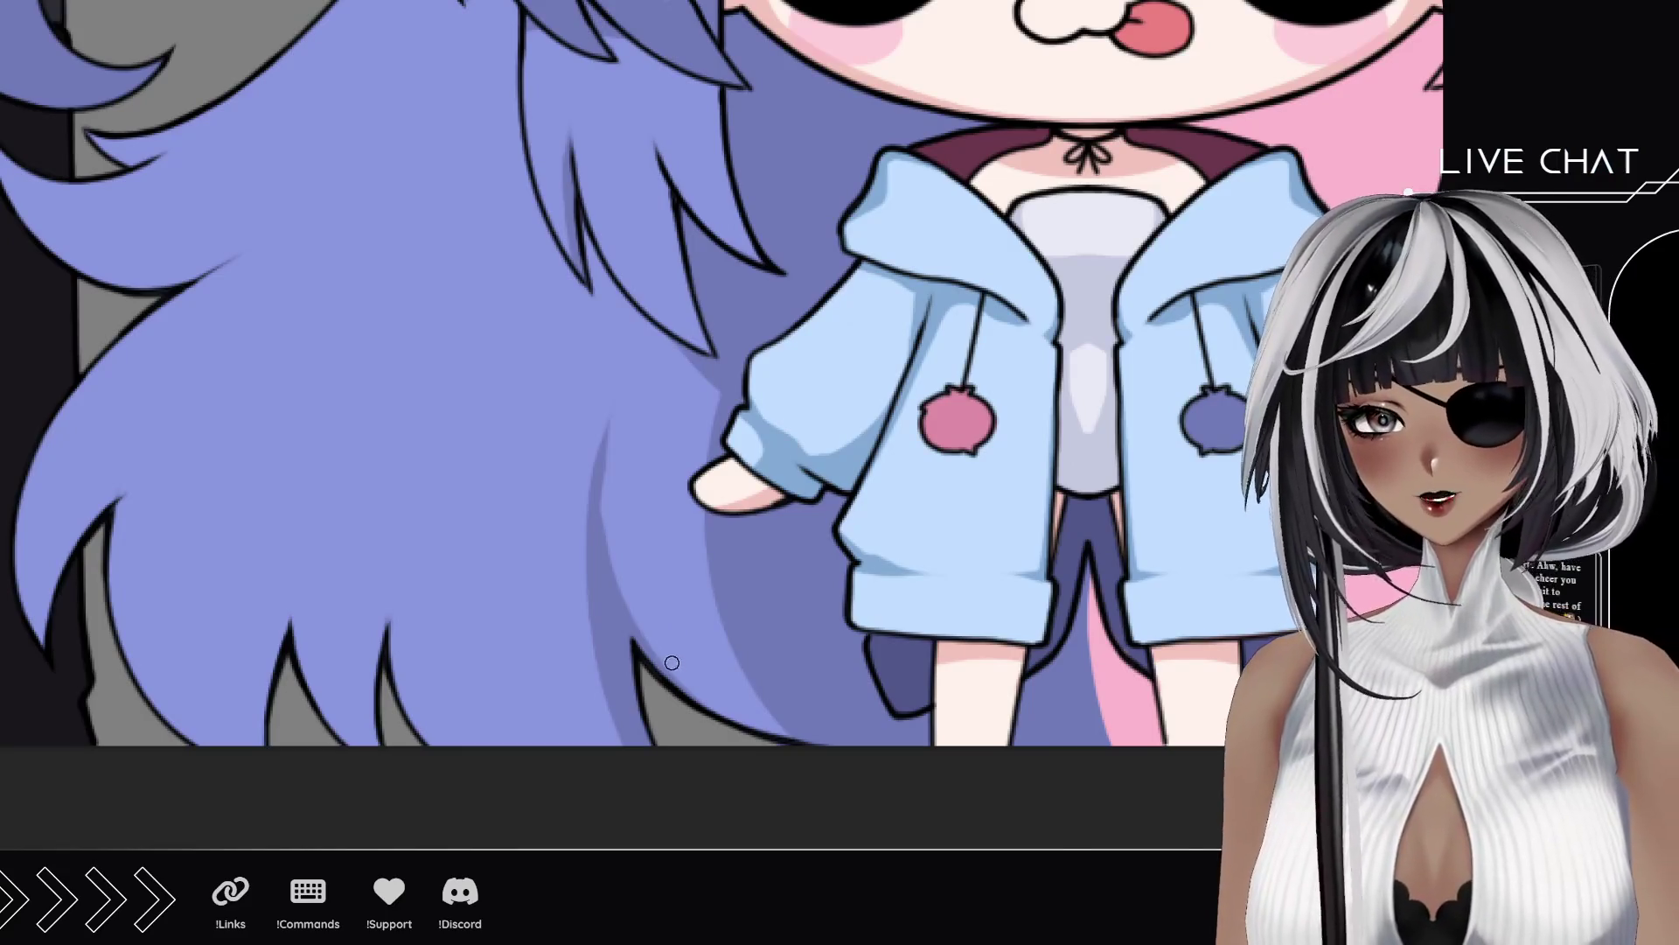
key(ctrl+z)
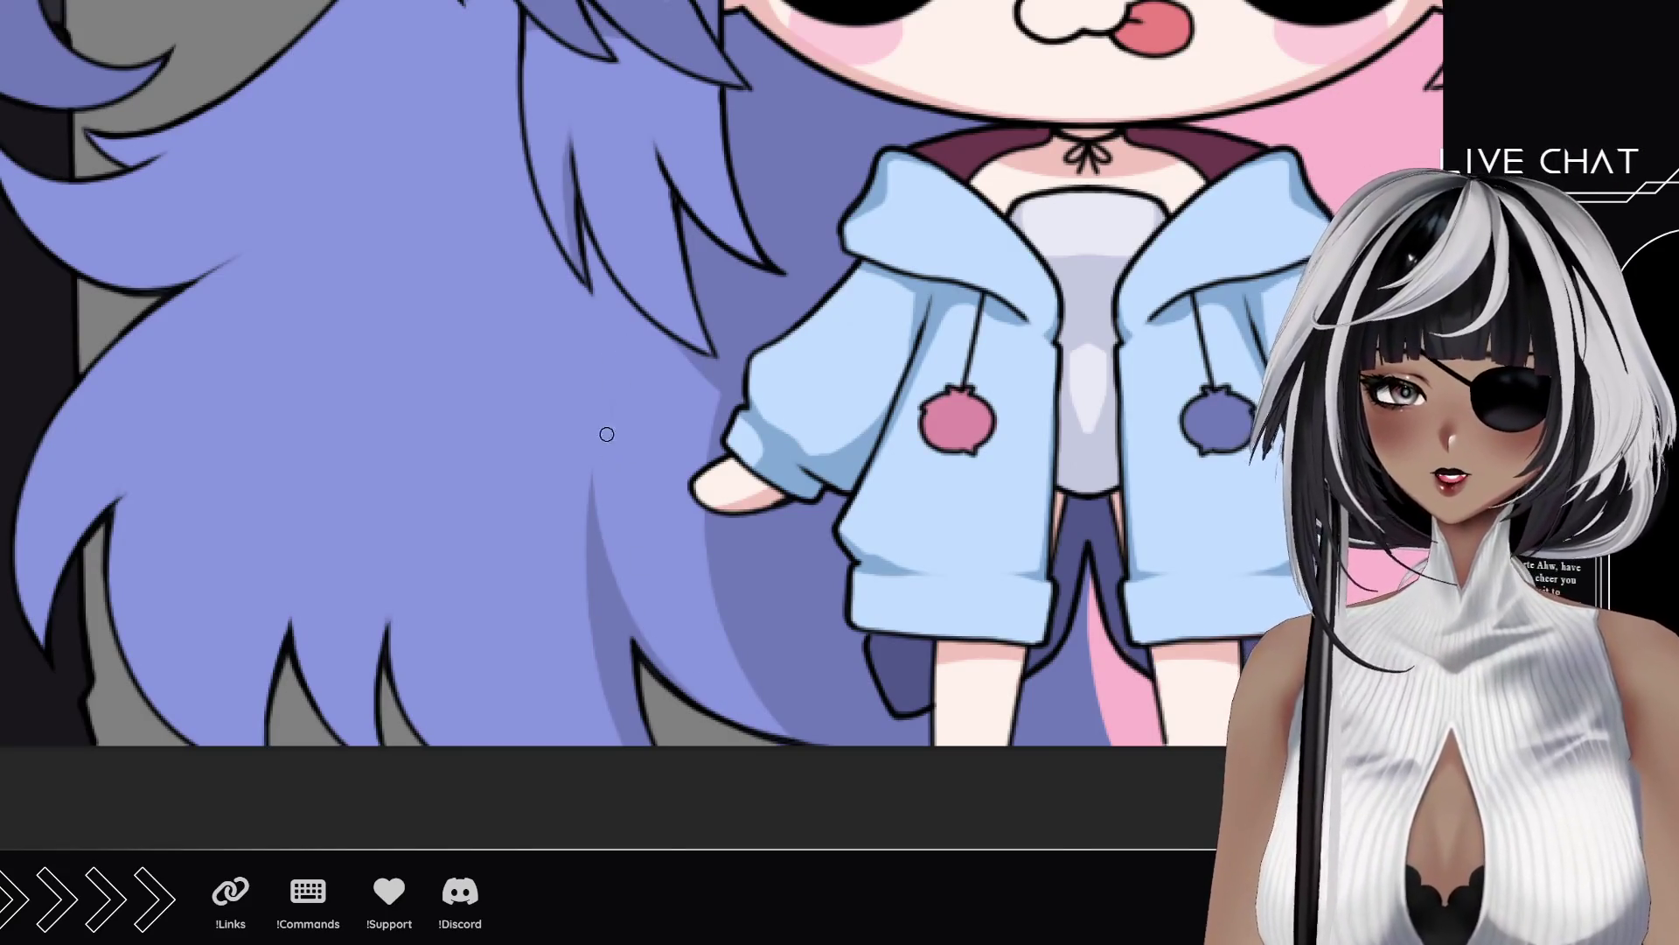
Step: Ink a cleaner outline stroke along the edge of the long blue hair
scroll(581, 513, left, 2)
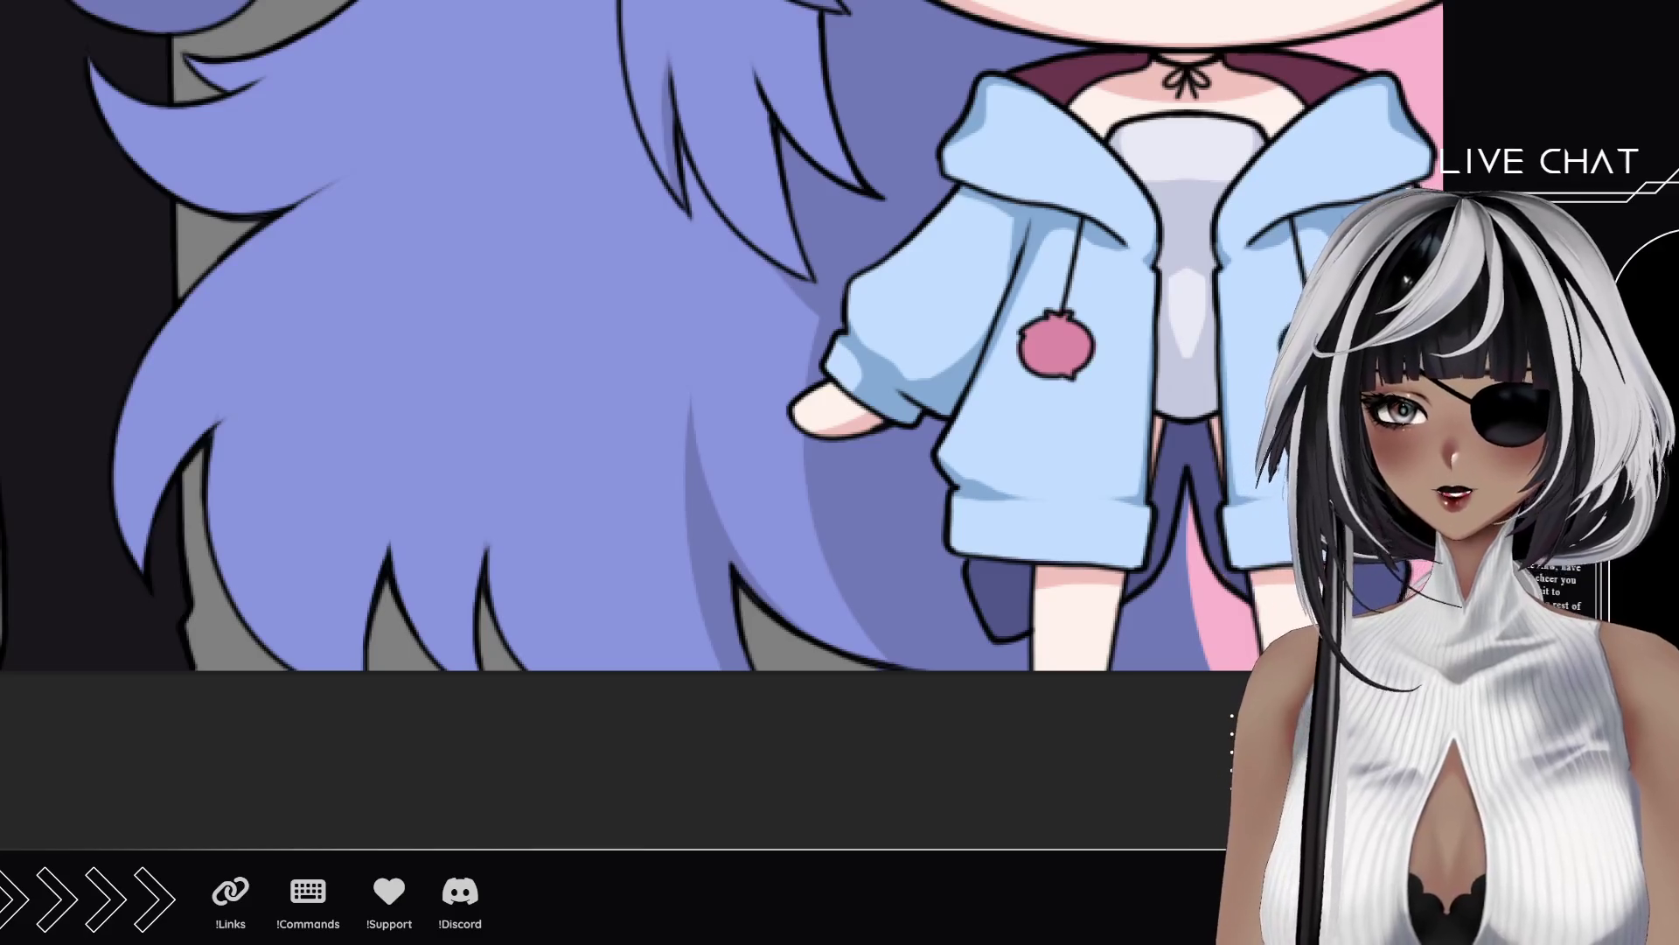
scroll(352, 638, up, 5)
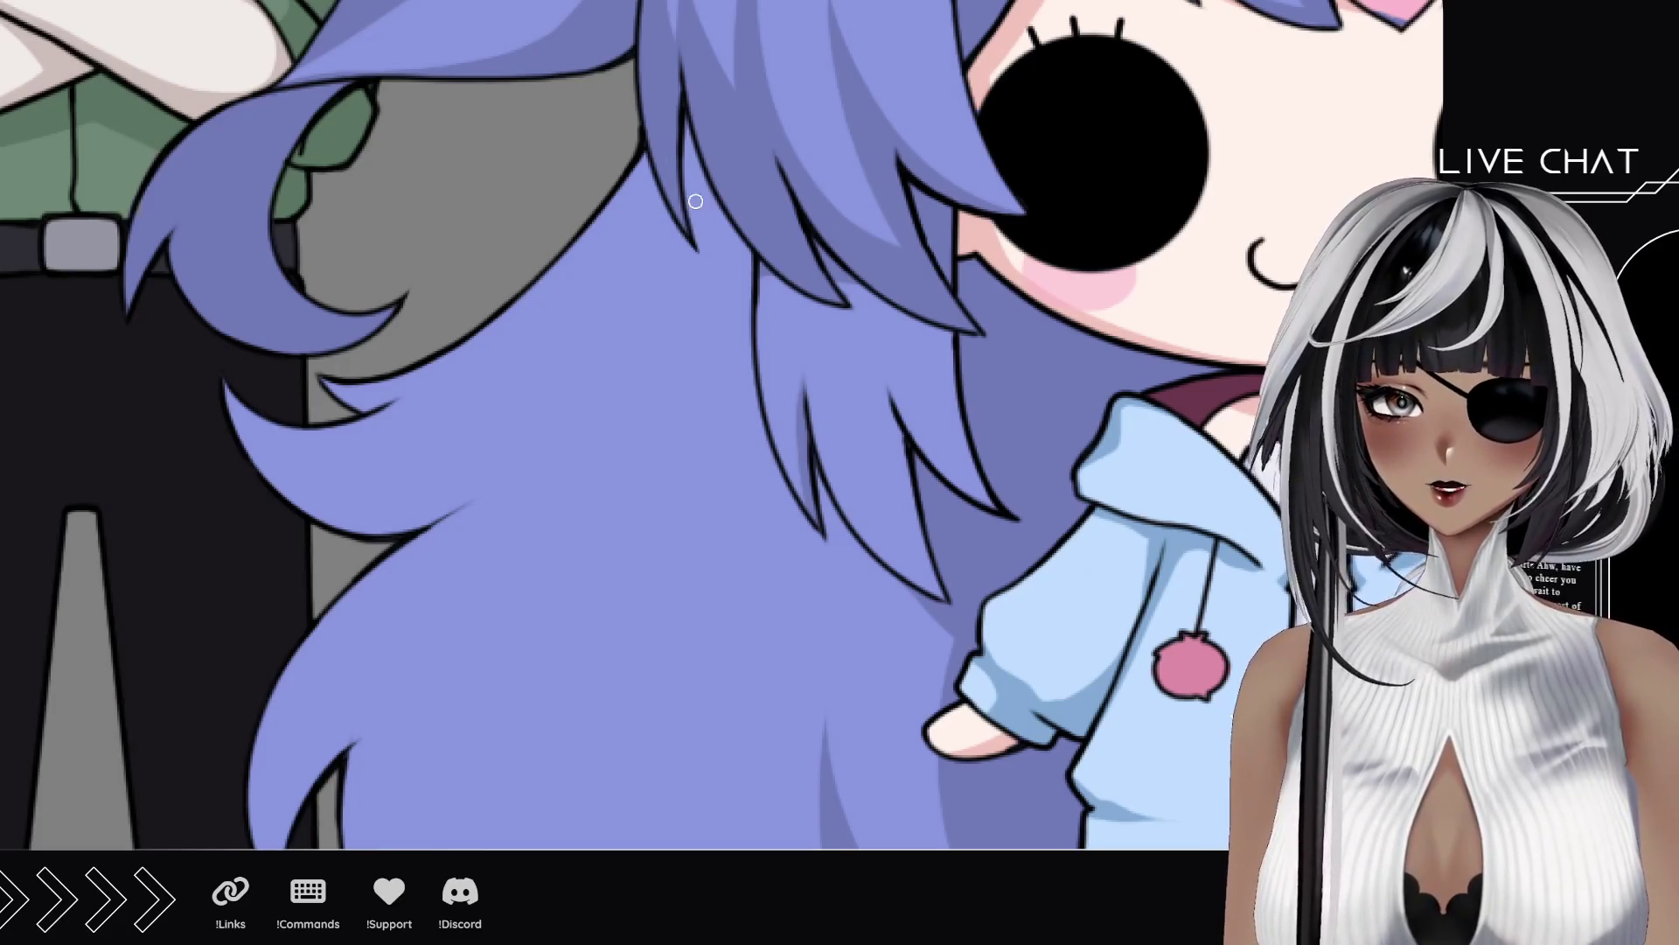
drag(853, 350, 619, 356)
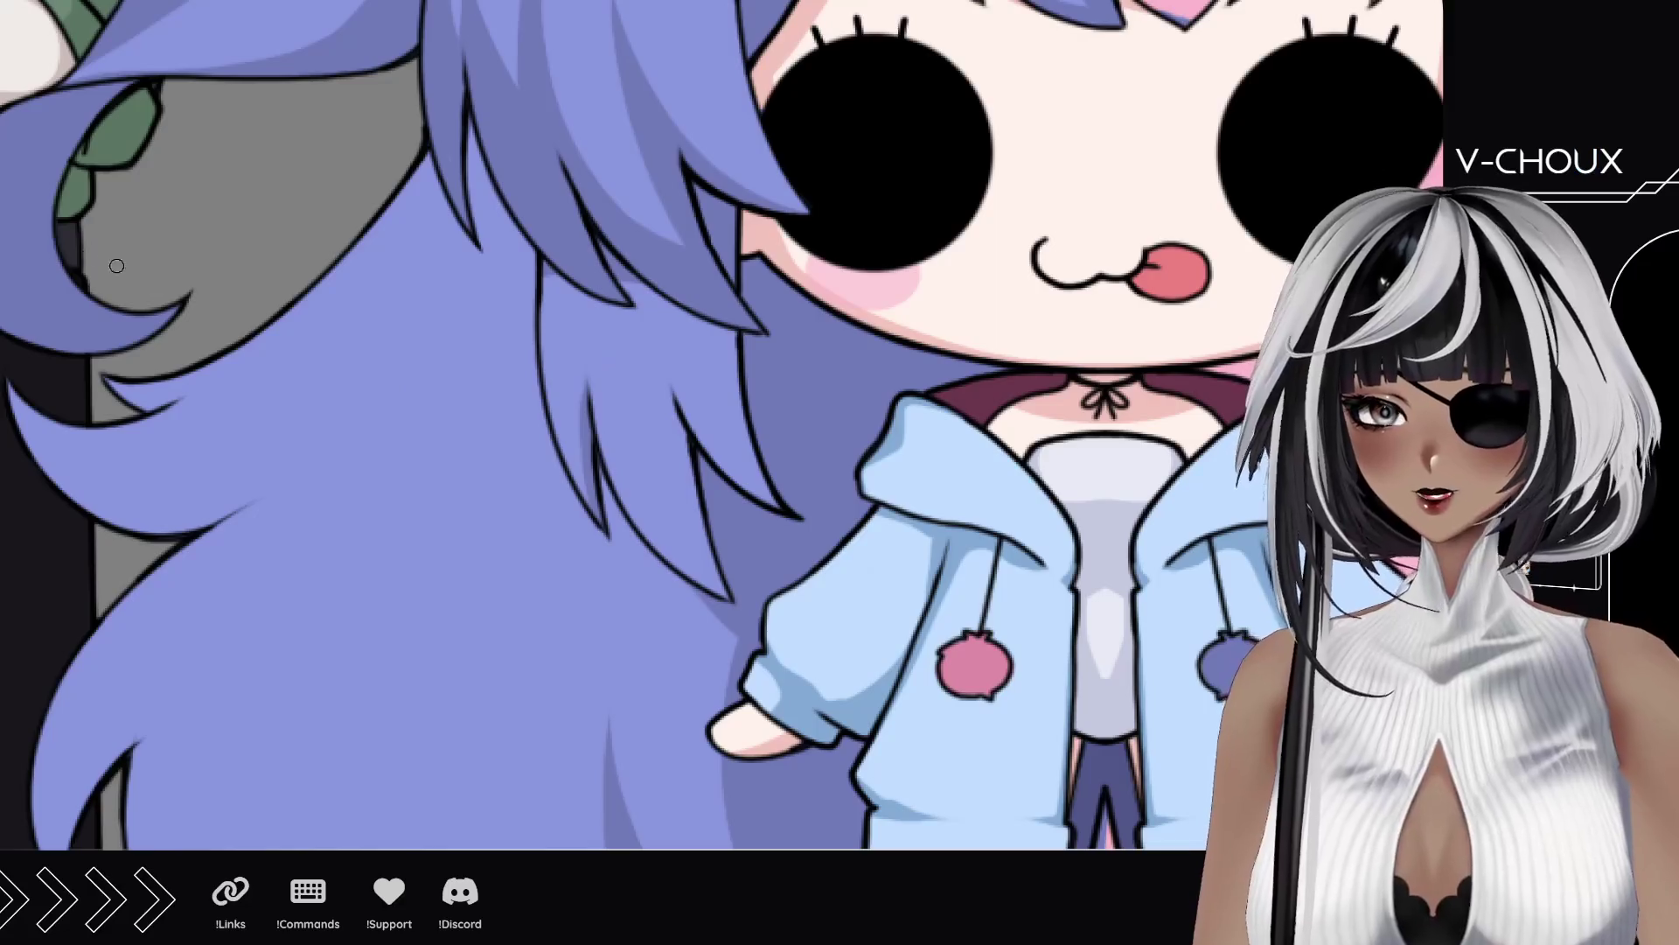
drag(562, 444, 538, 276)
key(ctrl+z)
drag(560, 442, 540, 275)
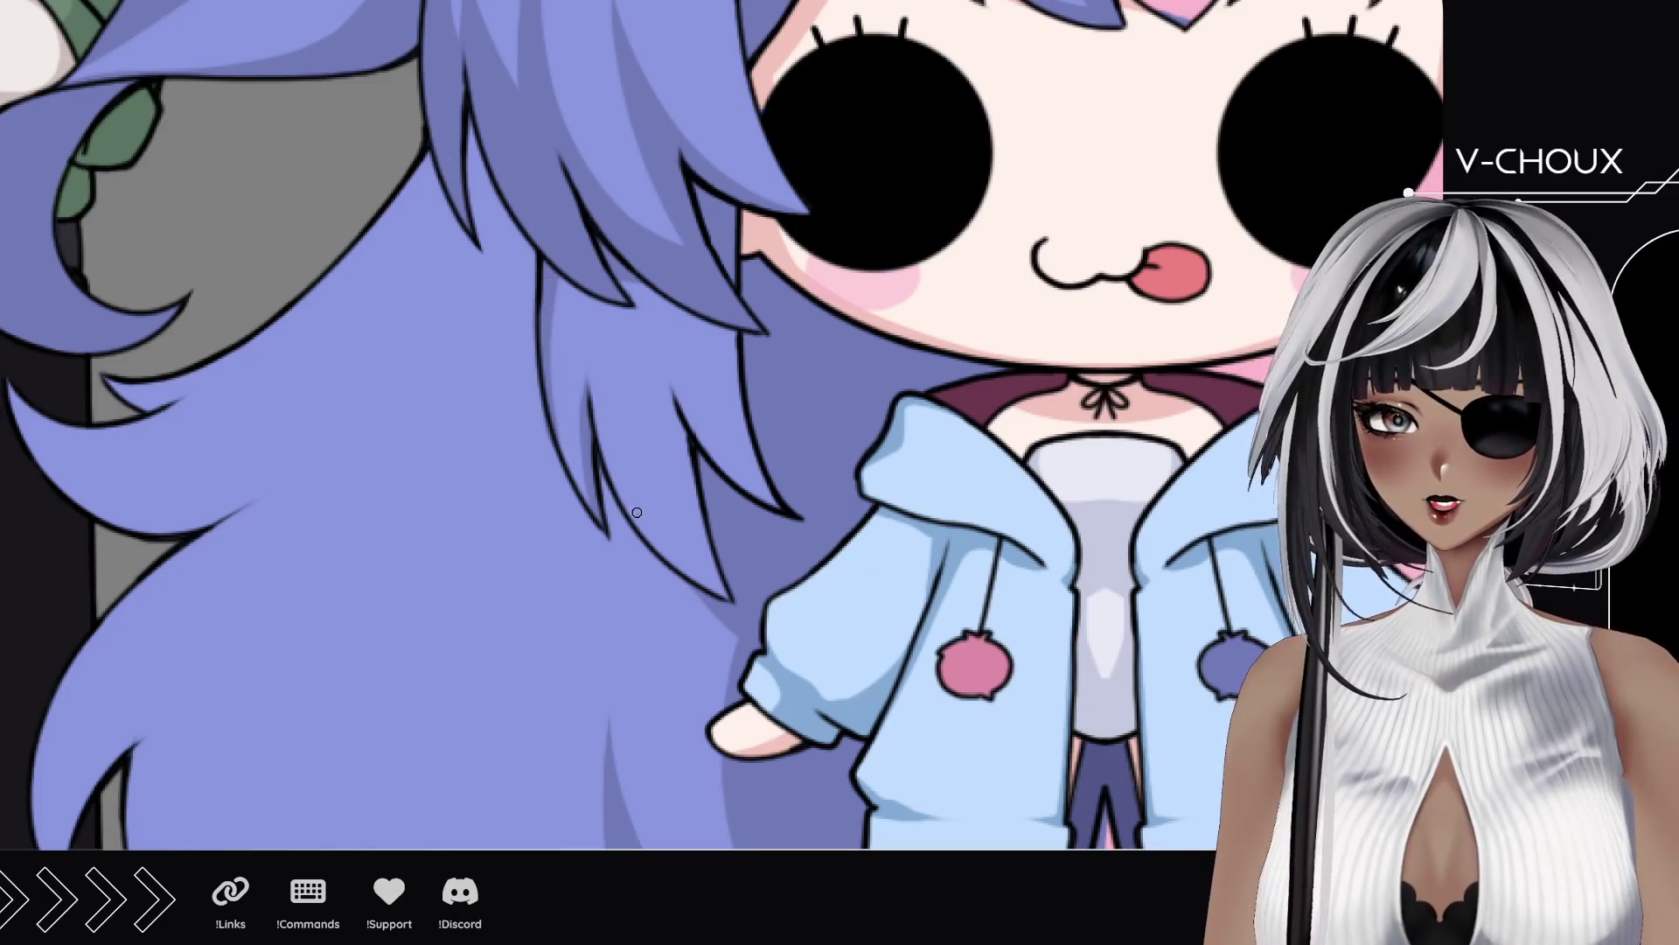
scroll(645, 488, down, 3)
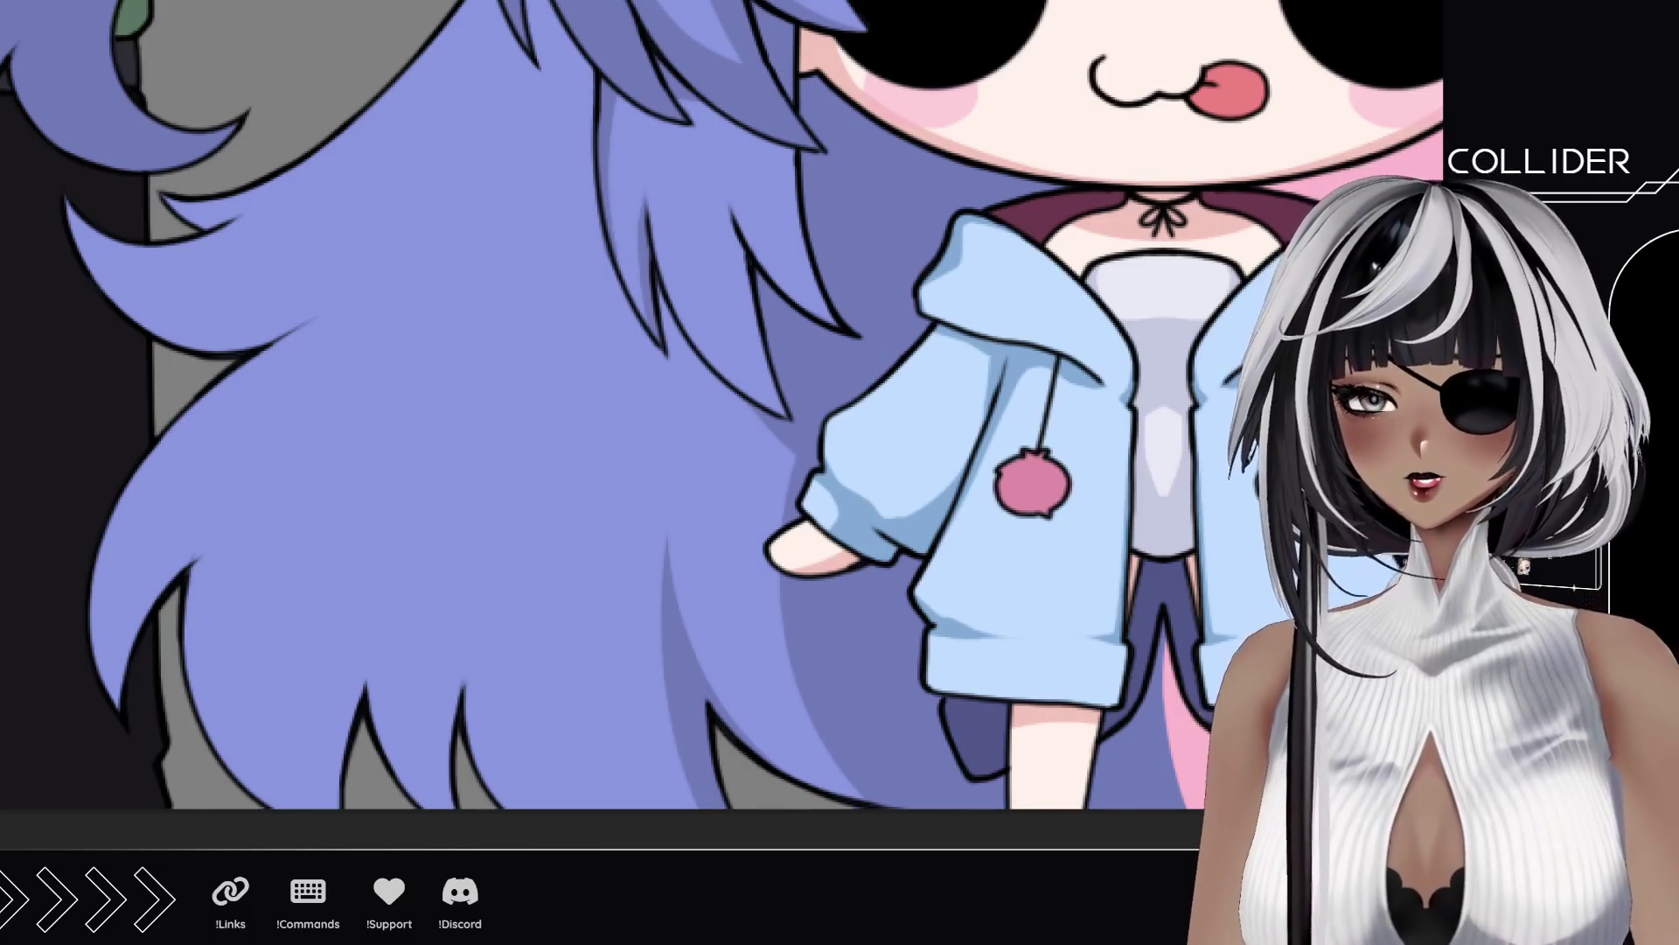
scroll(660, 464, down, 1)
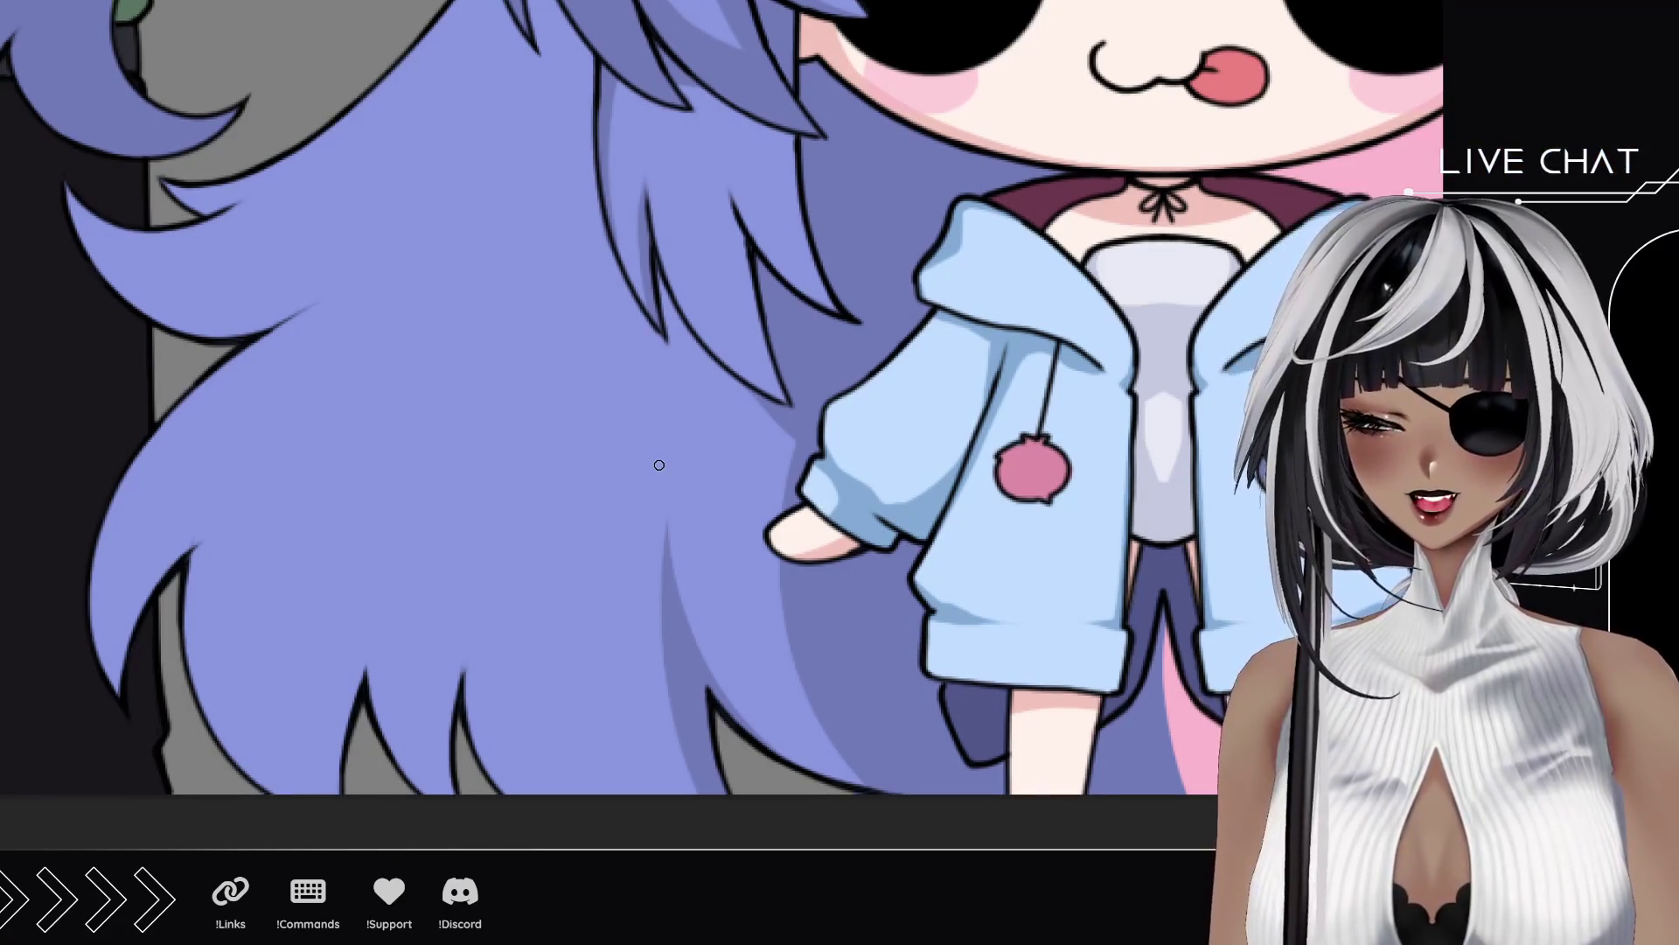
scroll(365, 451, up, 3)
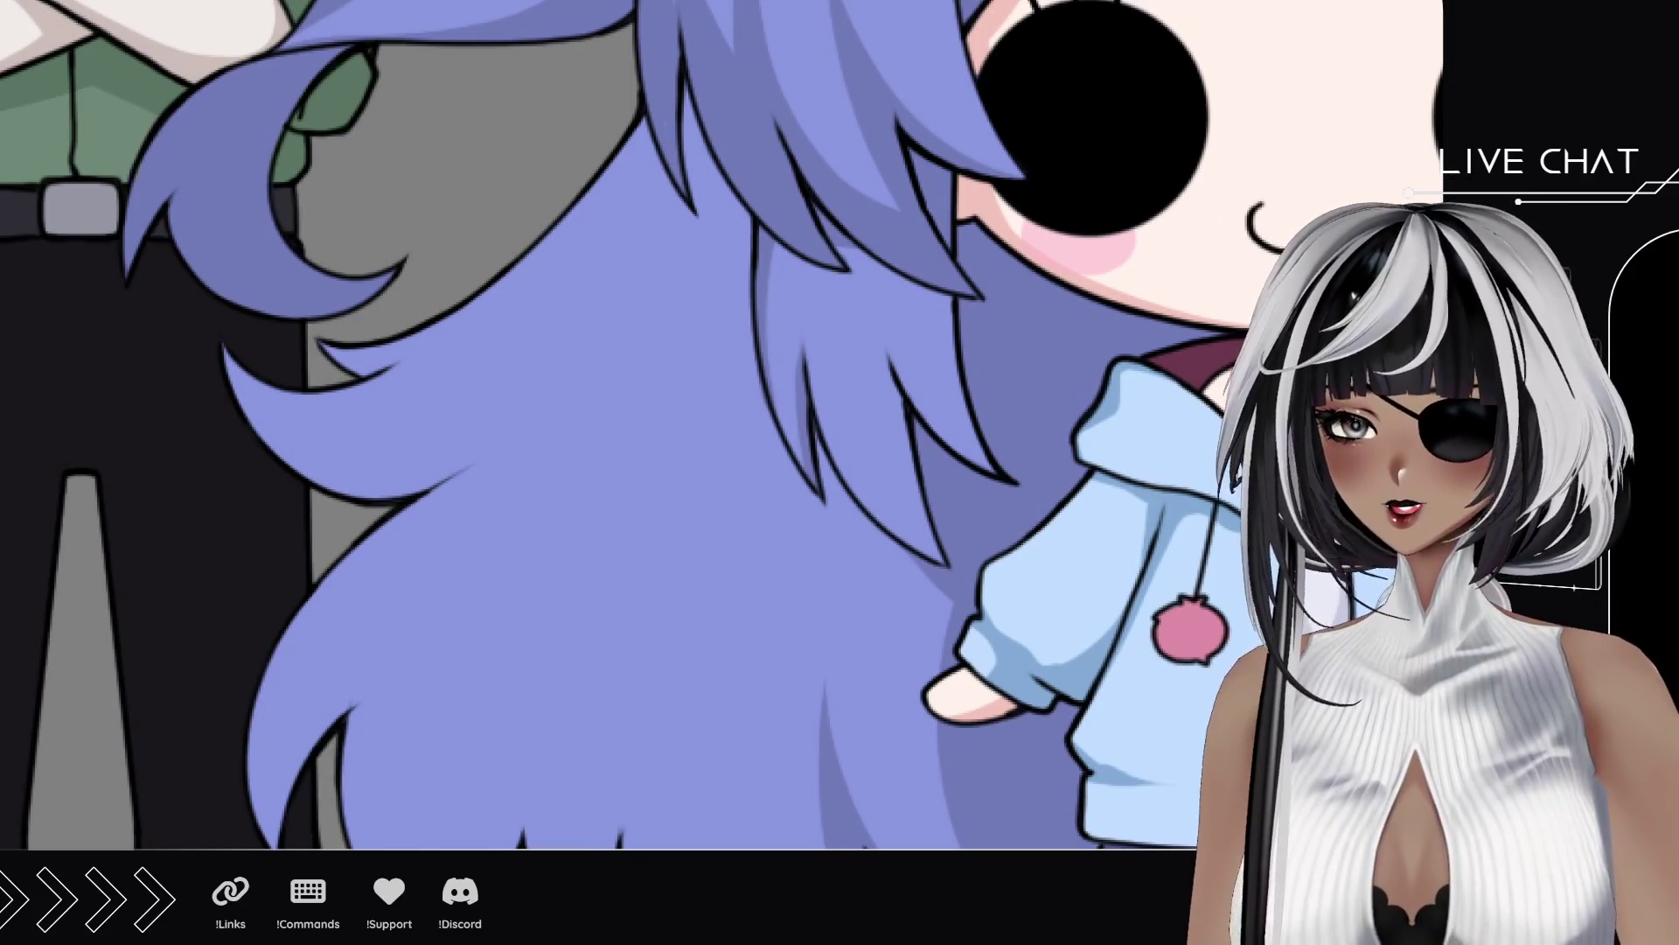
Step: Flip the canvas upside down and brush thin darker strokes along the curled blue strand's upper edge
mouse_move(581, 618)
mouse_down()
mouse_move(438, 412)
mouse_move(525, 274)
mouse_move(578, 269)
mouse_up()
drag(829, 247, 542, 345)
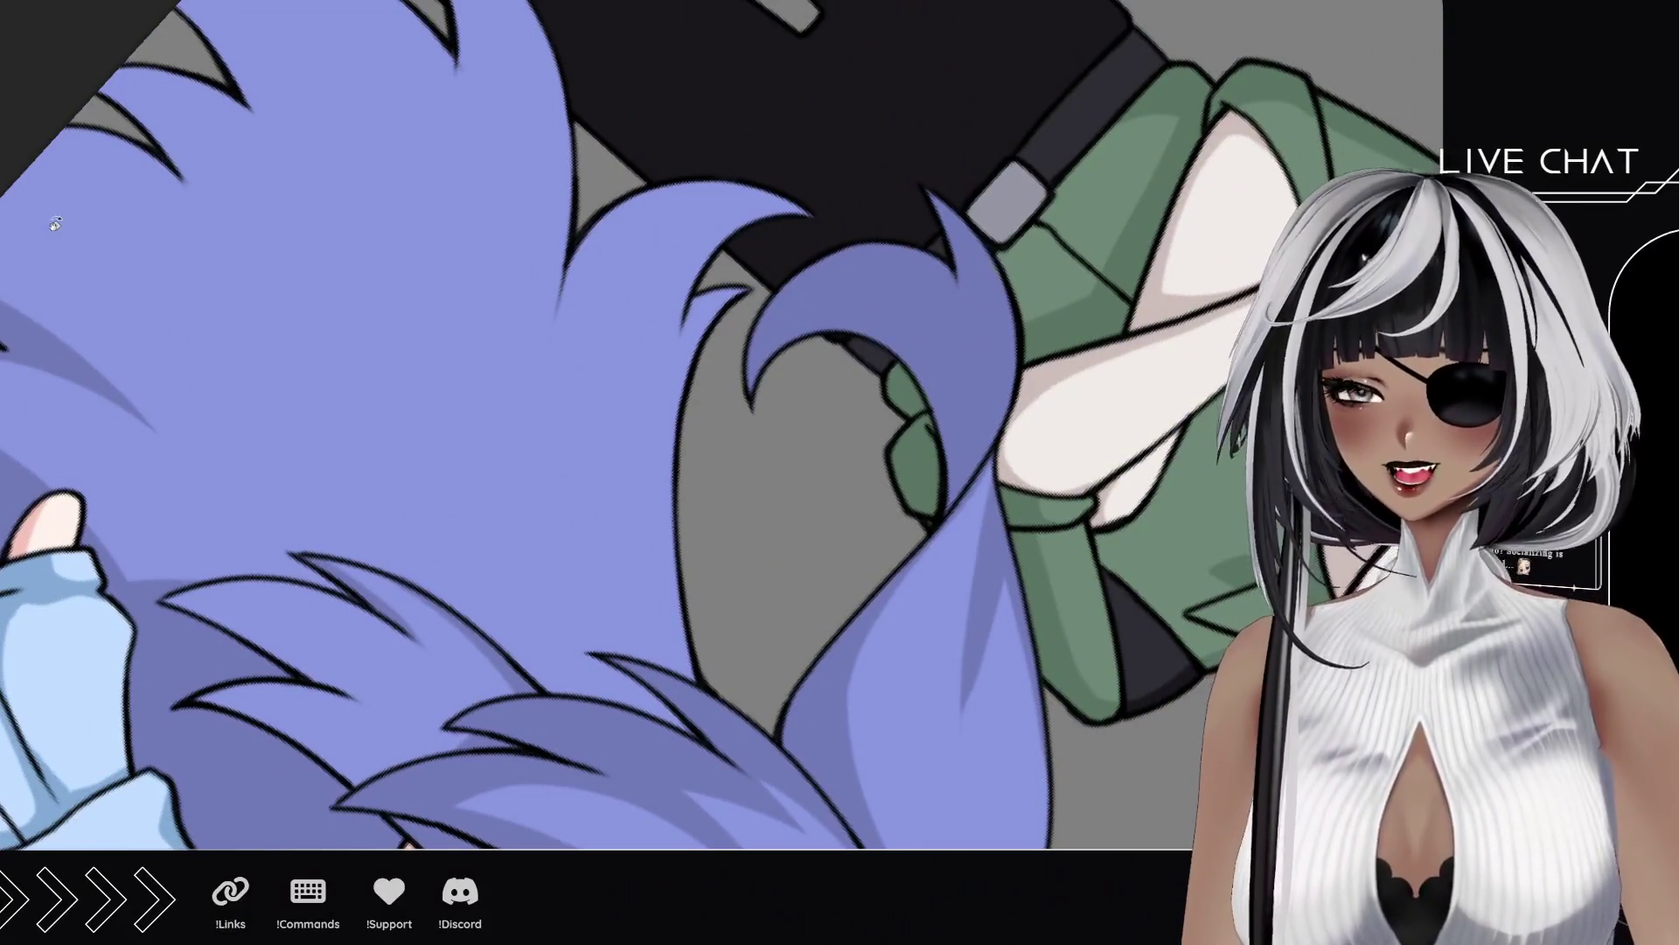
drag(548, 378, 543, 477)
drag(588, 233, 544, 380)
mouse_move(545, 468)
mouse_down()
mouse_move(783, 194)
mouse_move(552, 404)
mouse_up()
key(ctrl+z)
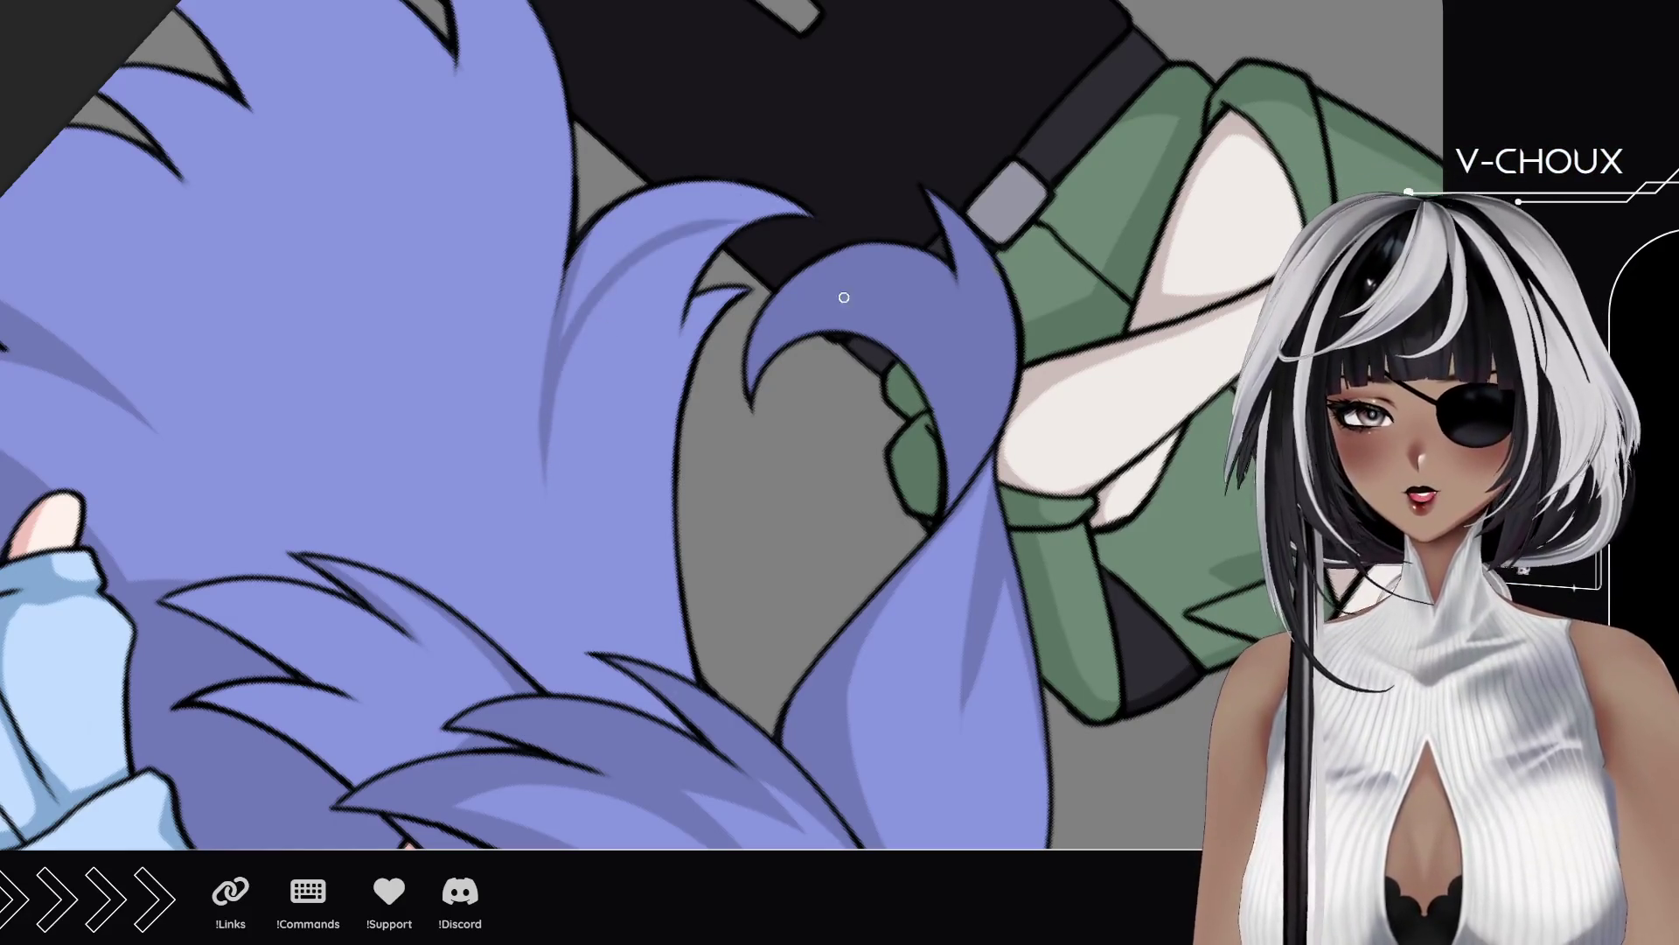
mouse_move(568, 299)
mouse_down()
mouse_move(612, 223)
mouse_move(744, 214)
mouse_move(624, 211)
mouse_move(606, 230)
mouse_move(691, 214)
mouse_move(670, 213)
mouse_move(713, 191)
mouse_move(785, 189)
mouse_move(693, 214)
mouse_up()
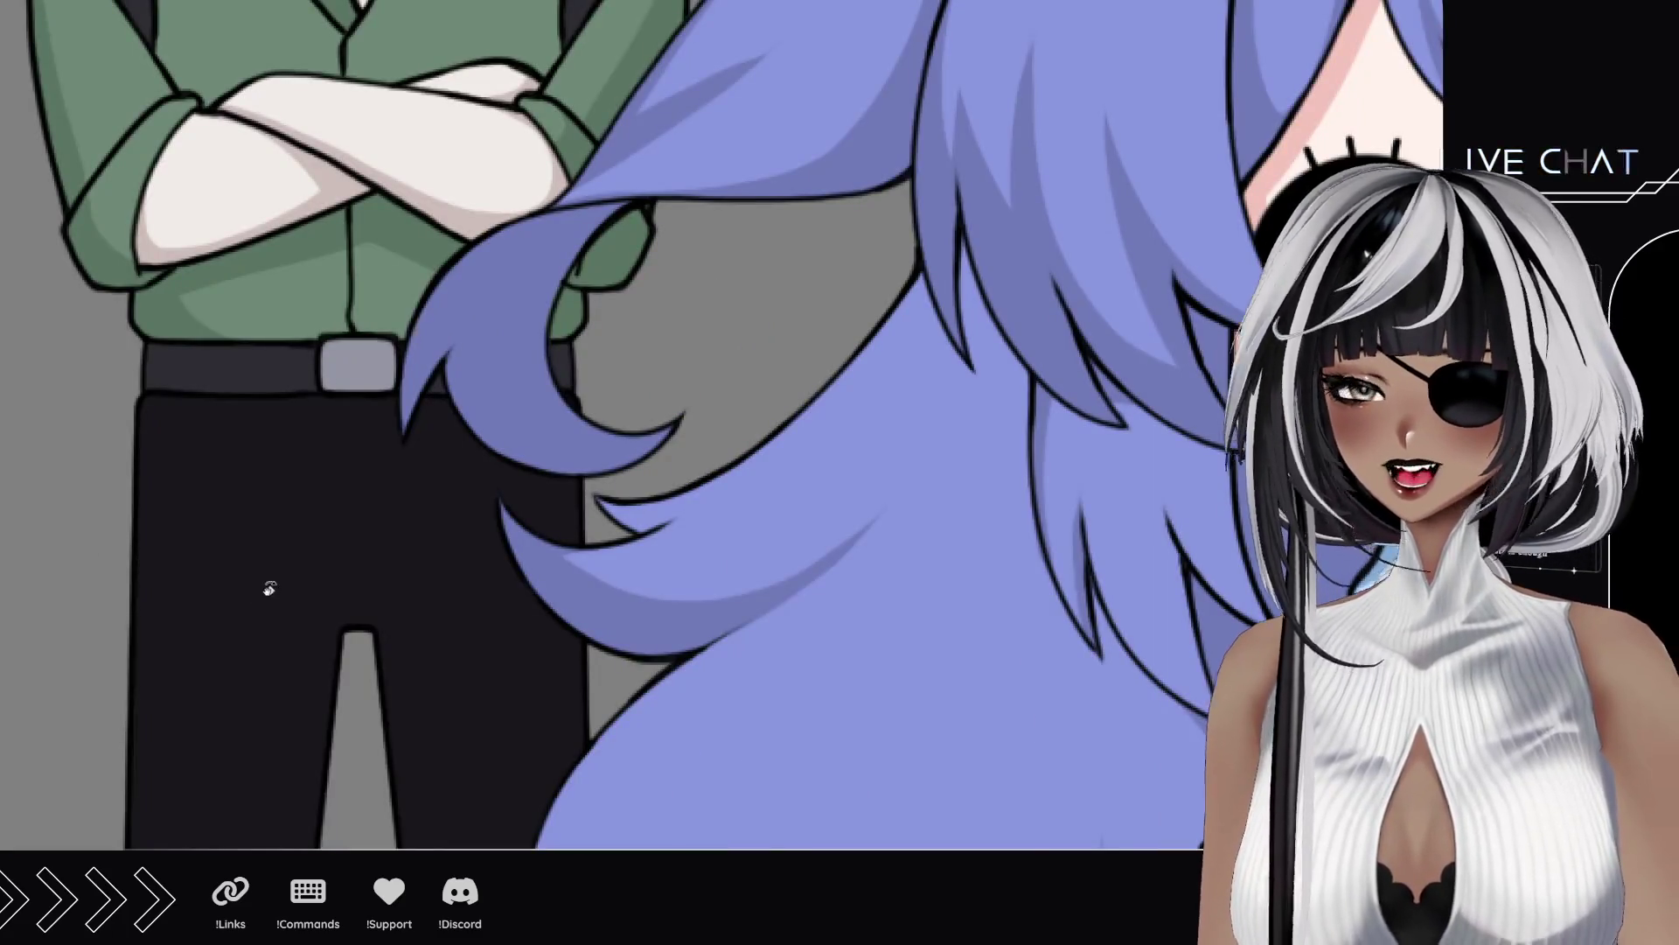
scroll(619, 476, down, 5)
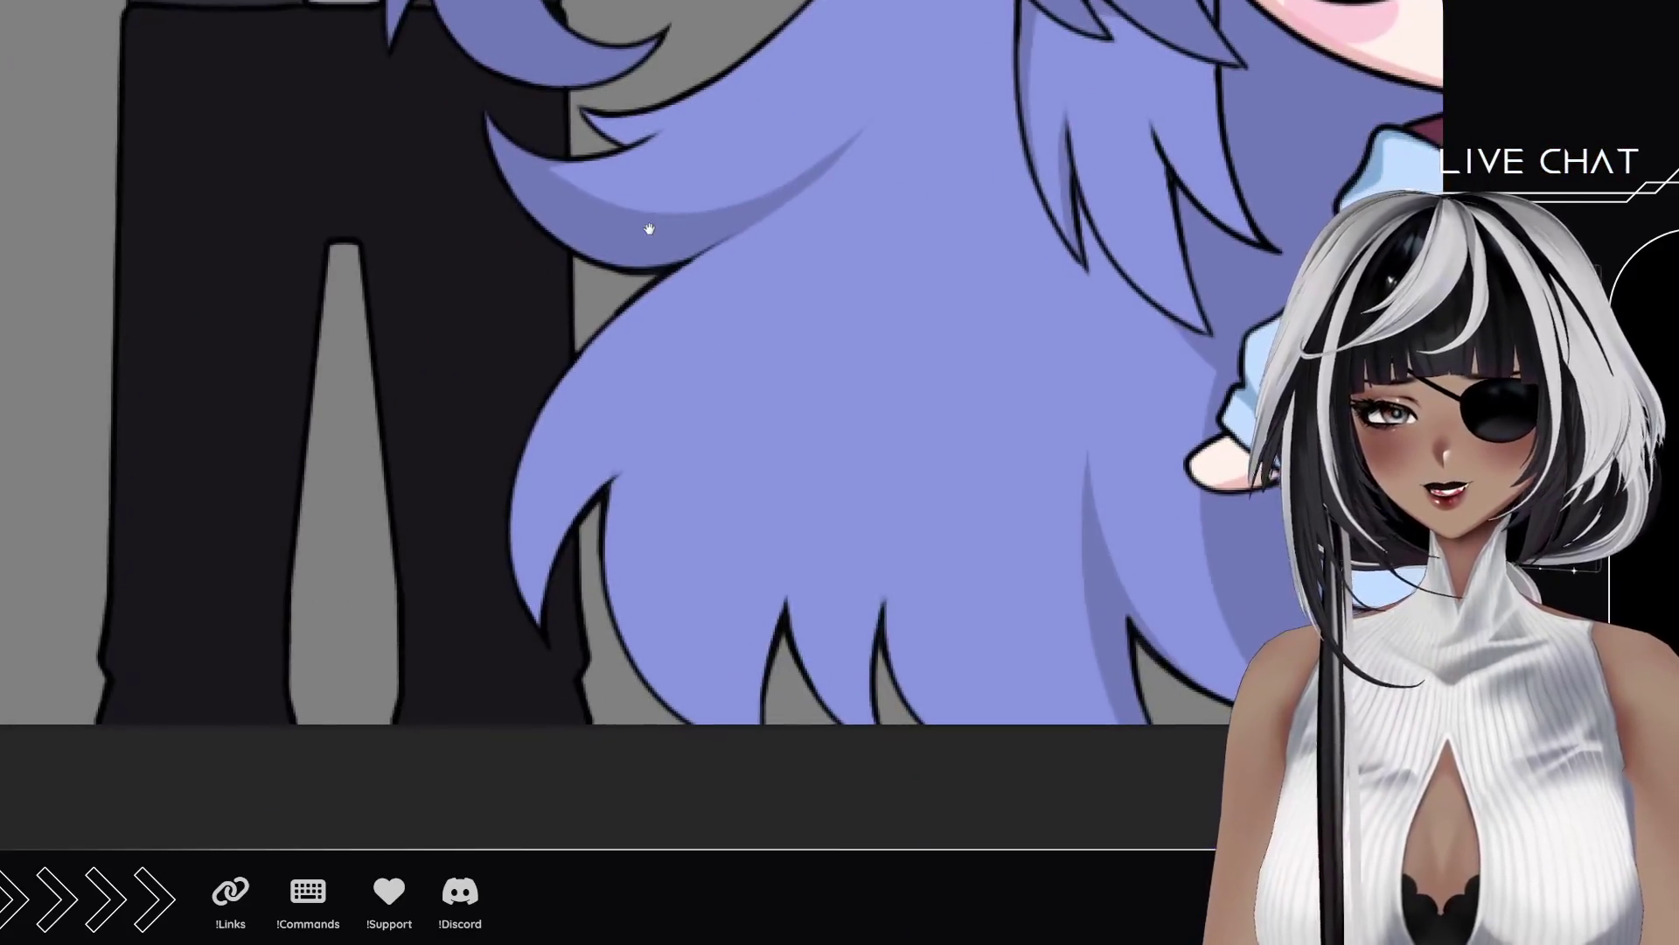
drag(887, 437, 699, 408)
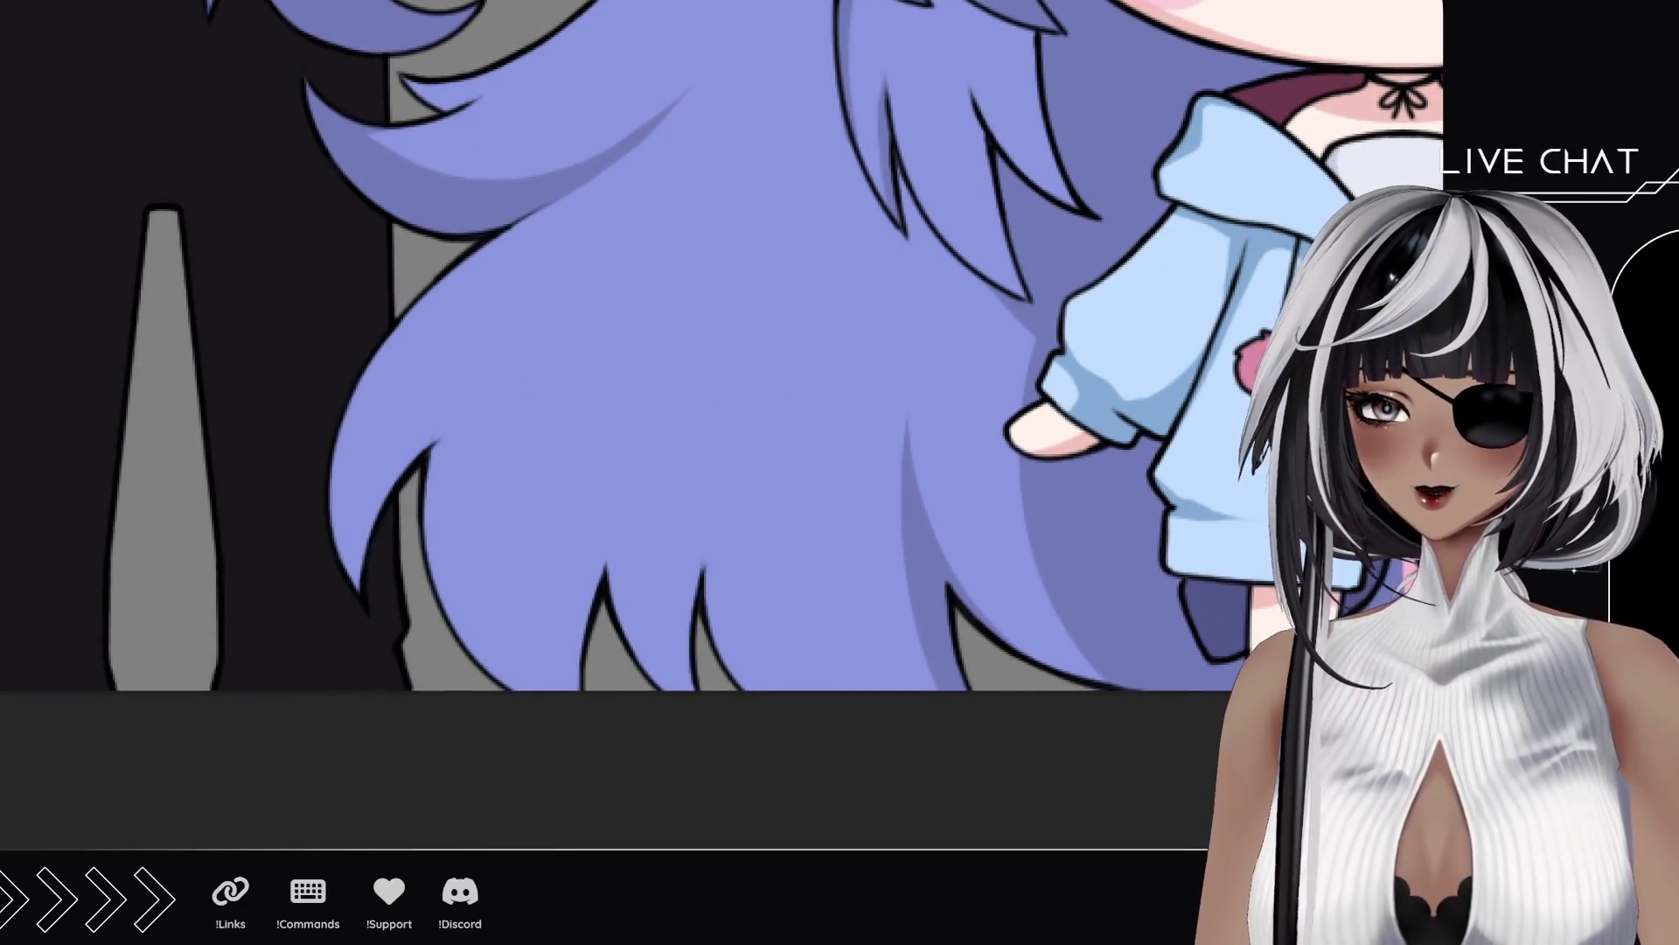
drag(368, 587, 619, 359)
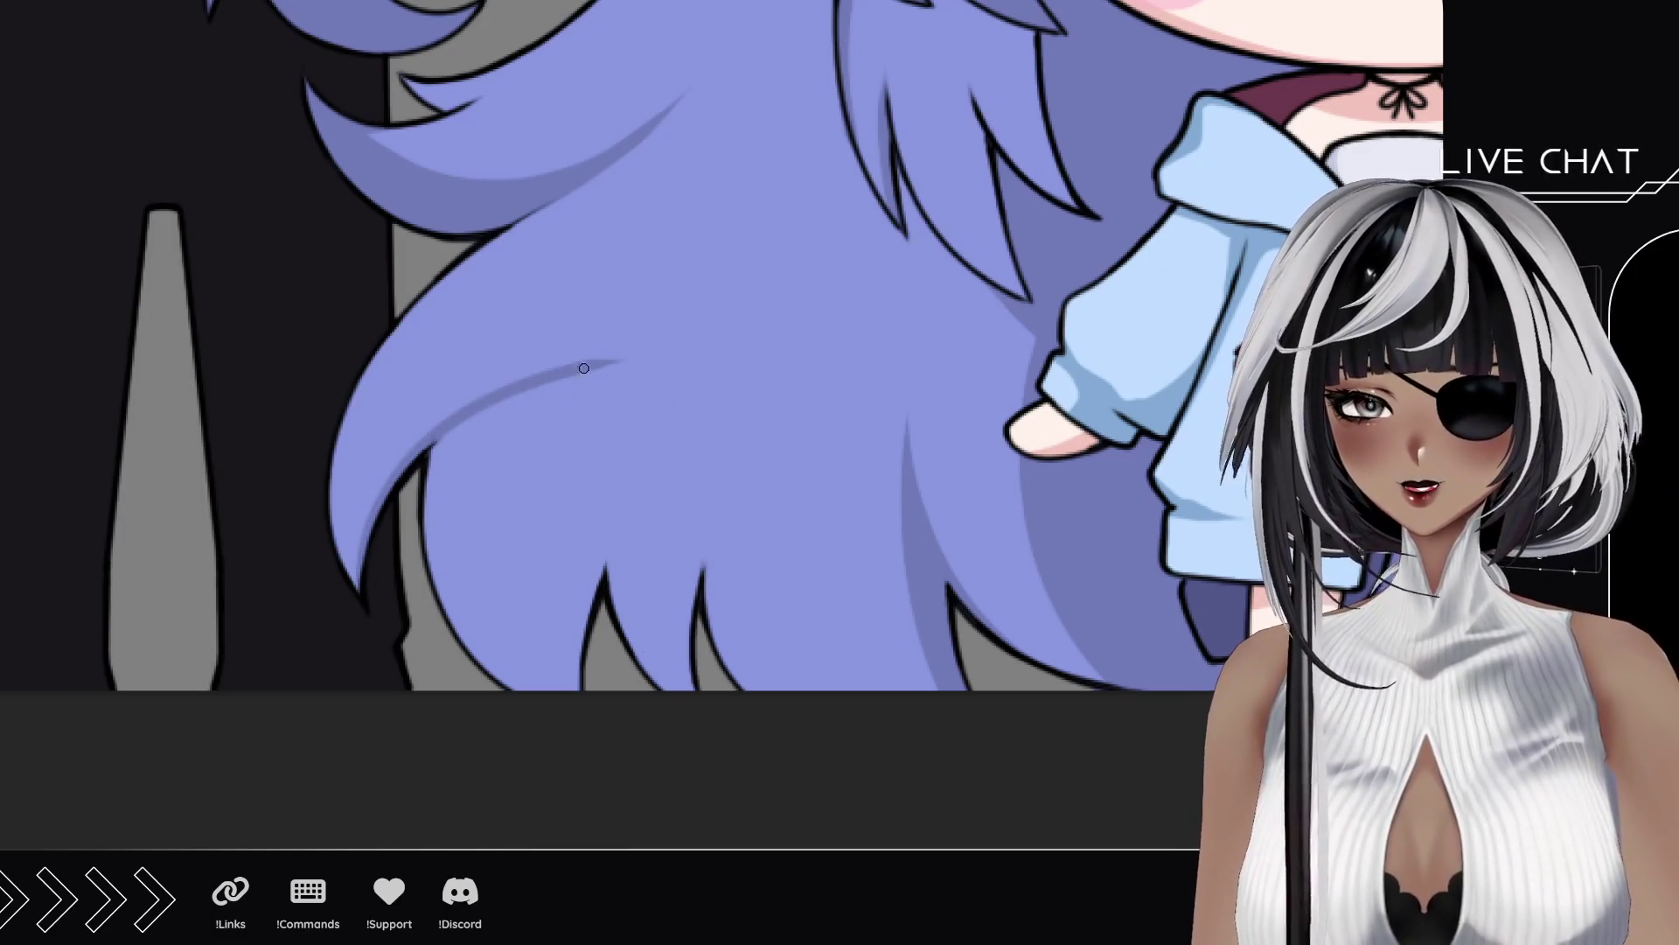
drag(587, 366, 495, 684)
key(ctrl+z)
drag(588, 367, 495, 687)
key(ctrl+z)
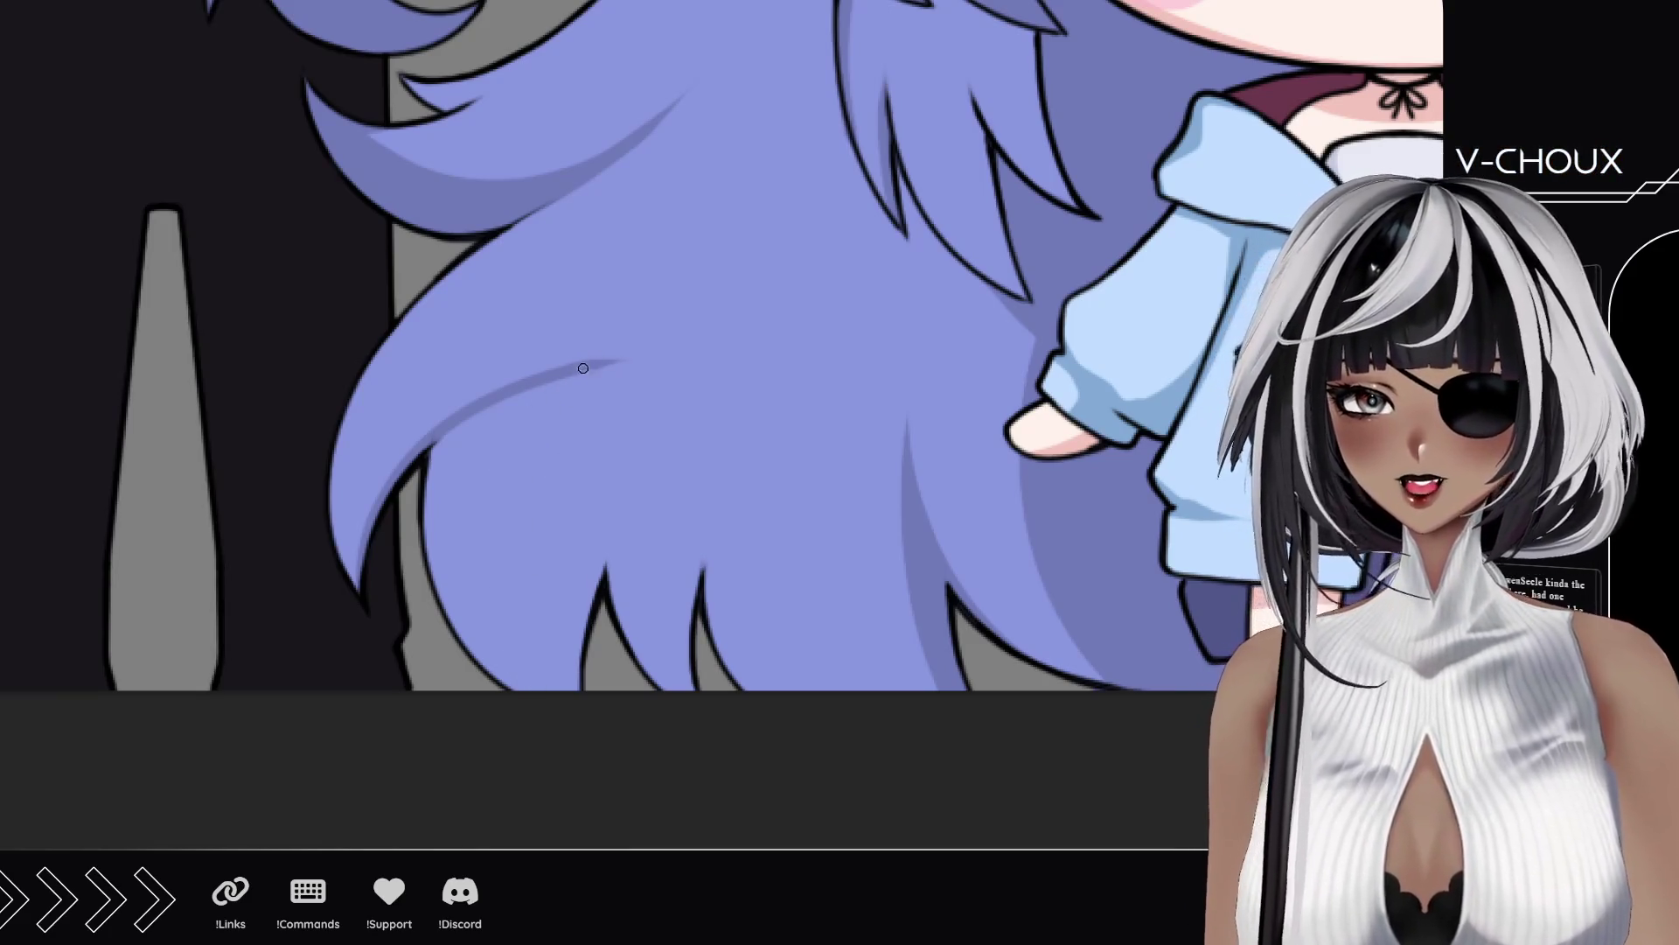
mouse_move(583, 368)
mouse_down()
mouse_move(511, 686)
mouse_move(468, 547)
mouse_up()
key(ctrl+z)
mouse_move(503, 665)
mouse_down()
mouse_move(435, 511)
mouse_move(451, 615)
mouse_up()
mouse_move(437, 503)
mouse_down()
mouse_move(455, 433)
mouse_move(450, 516)
mouse_move(457, 484)
mouse_move(472, 569)
mouse_move(495, 442)
mouse_move(461, 494)
mouse_move(472, 441)
mouse_move(442, 446)
mouse_move(509, 418)
mouse_move(487, 437)
mouse_move(511, 409)
mouse_move(490, 412)
mouse_move(534, 391)
mouse_up()
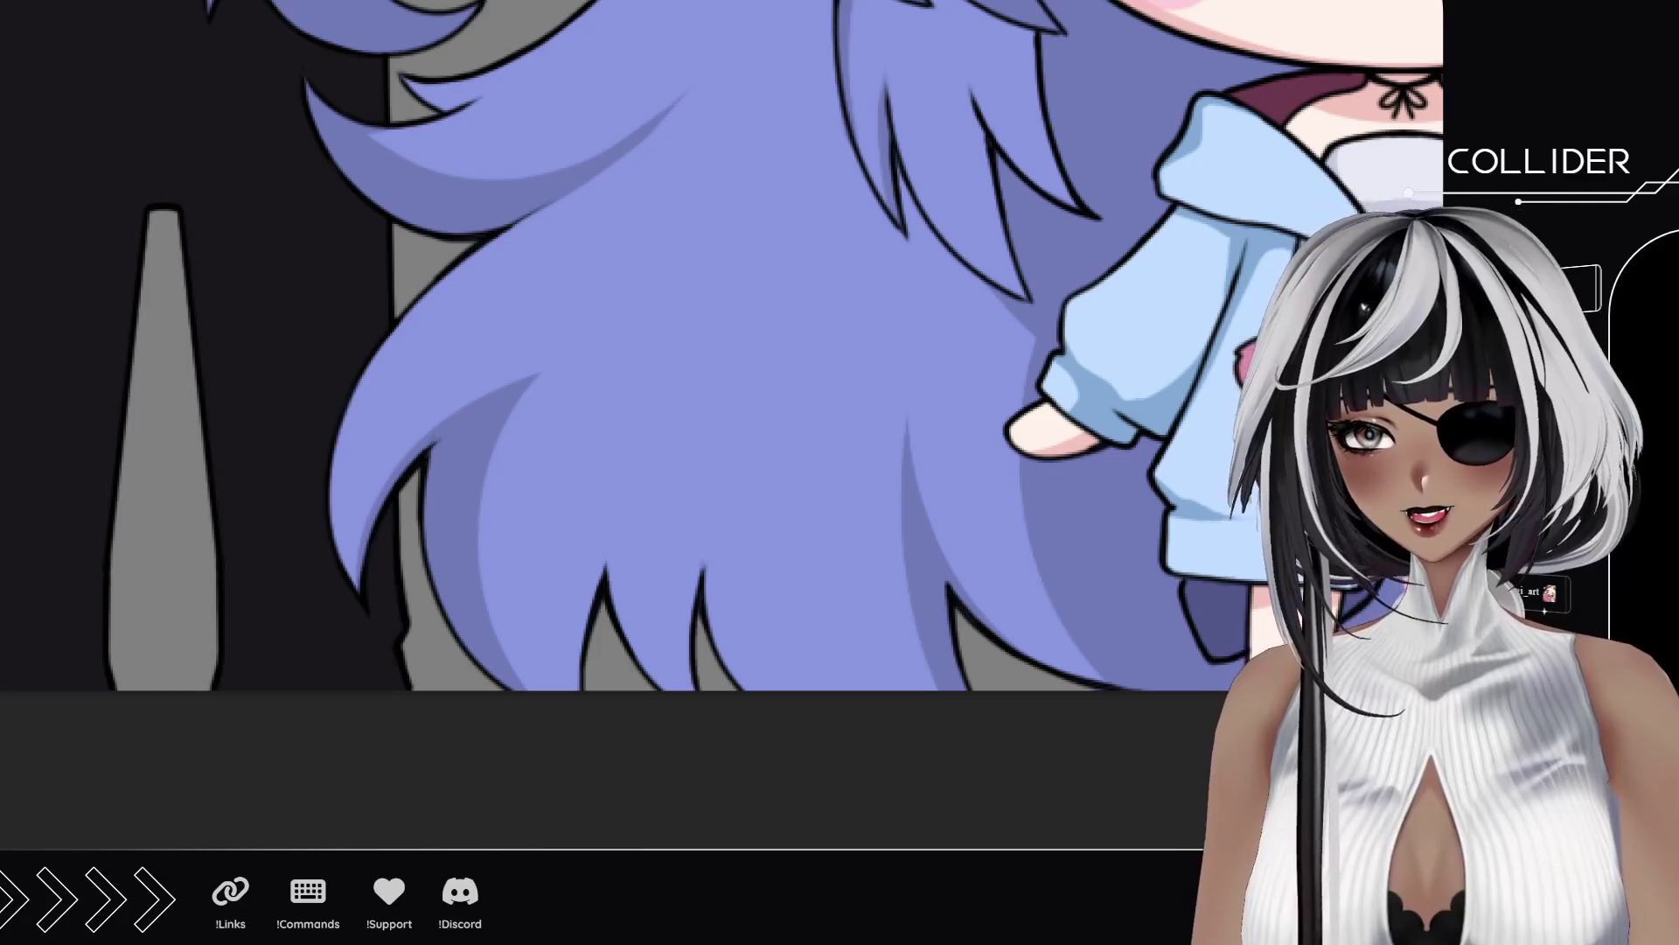
drag(652, 484, 614, 618)
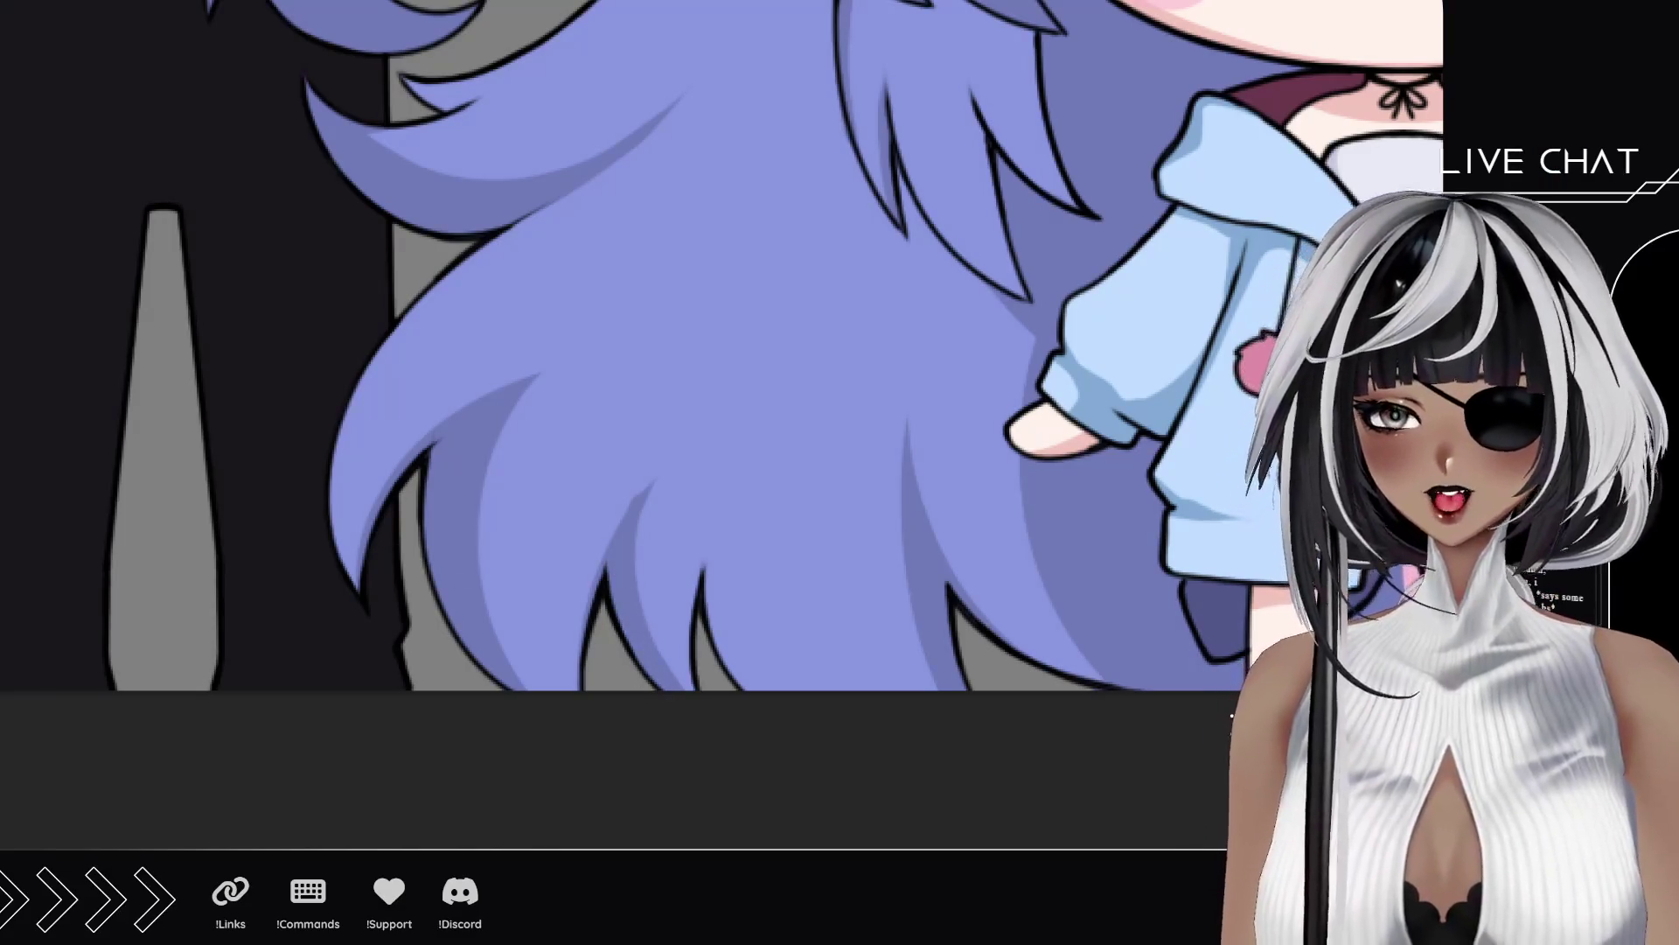
key(bracketleft)
key(bracketleft)
key(bracketleft)
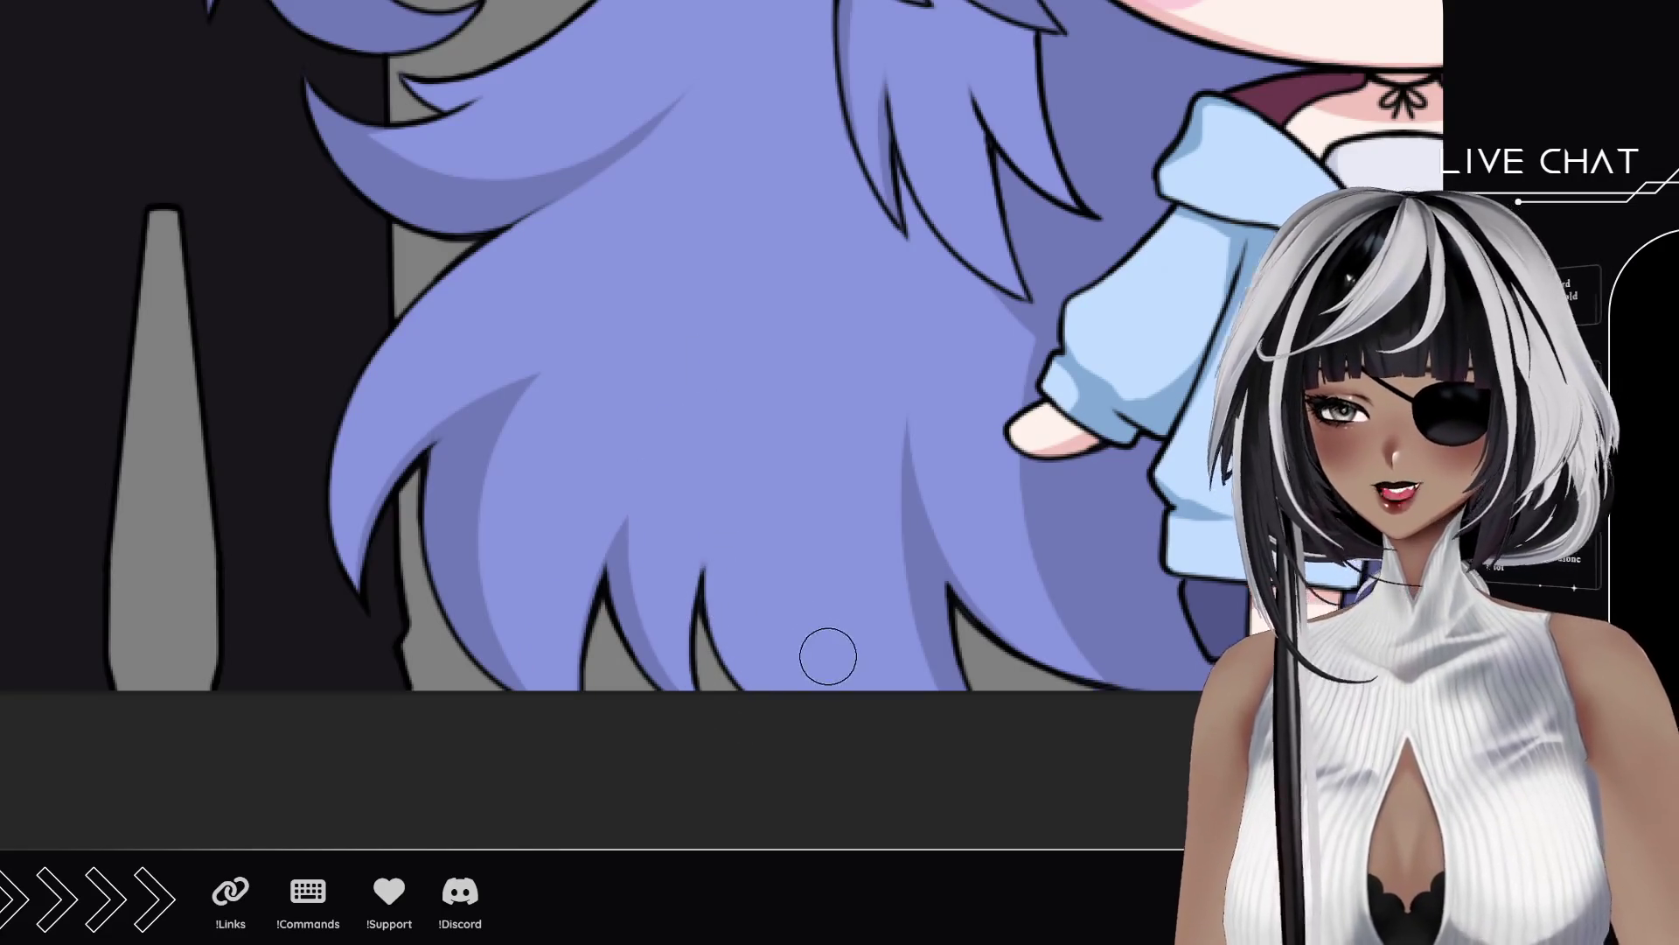
mouse_move(723, 431)
mouse_down()
mouse_move(637, 552)
mouse_move(543, 396)
mouse_up()
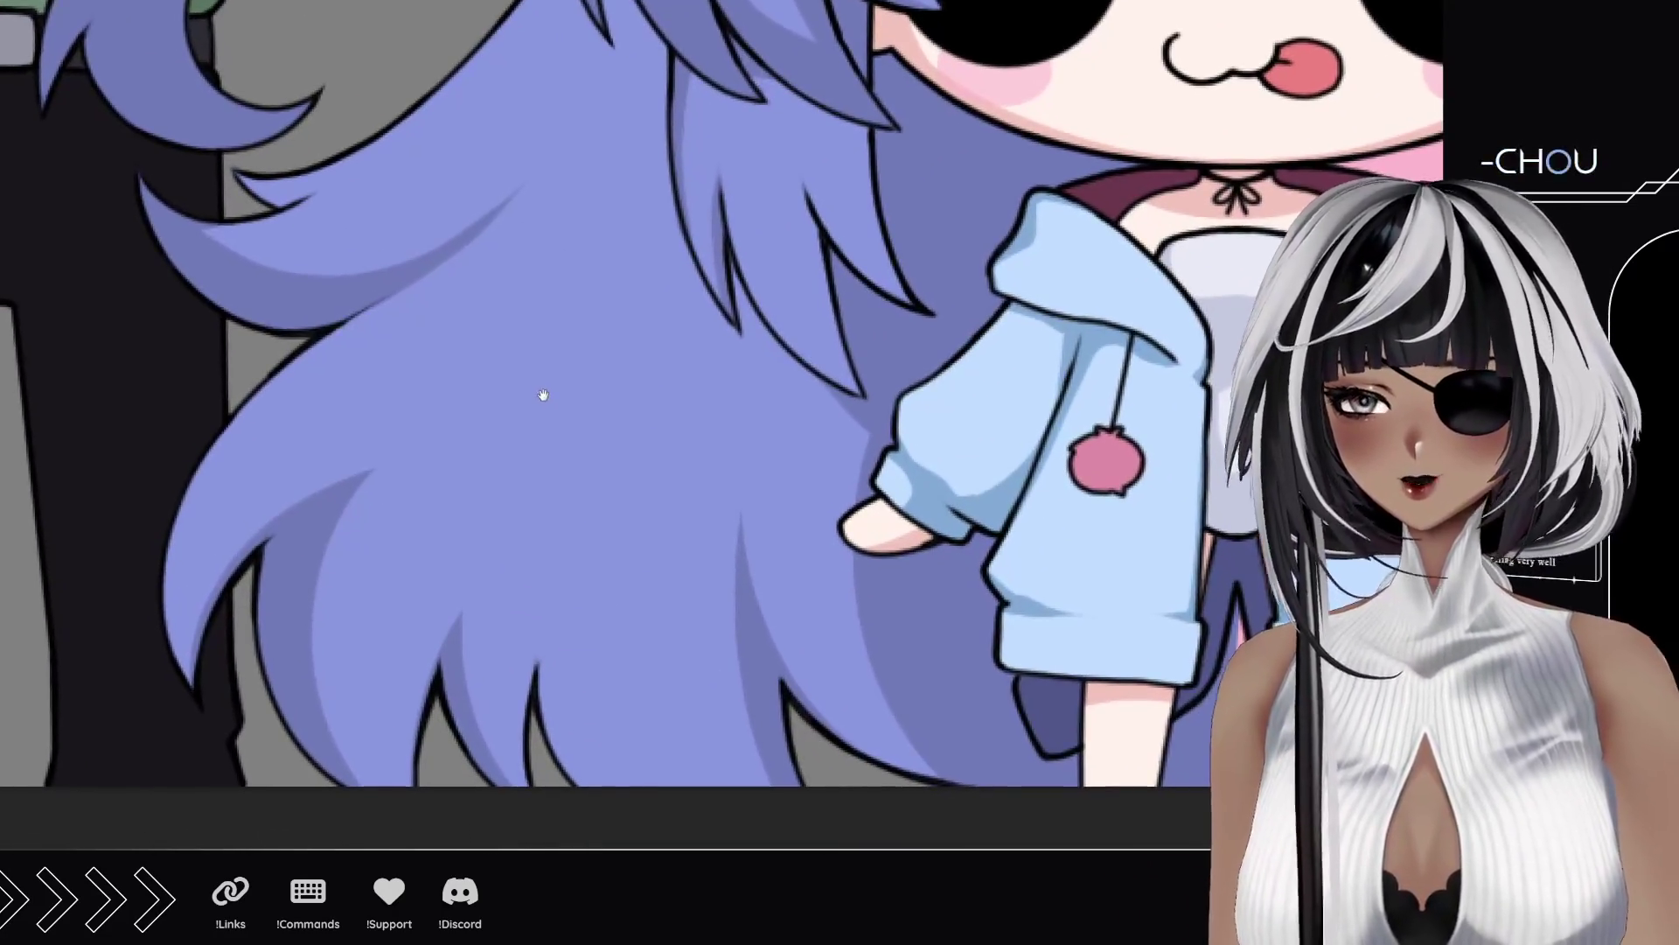
drag(769, 568, 499, 555)
drag(260, 440, 329, 424)
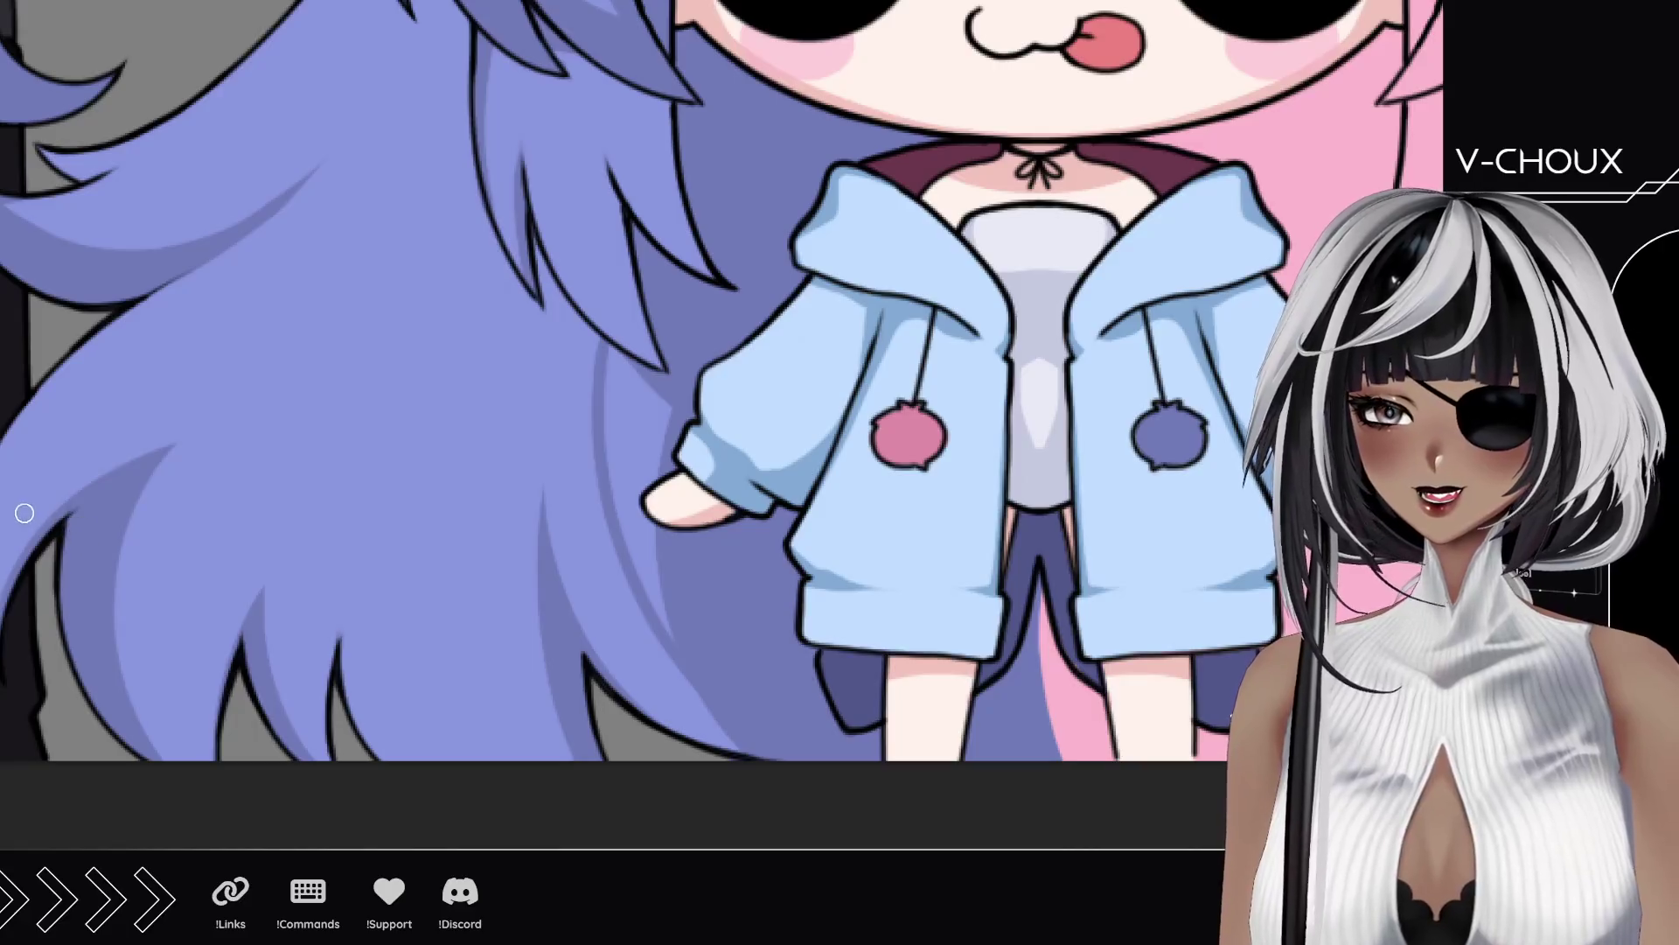
scroll(472, 503, down, 5)
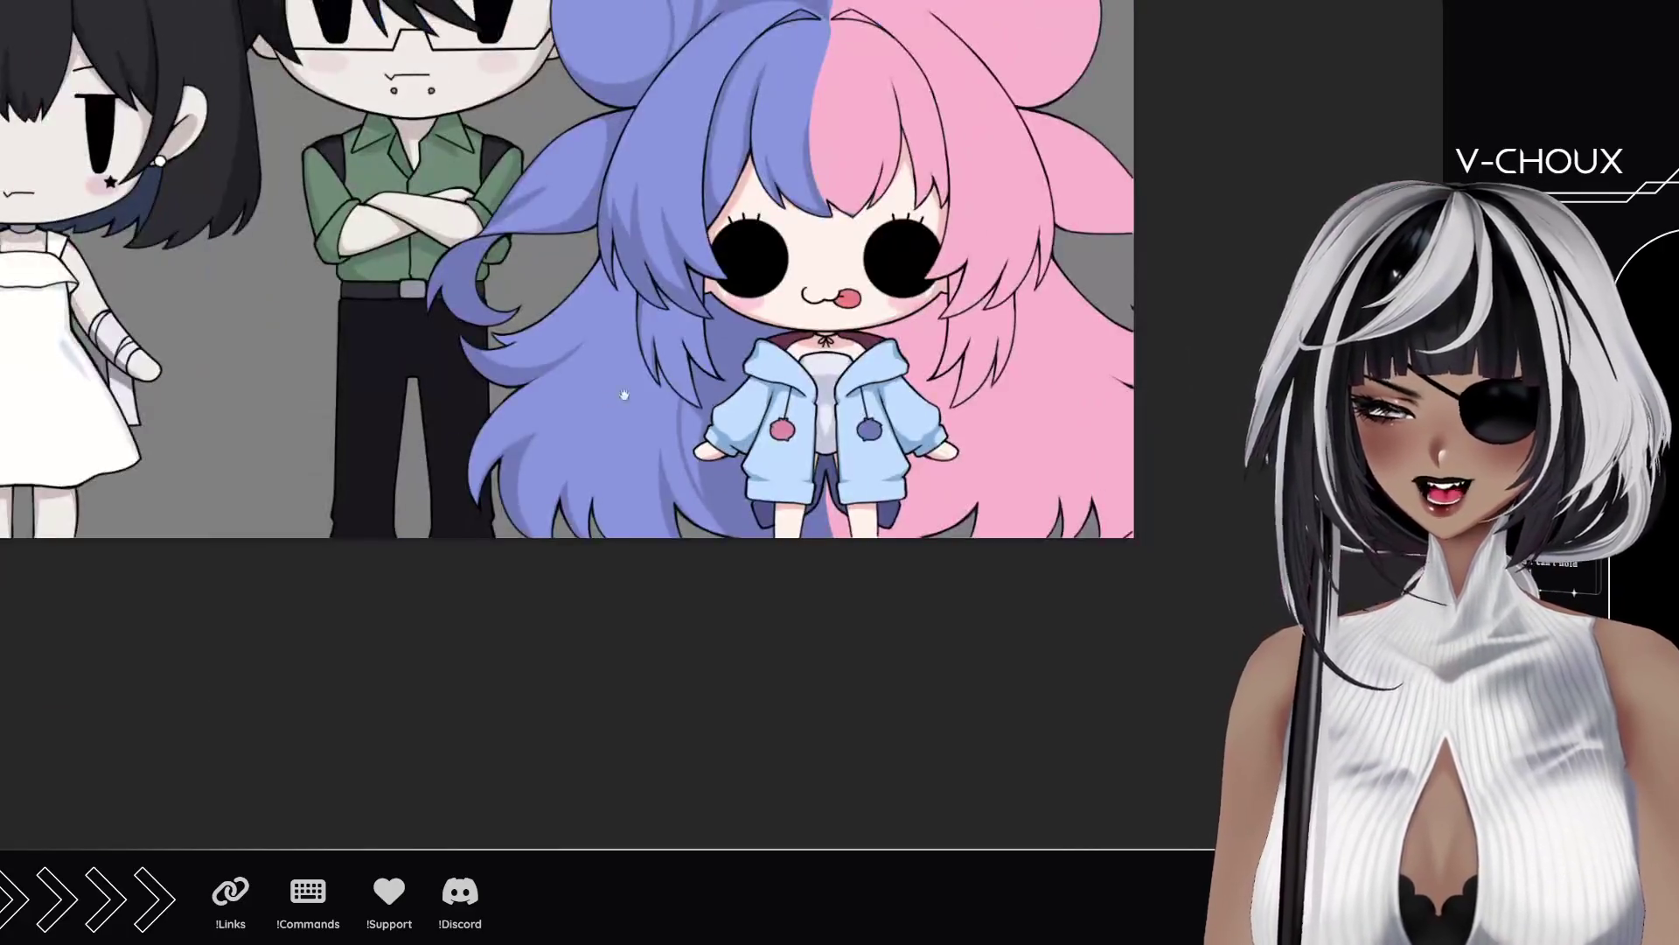
scroll(472, 503, up, 3)
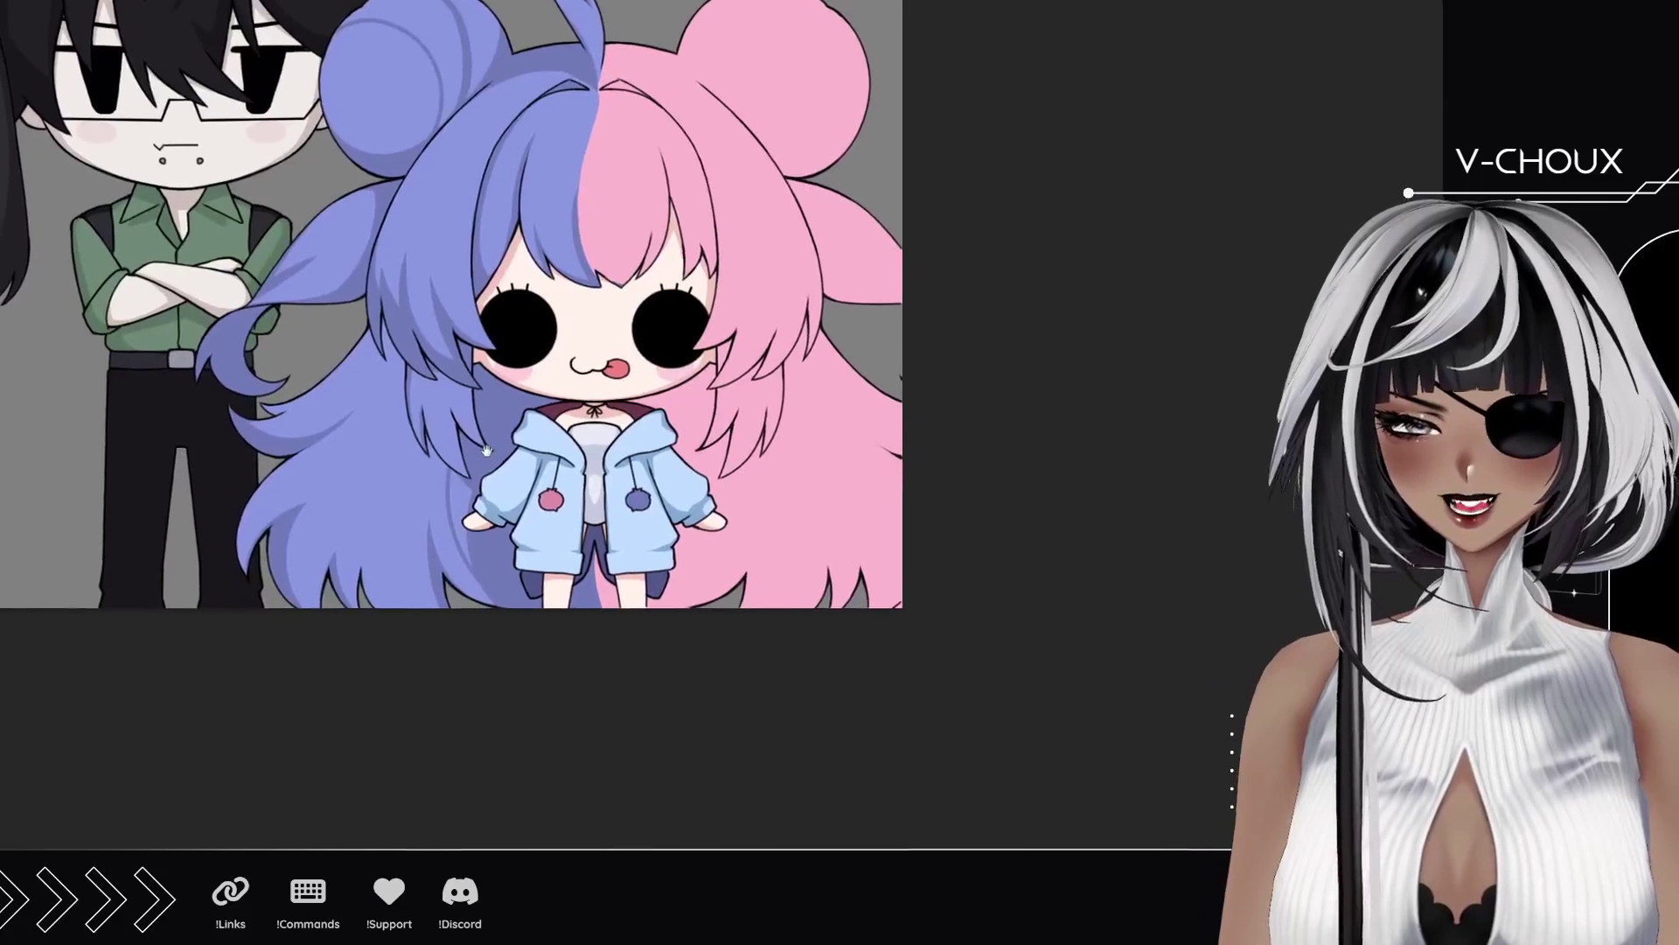
scroll(702, 432, up, 3)
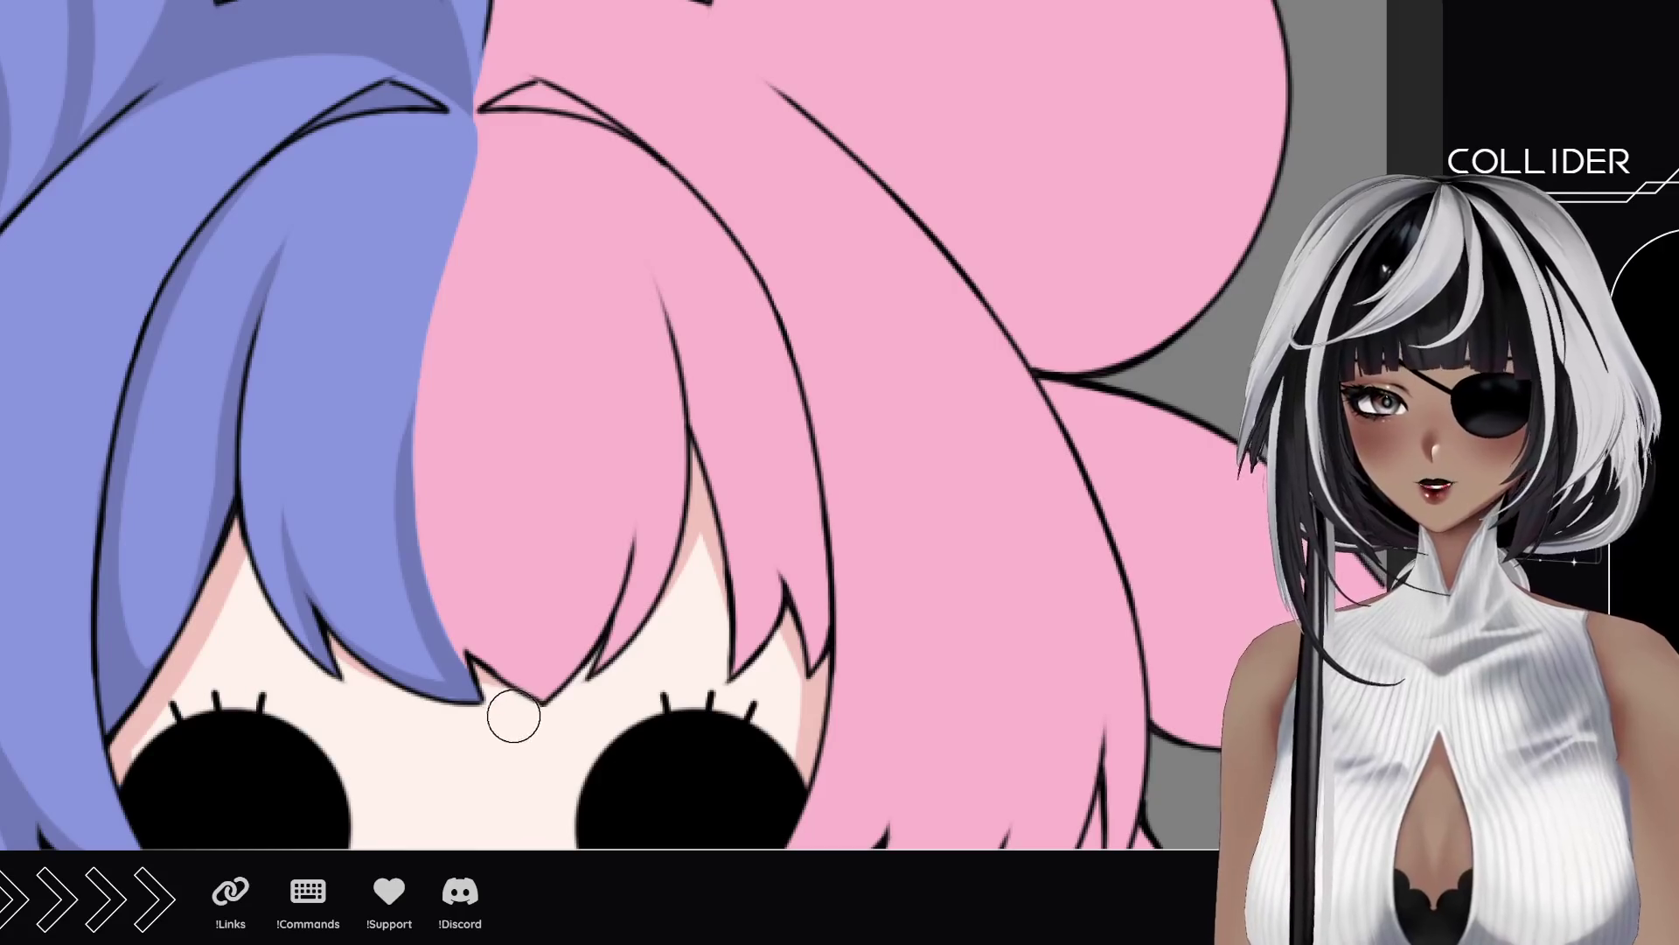
Step: Paint a darker pink shadow along the hair parting and the top of the pink bangs
drag(486, 697, 418, 402)
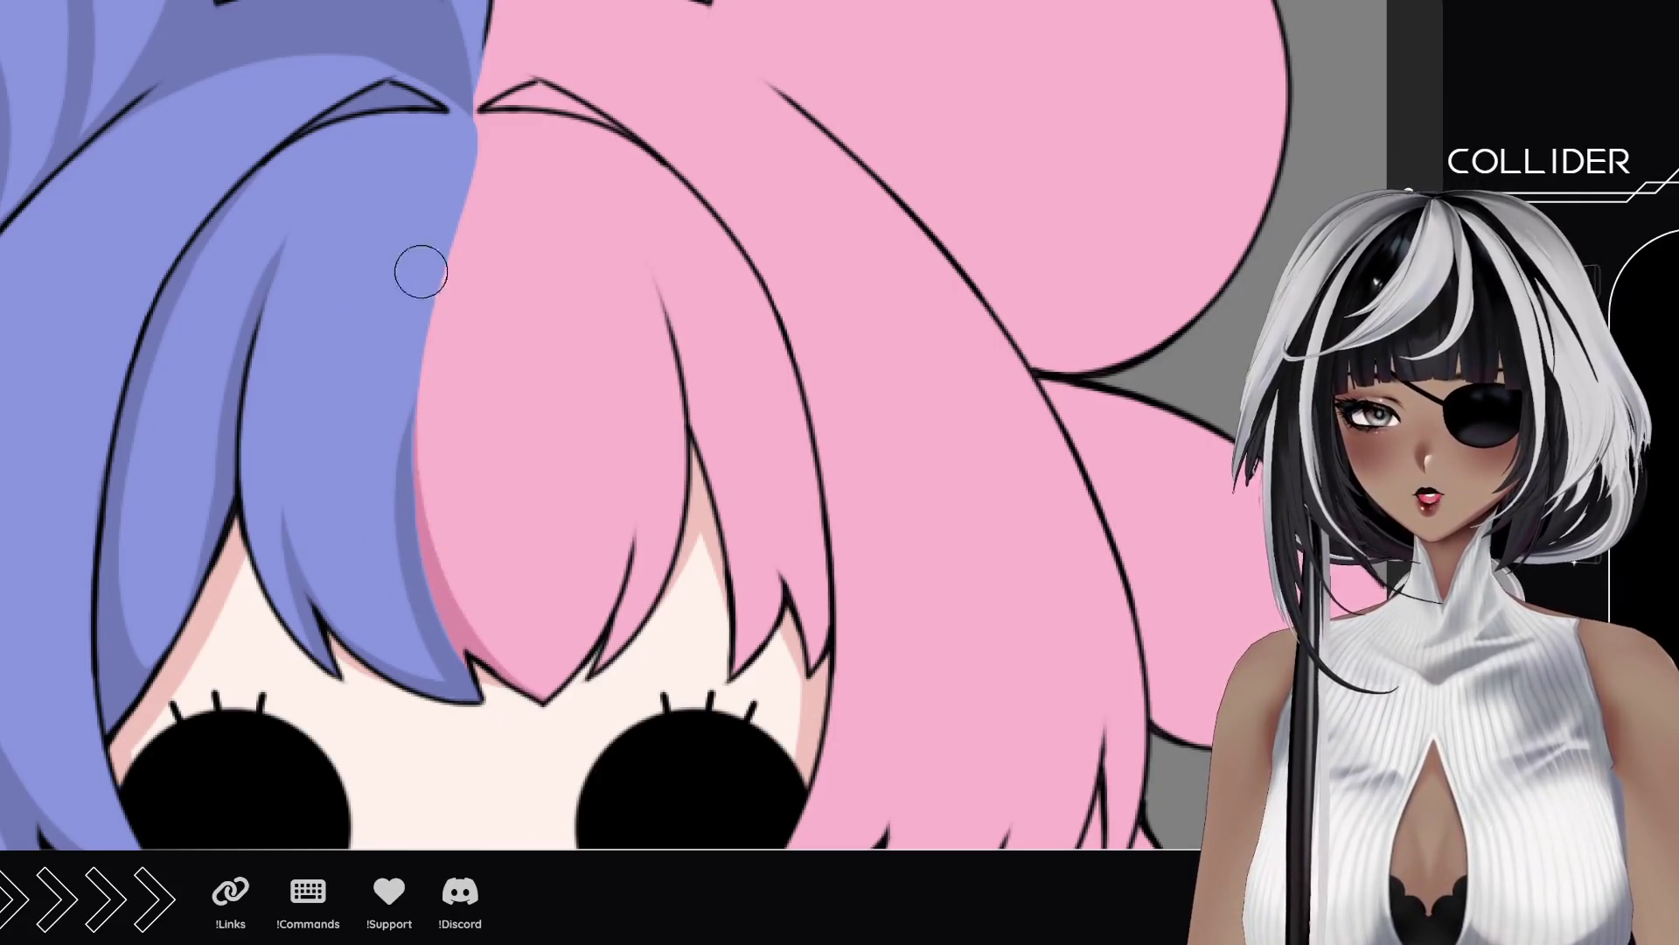
drag(495, 697, 477, 180)
key(ctrl+z)
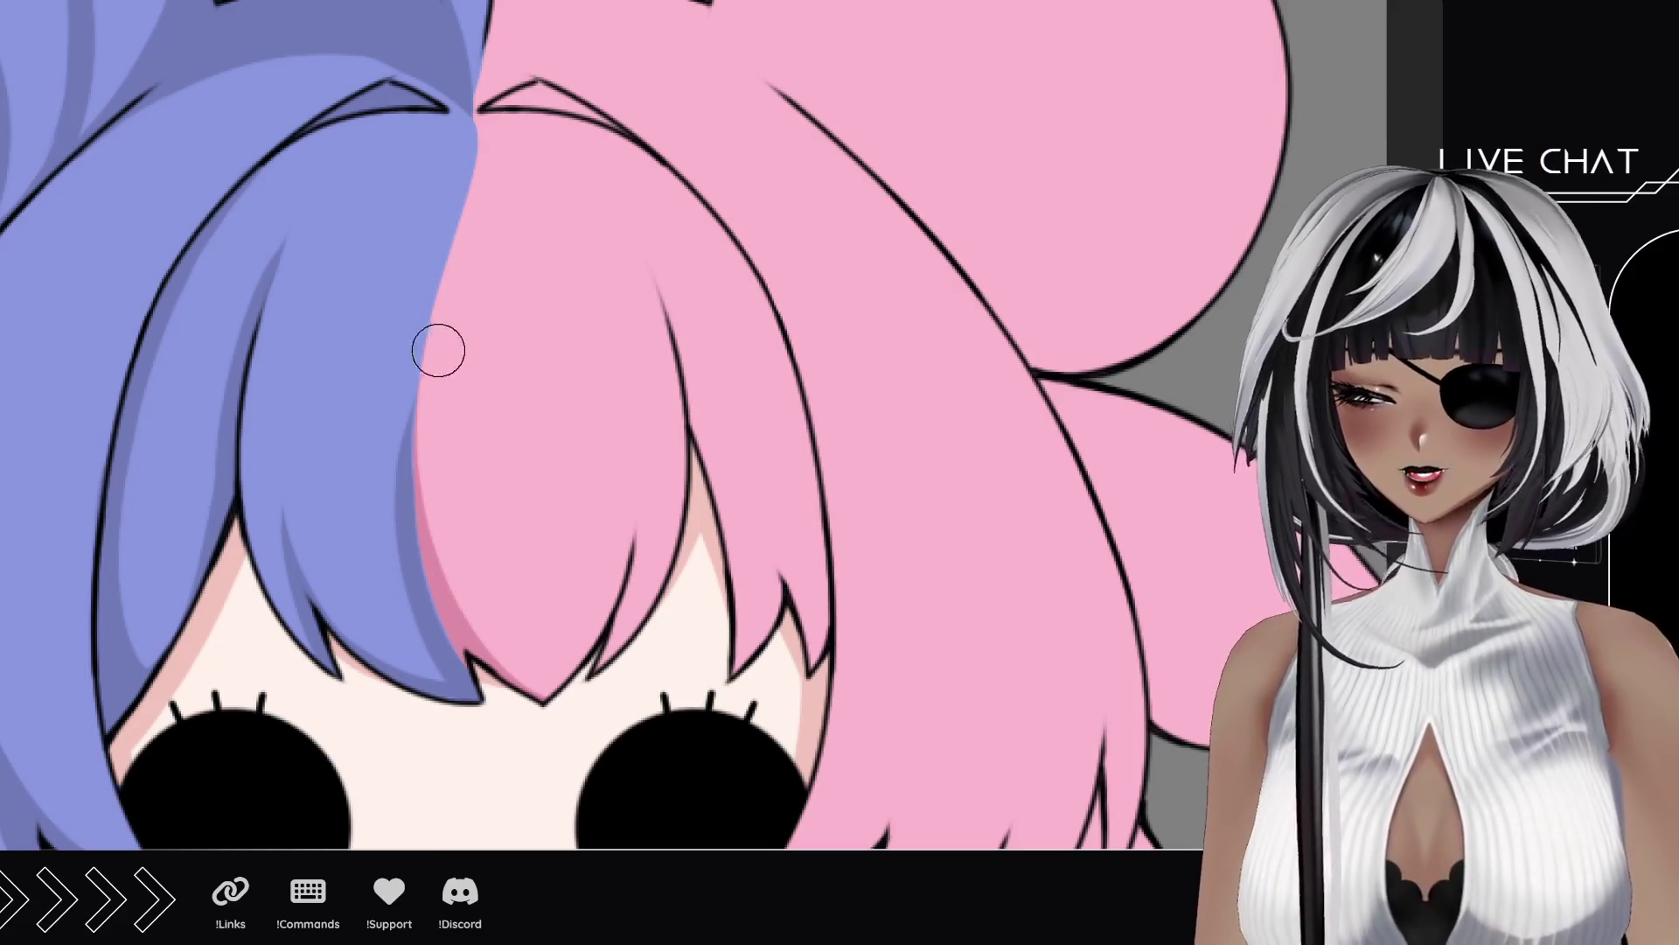
drag(413, 297, 449, 364)
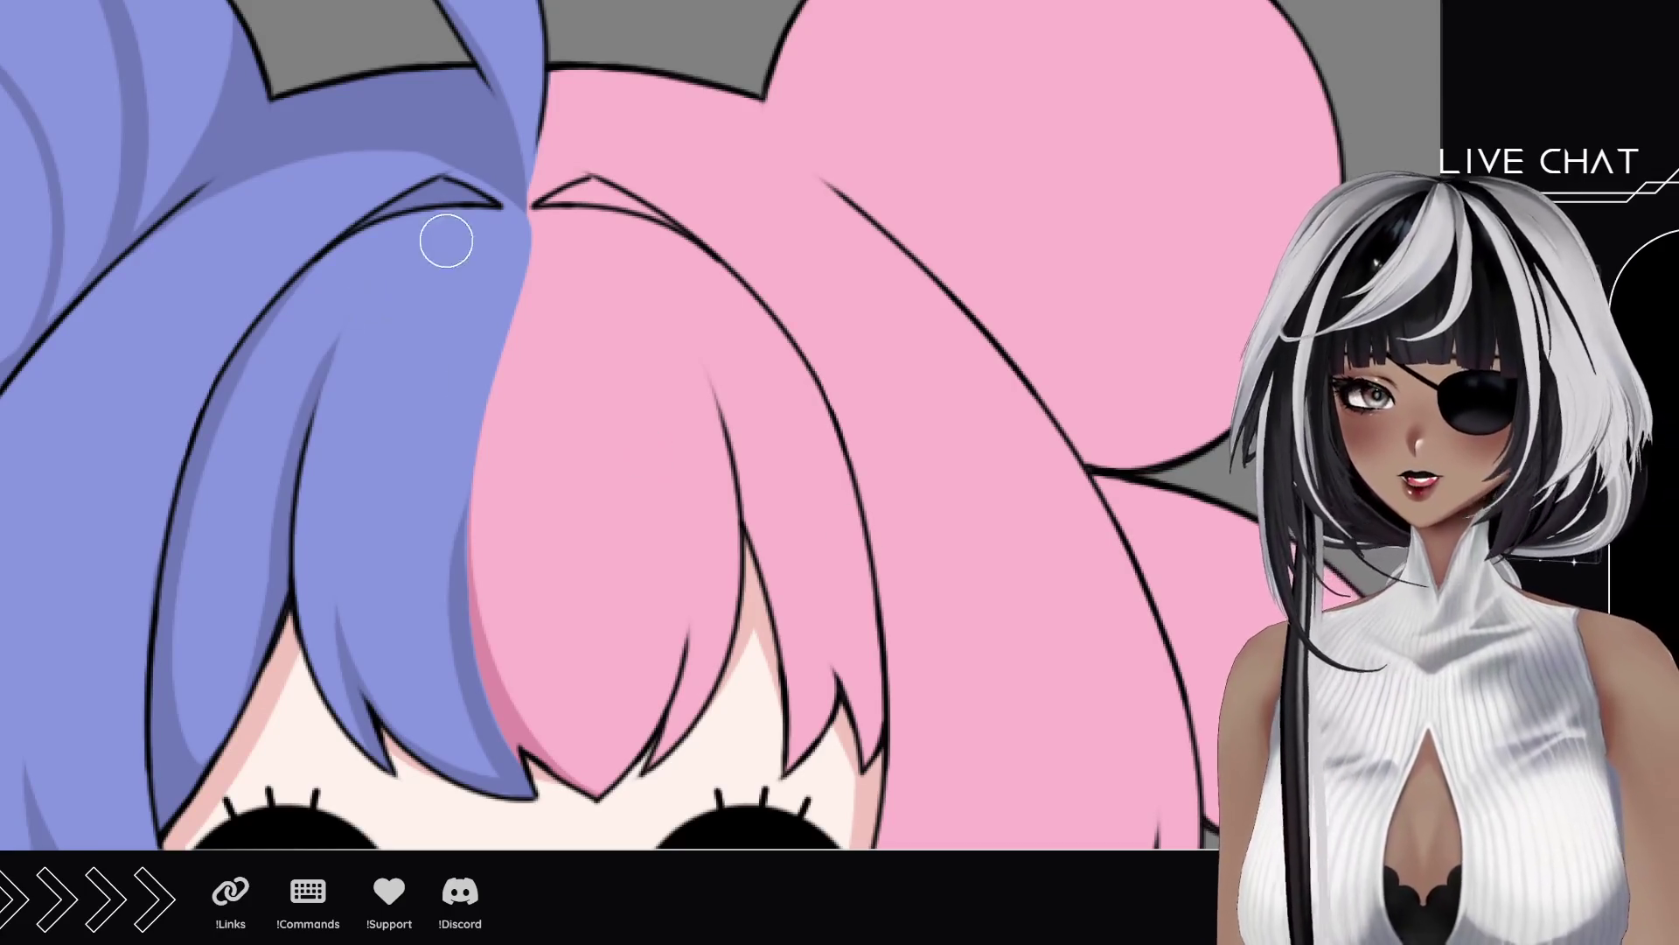
drag(542, 166, 603, 75)
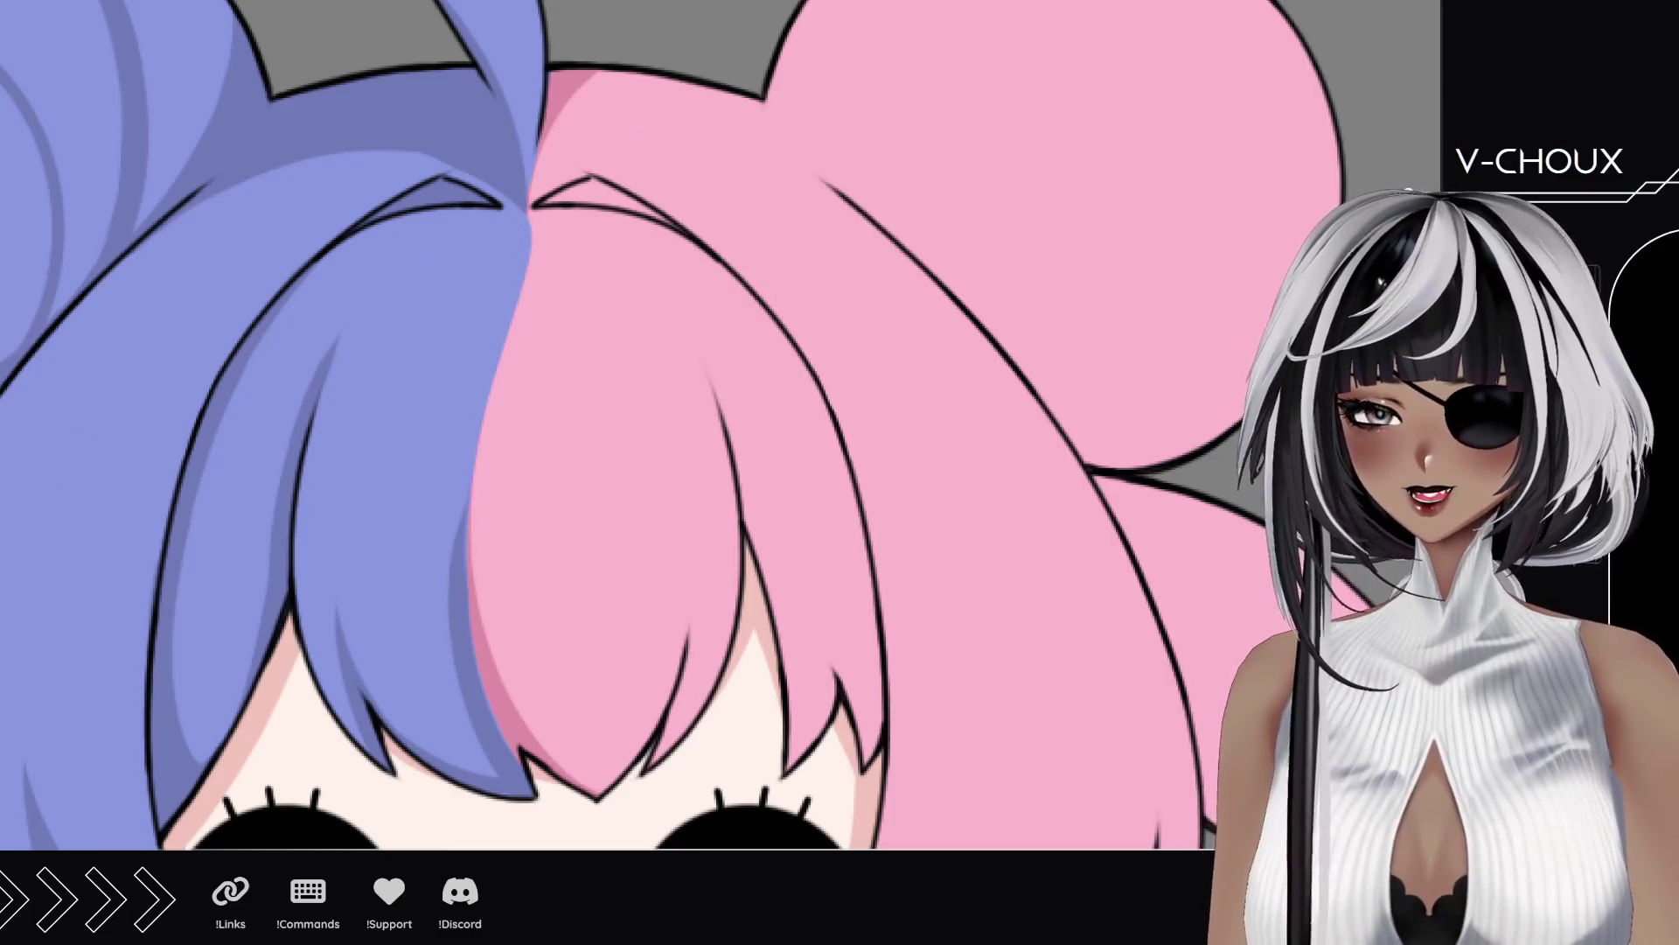
Step: Zoom in closer on the hair parting and rotate the canvas to a comfortable stroke angle
click(378, 256)
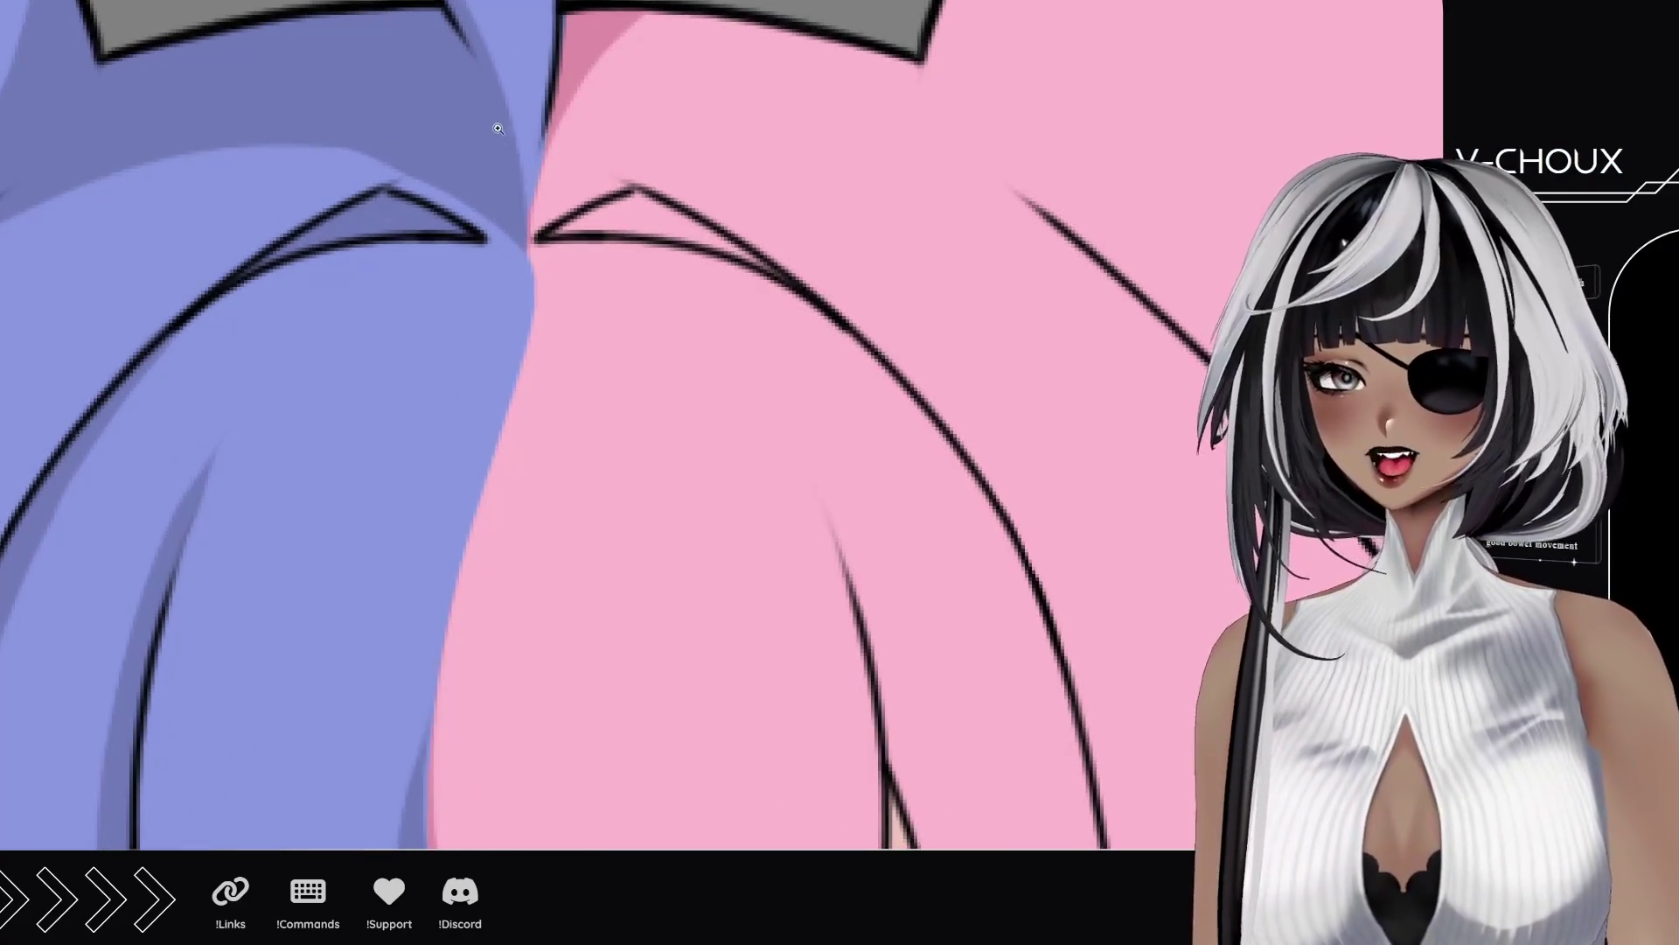
click(105, 378)
mouse_move(289, 122)
mouse_down()
mouse_move(401, 701)
mouse_move(513, 712)
mouse_move(88, 312)
mouse_up()
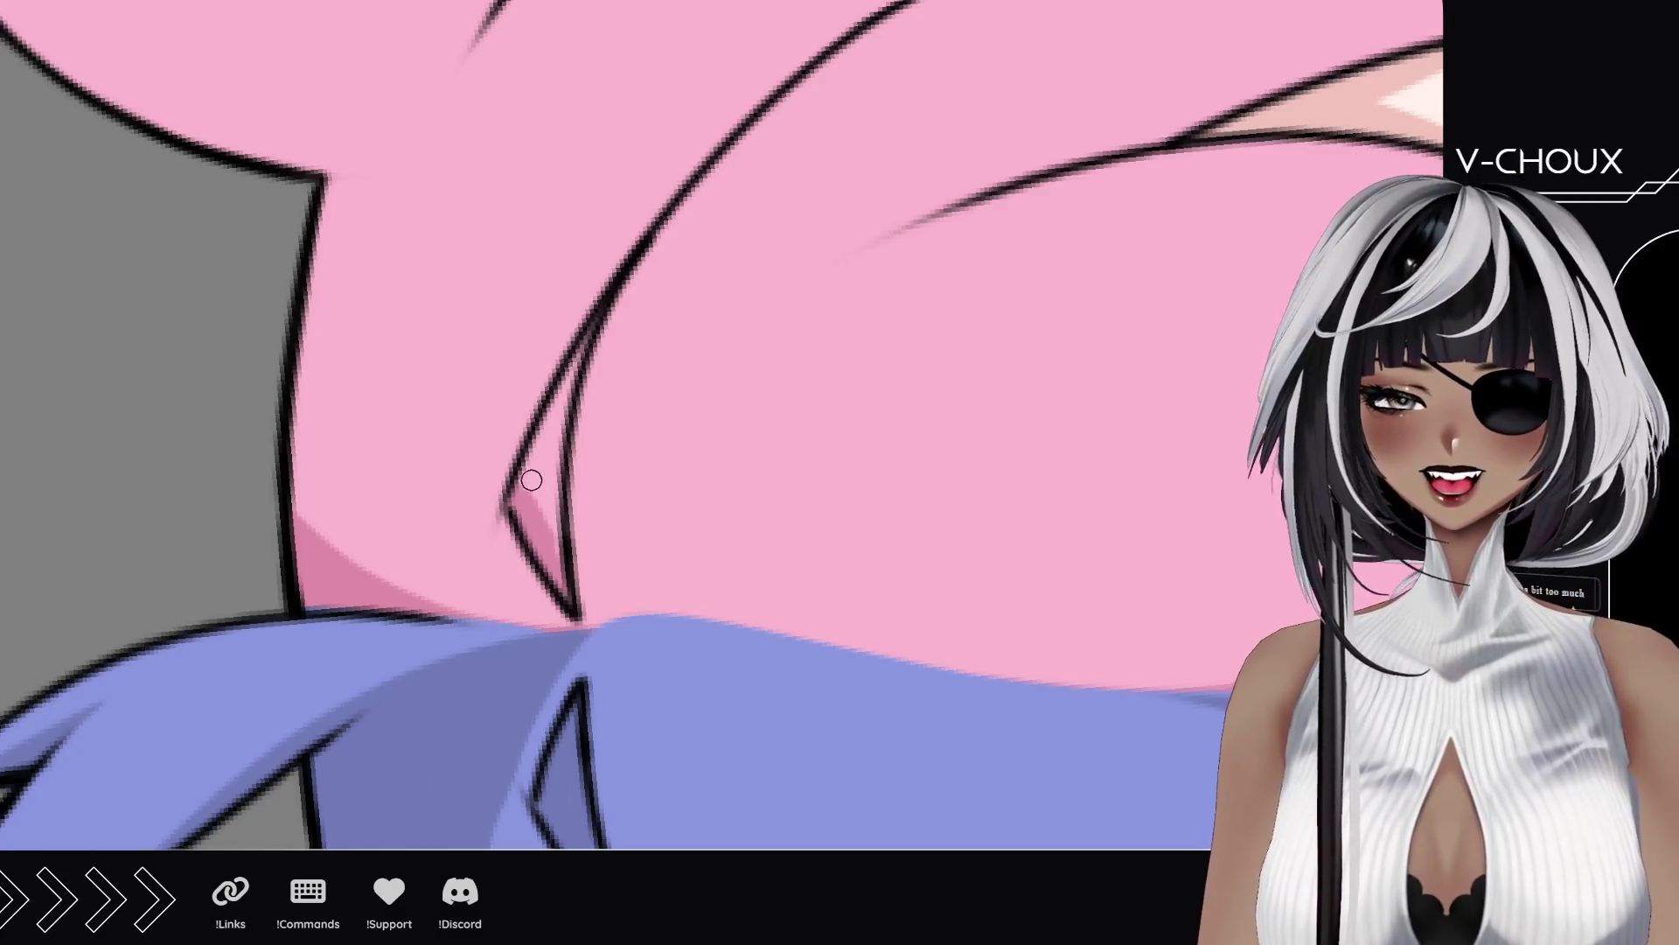
Step: Shade the wedge between two pink strands and darken the edge of the strand beside the face
drag(534, 485, 573, 372)
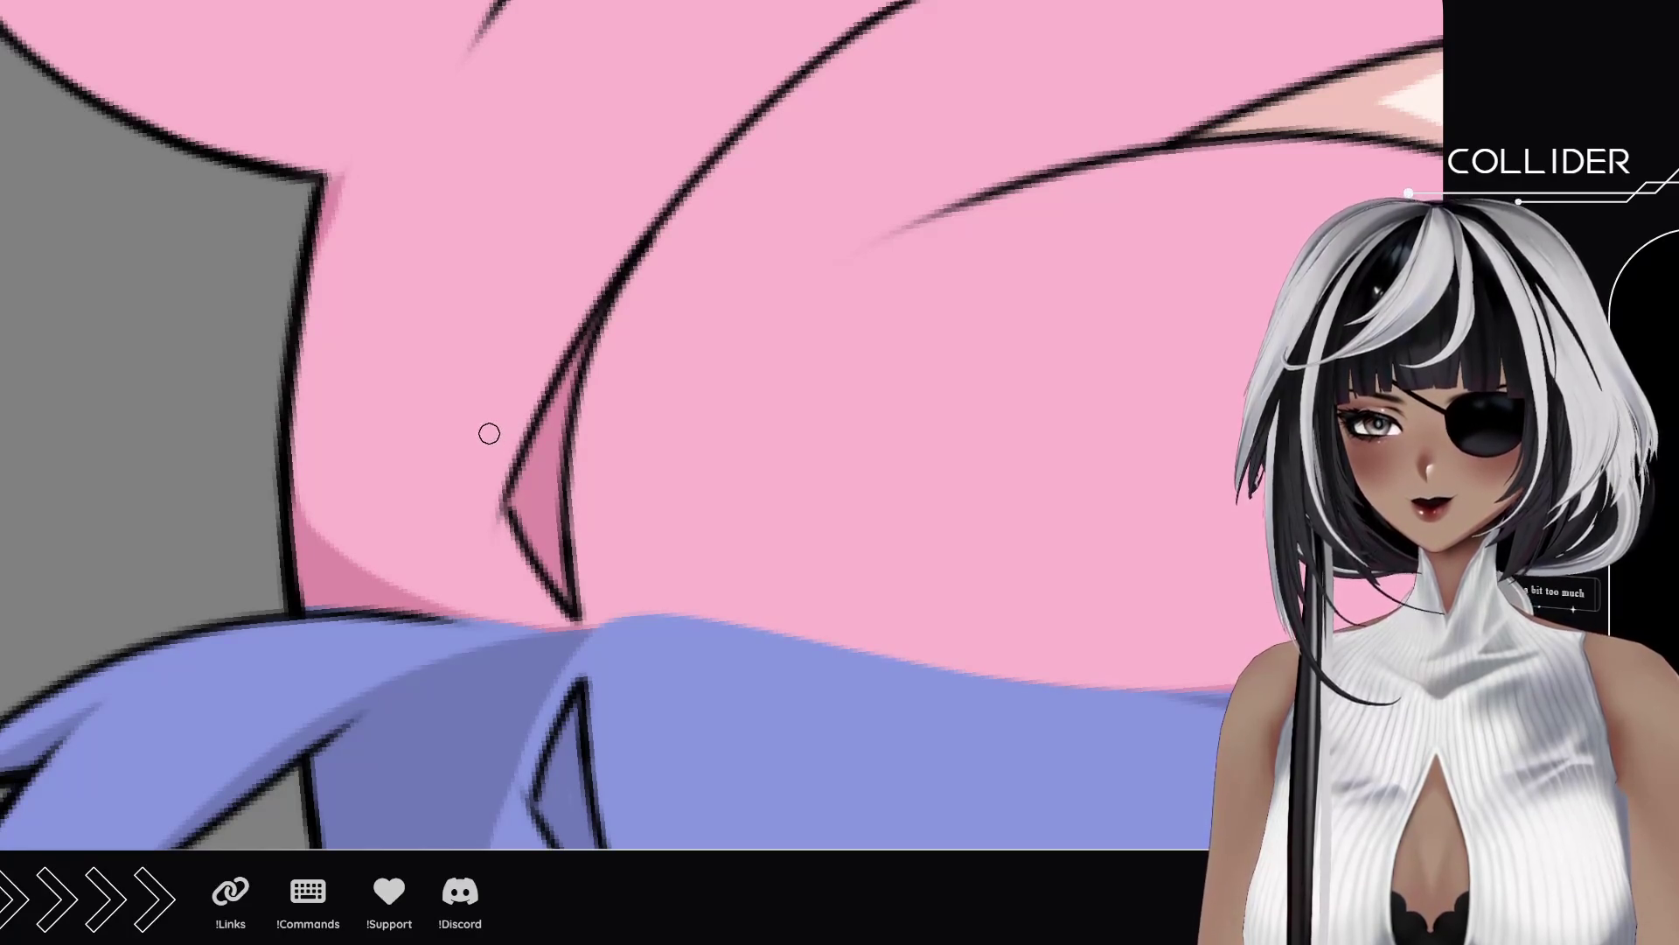
scroll(456, 465, up, 5)
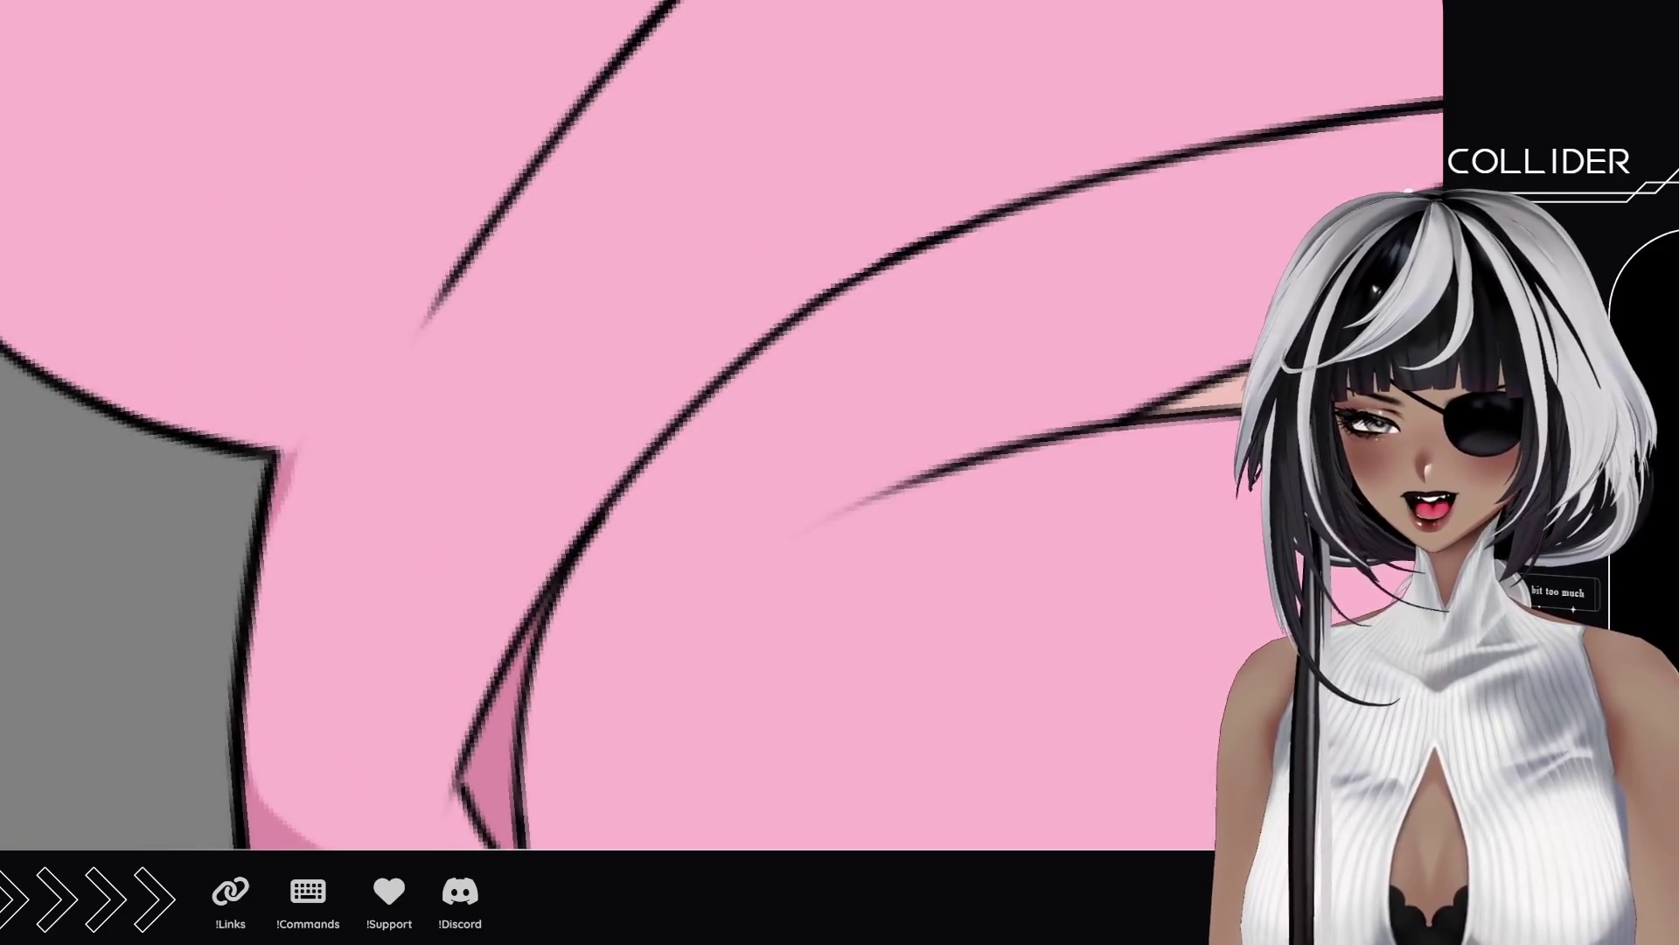
key(ctrl+0)
scroll(666, 591, up, 3)
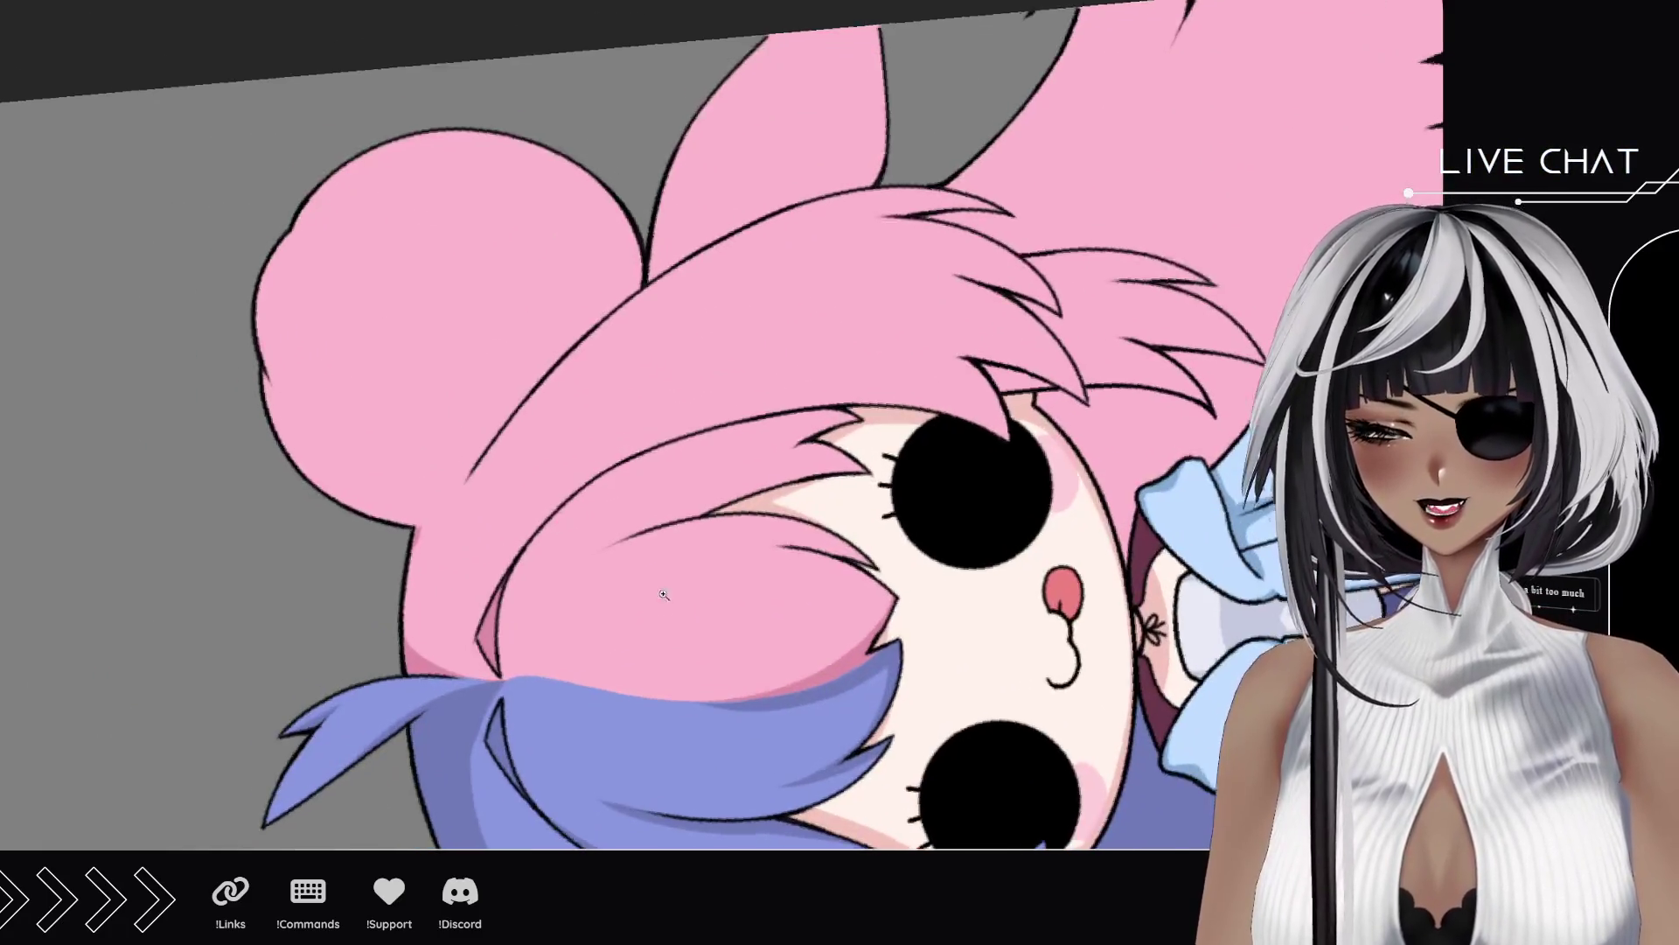
click(666, 591)
mouse_move(464, 287)
mouse_down()
mouse_move(420, 667)
mouse_move(654, 633)
mouse_move(544, 656)
mouse_move(448, 598)
mouse_move(493, 630)
mouse_up()
drag(342, 423, 416, 586)
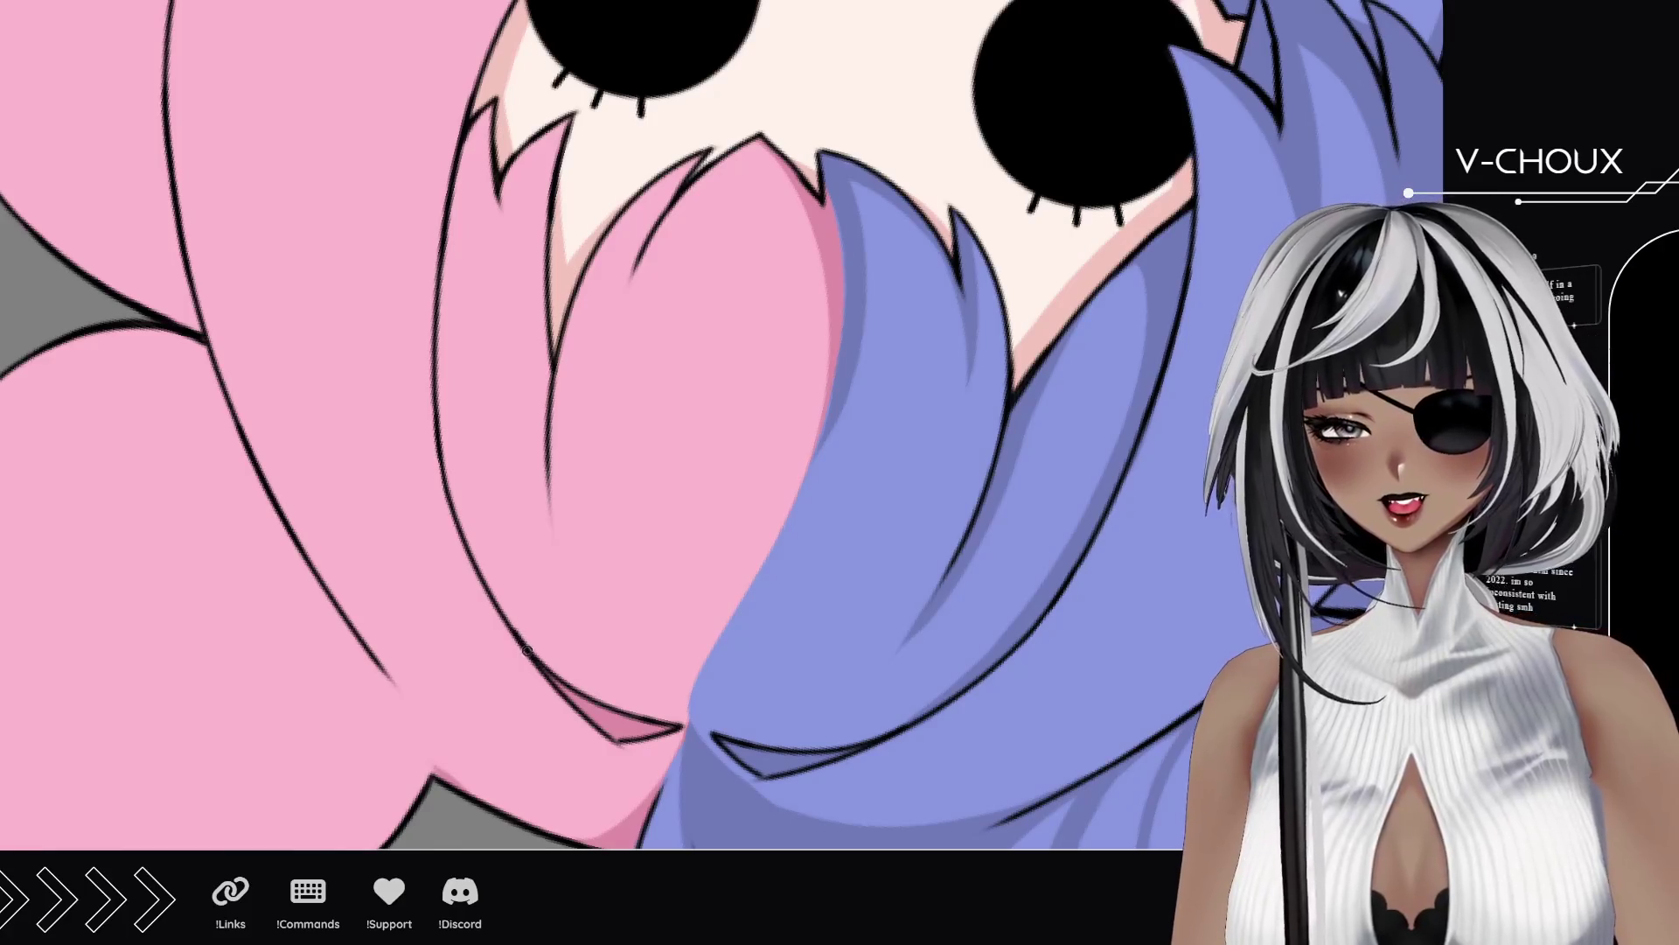
drag(545, 666, 459, 157)
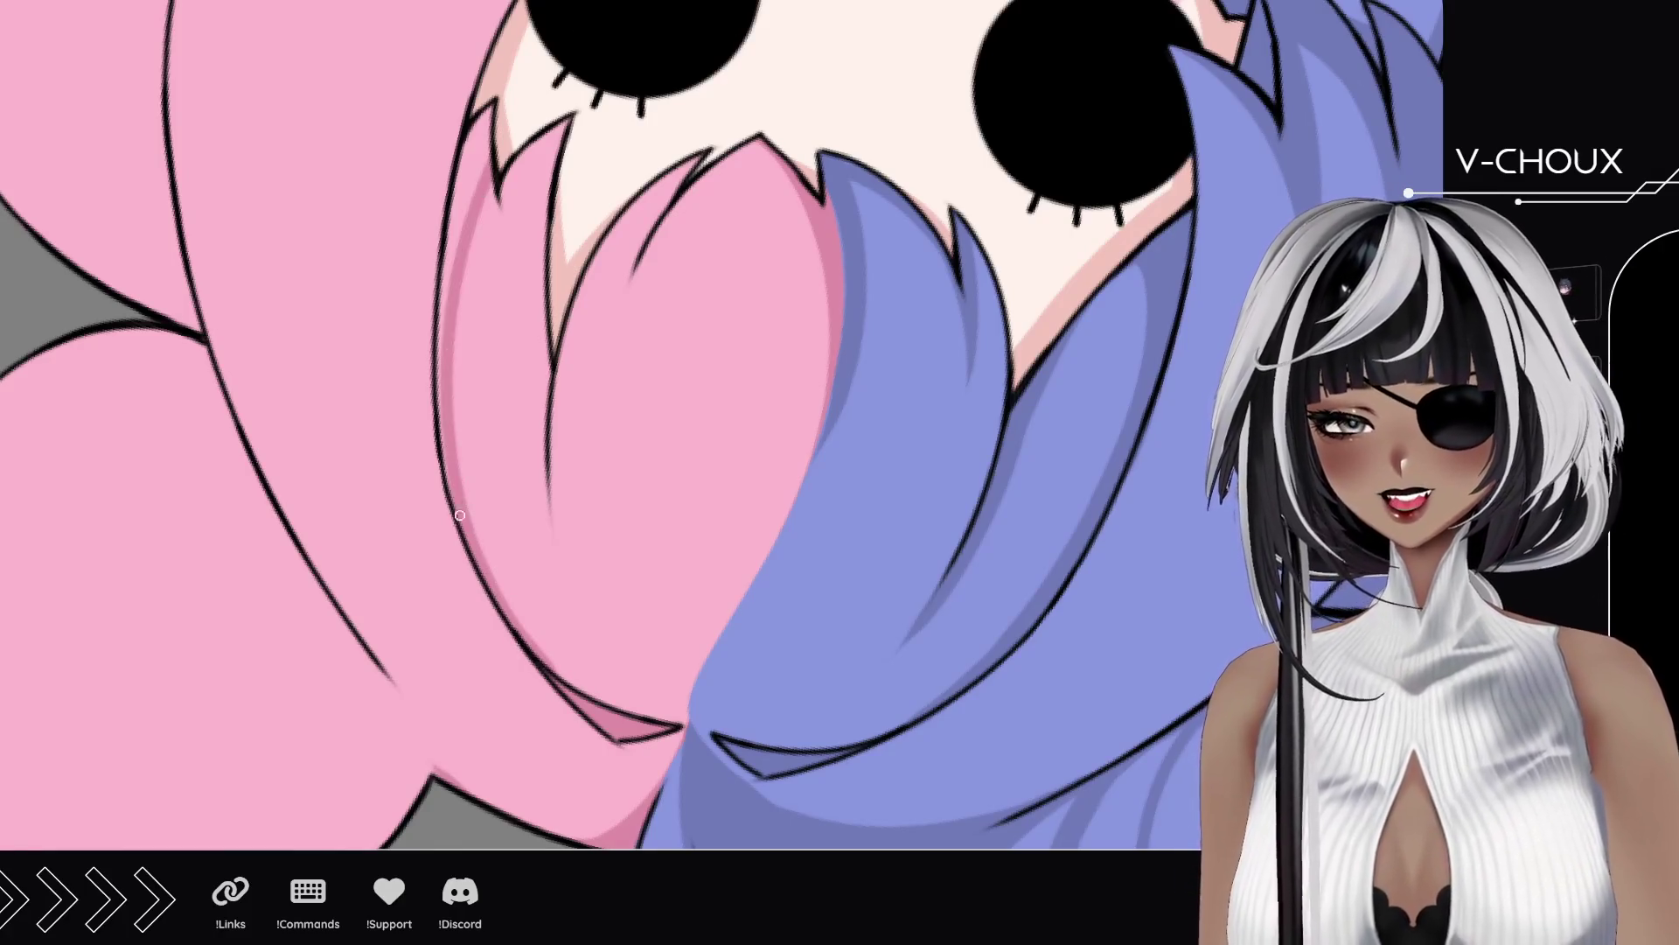
drag(457, 490, 491, 124)
drag(444, 321, 477, 109)
drag(461, 186, 474, 186)
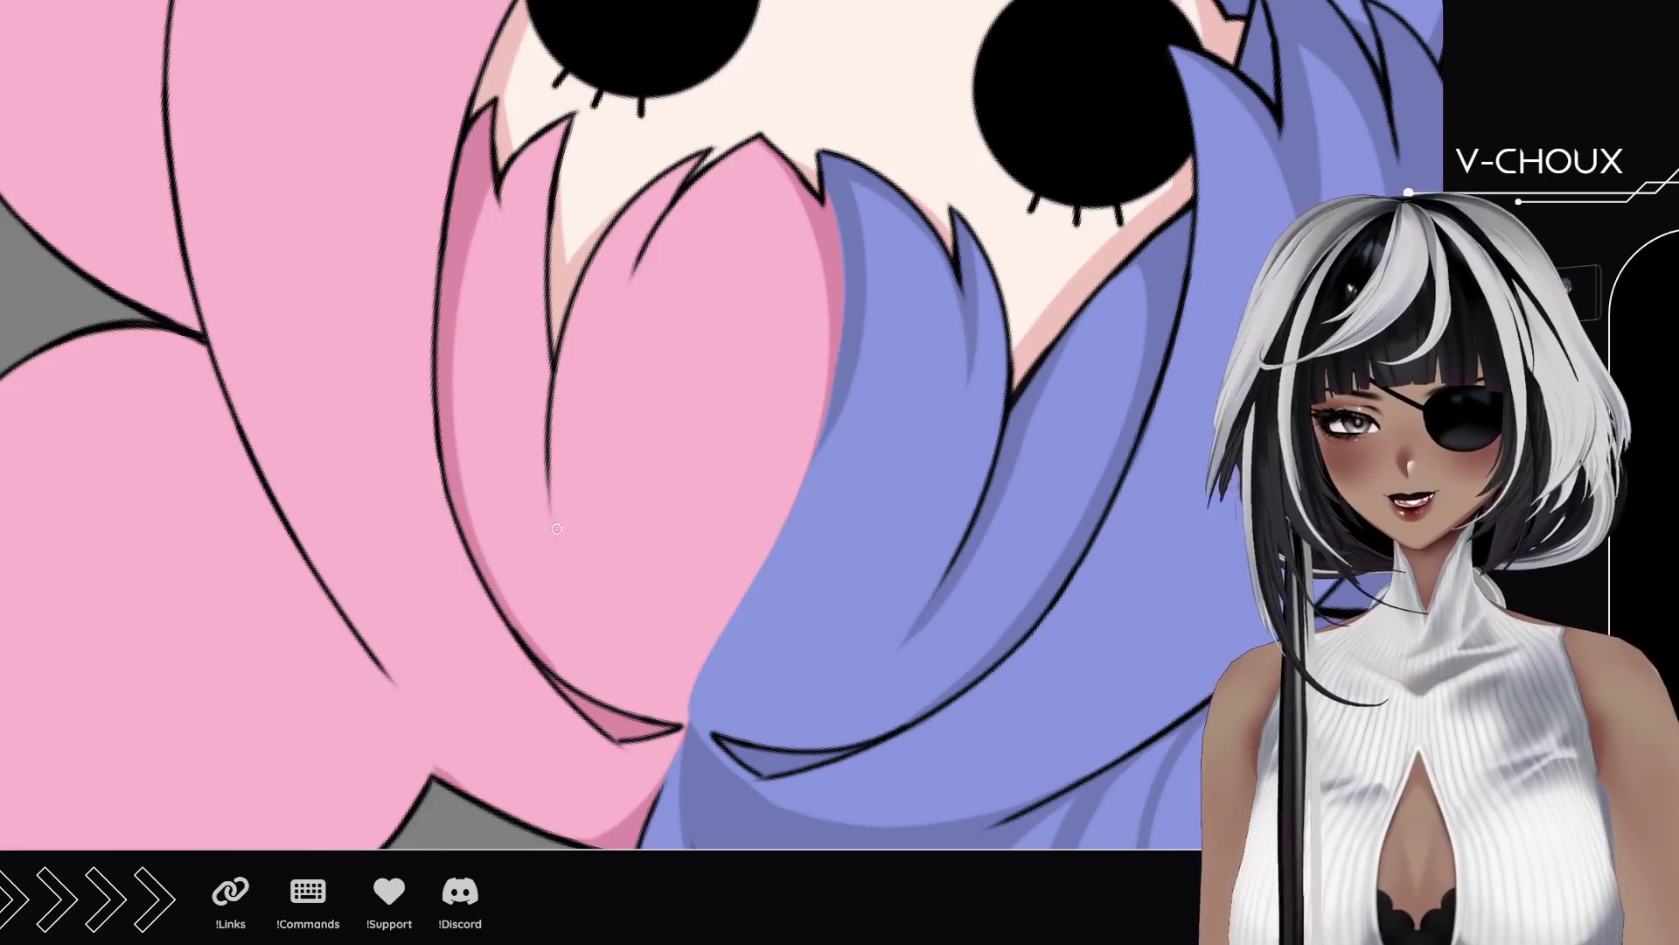
Step: Add darker shading and a continuous thin shadow line along the next pink strand
drag(554, 516, 562, 129)
drag(547, 424, 553, 293)
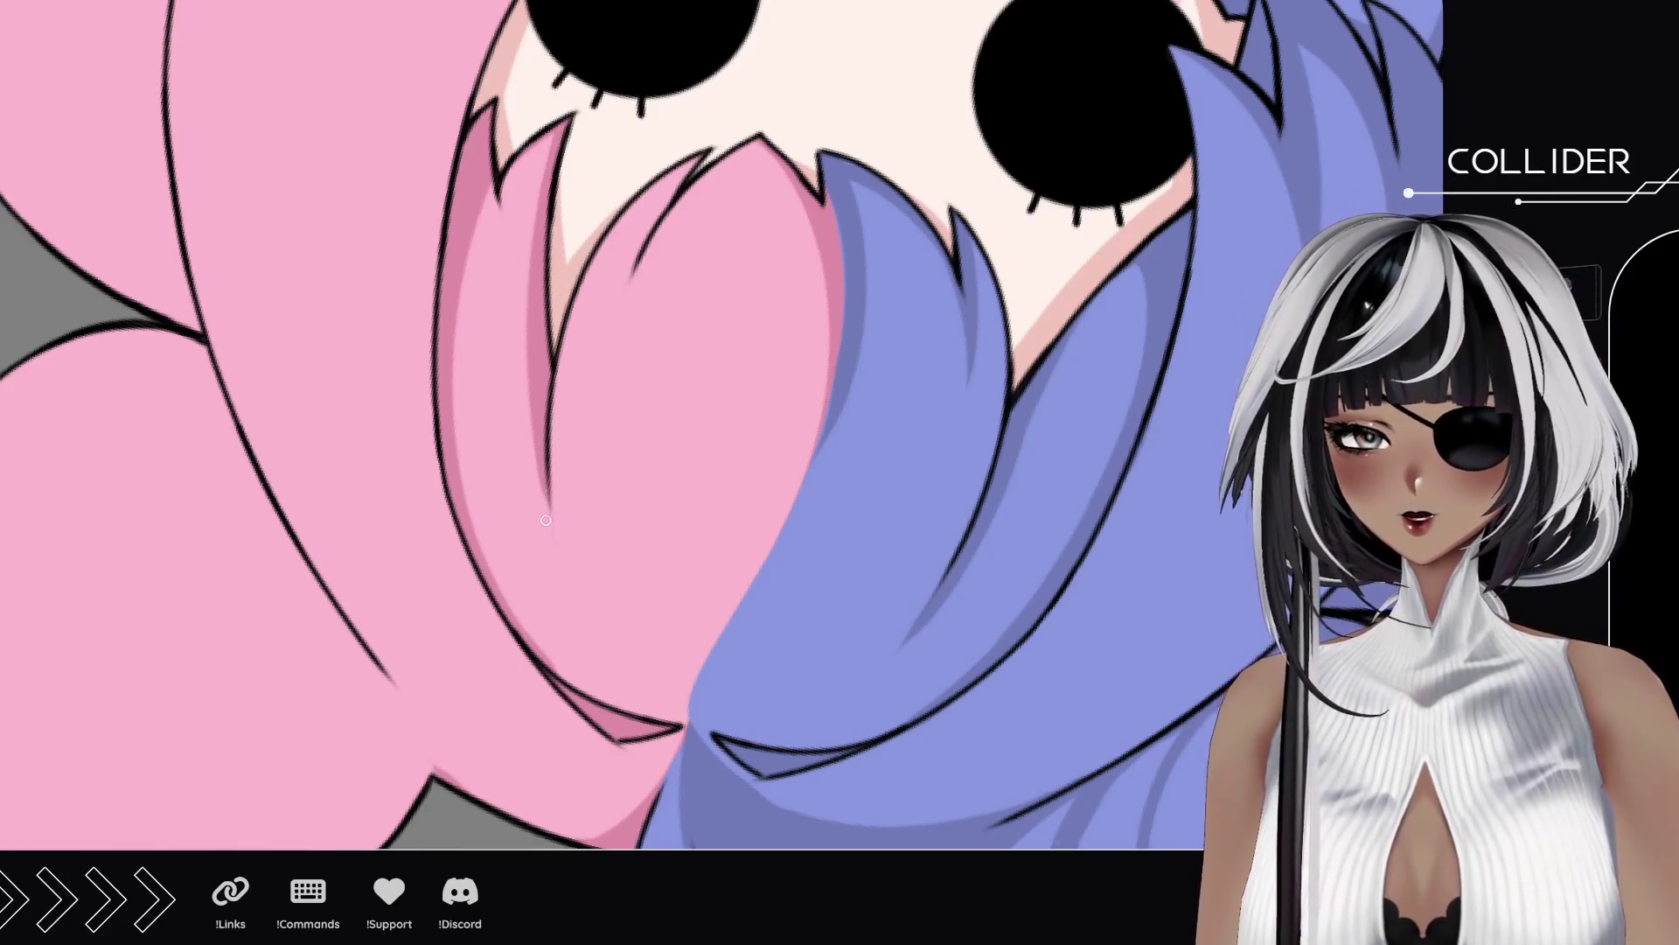
drag(550, 540, 547, 482)
key(ctrl+z)
drag(550, 552, 548, 475)
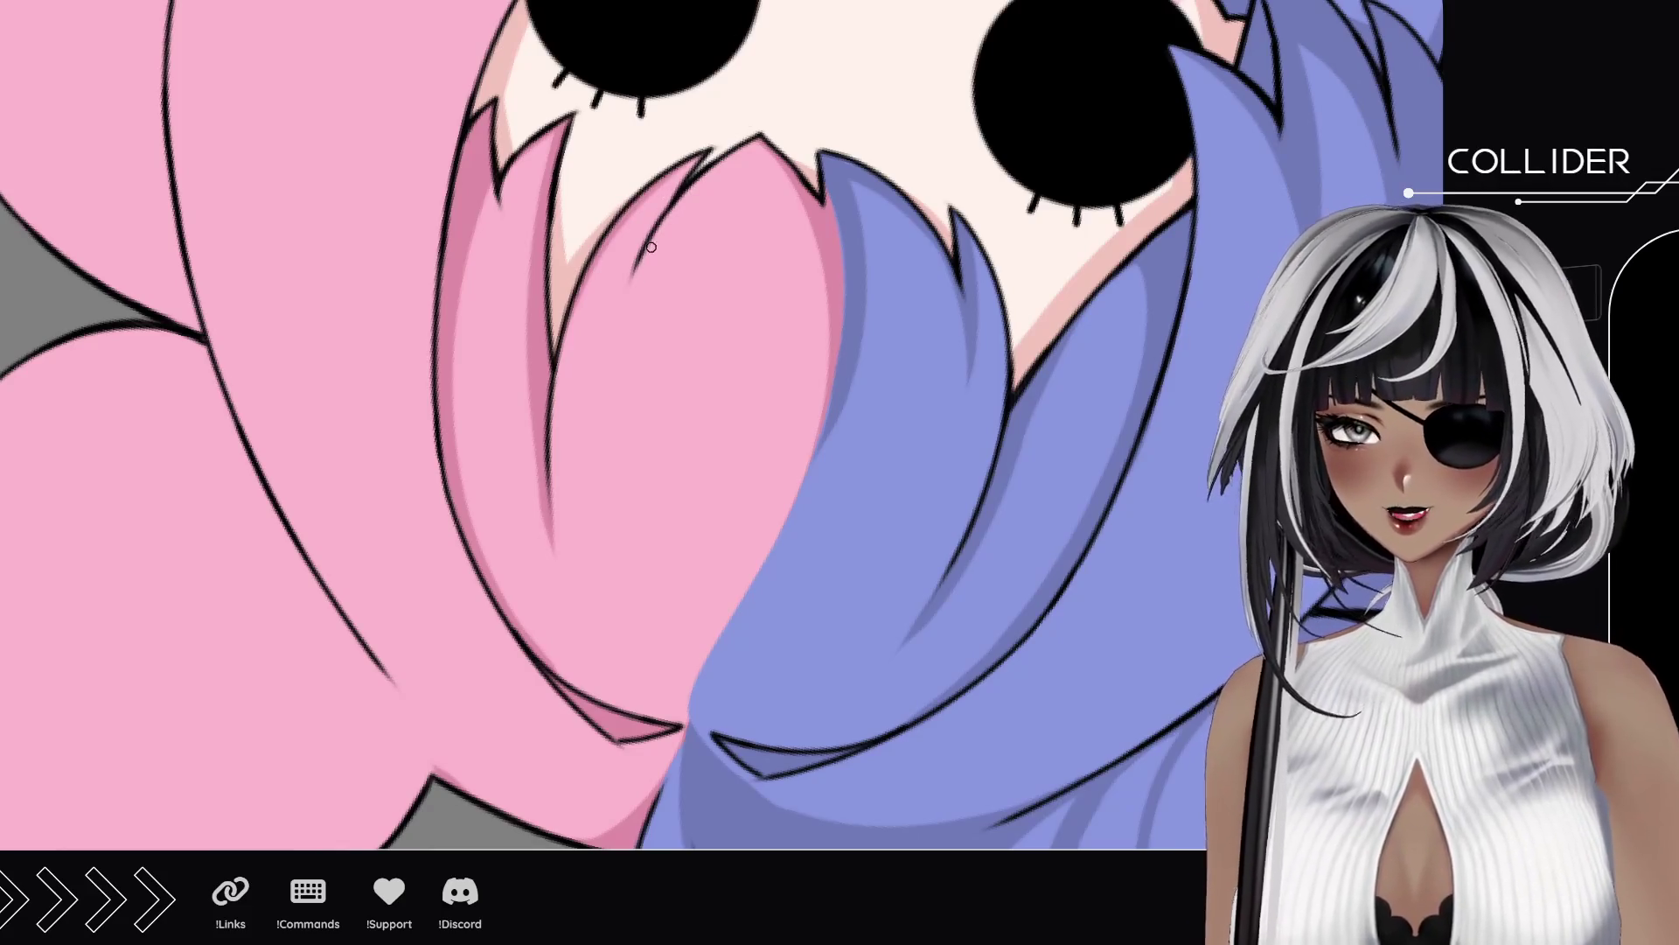
drag(631, 273, 690, 164)
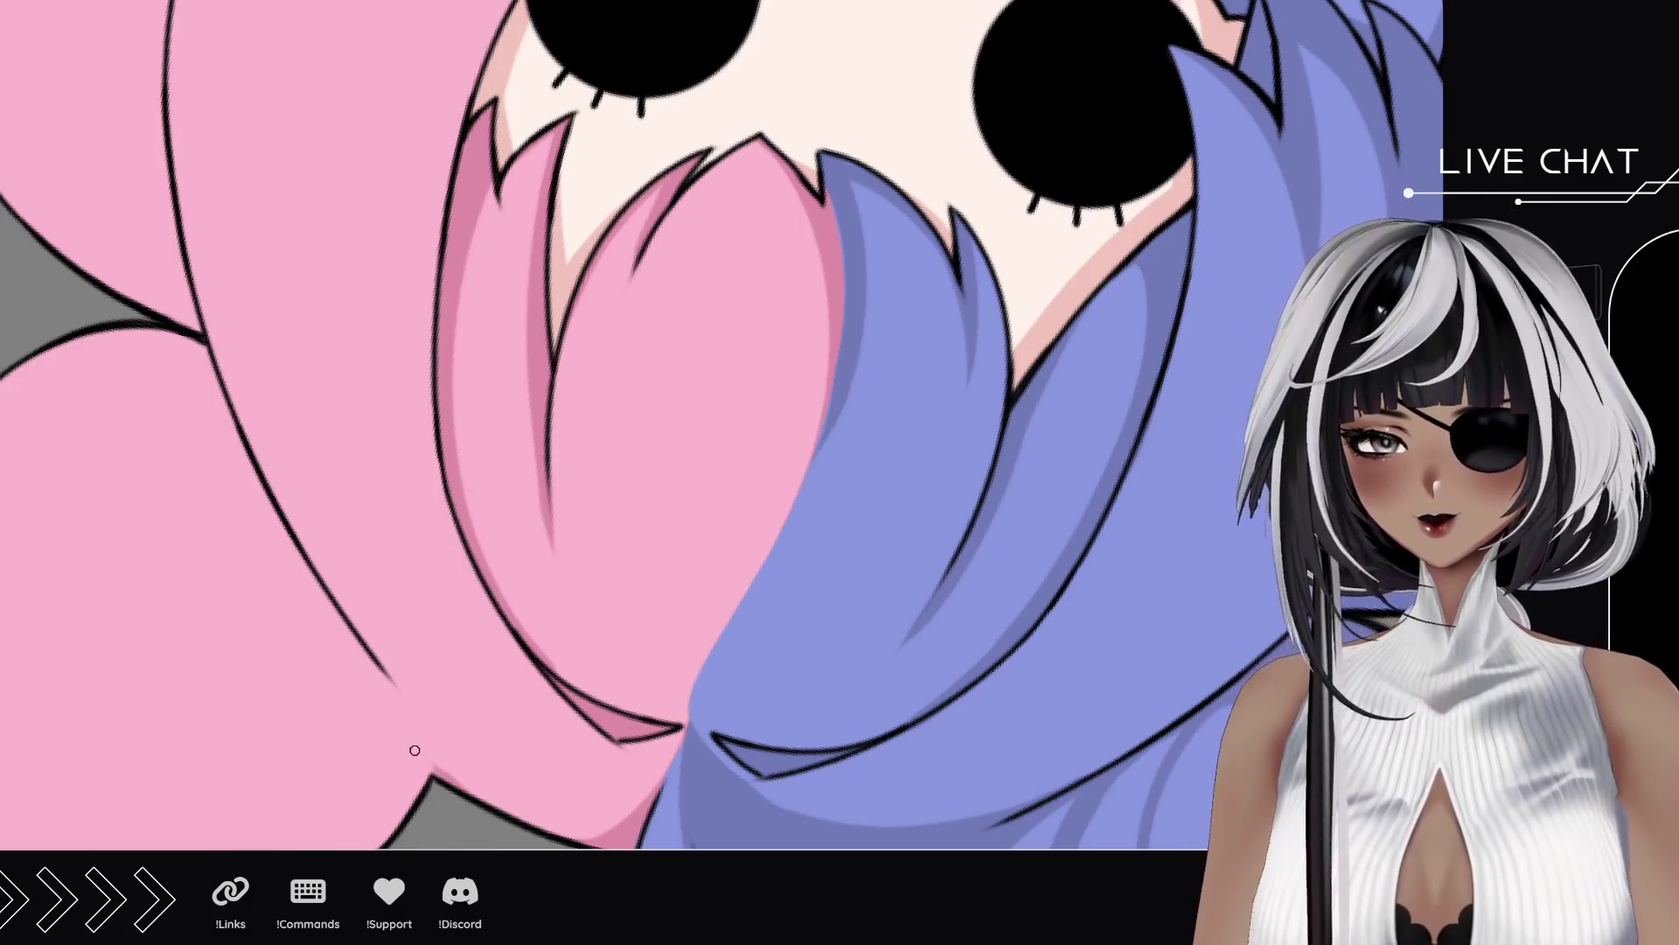
scroll(513, 499, down, 5)
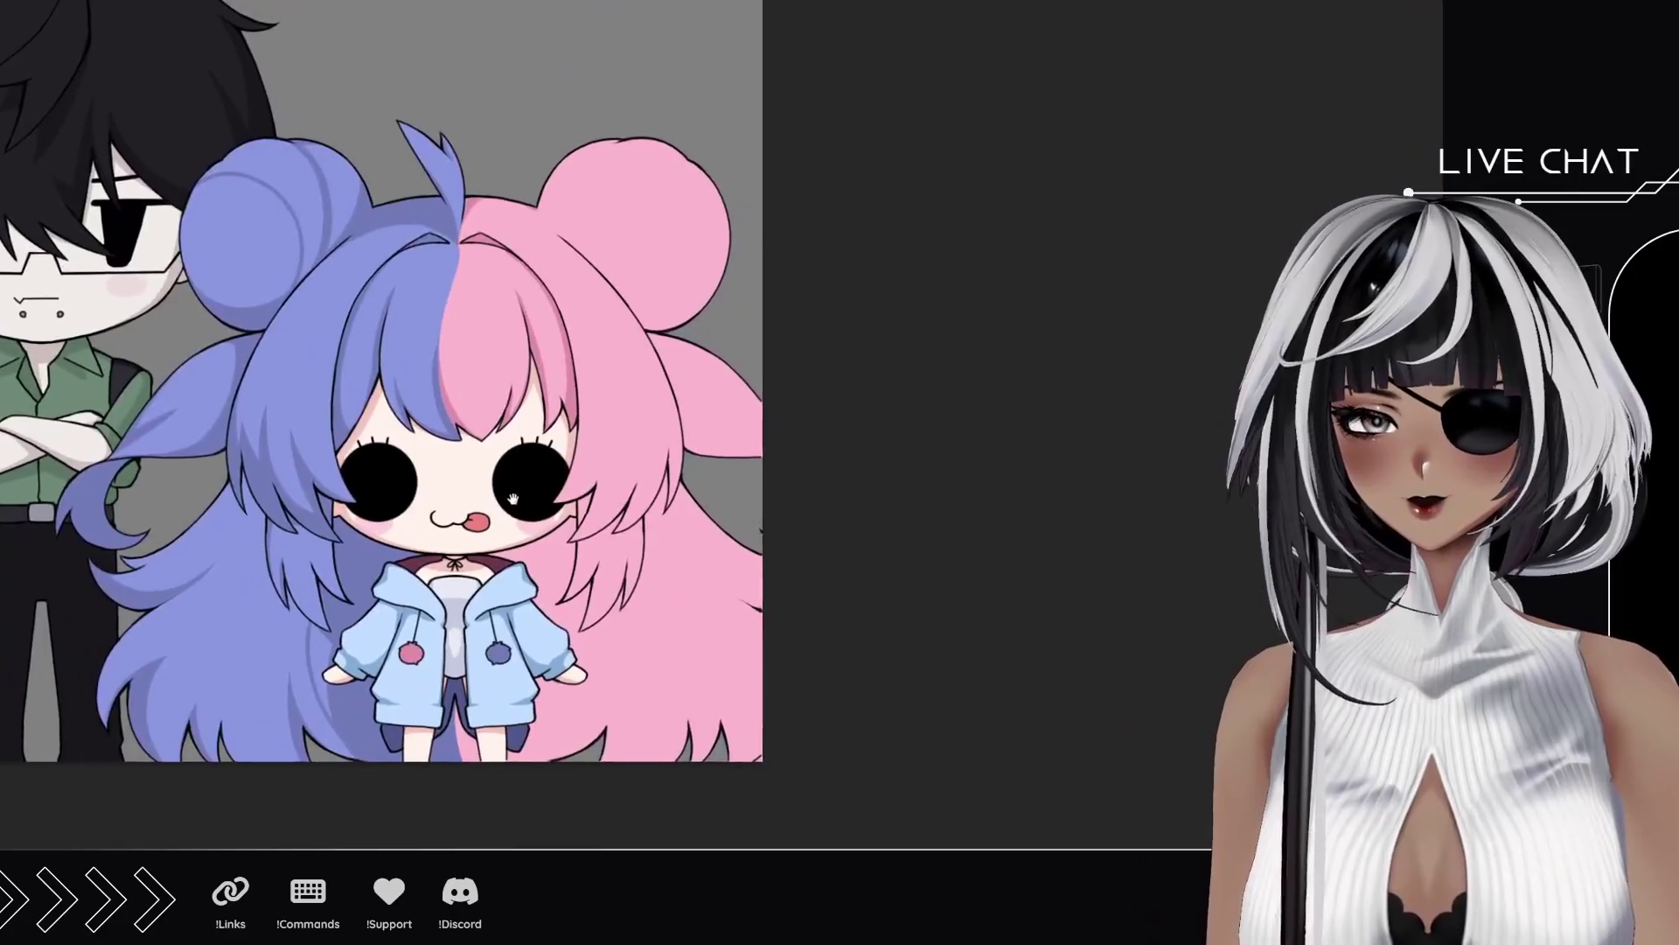
drag(513, 498, 502, 497)
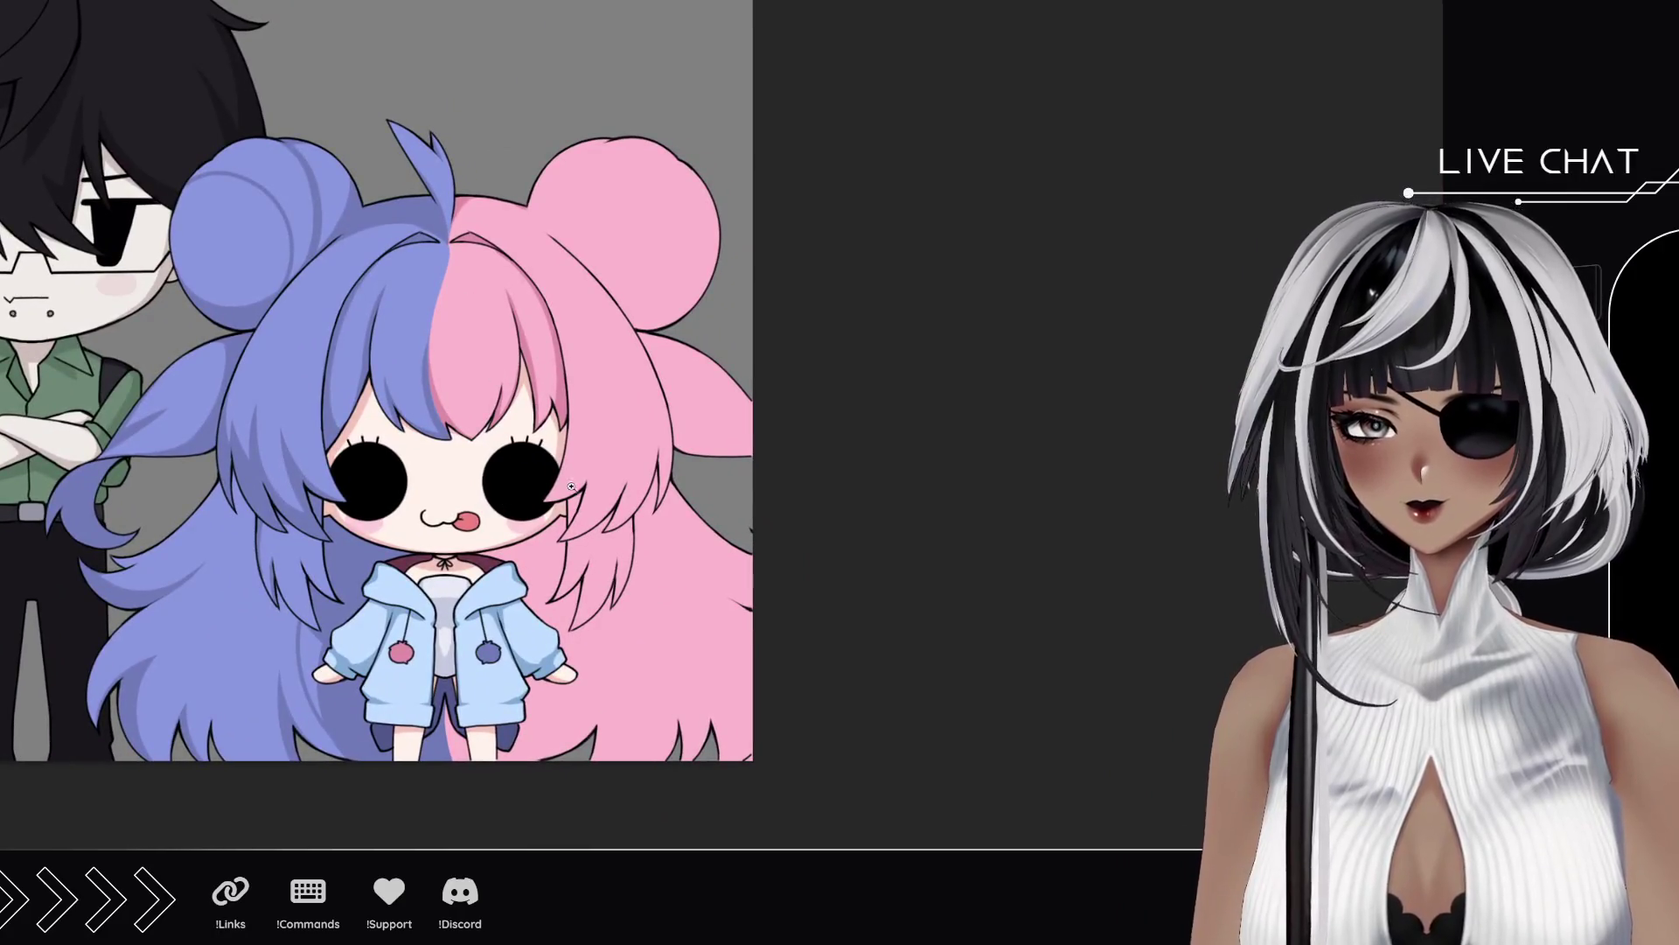
click(679, 183)
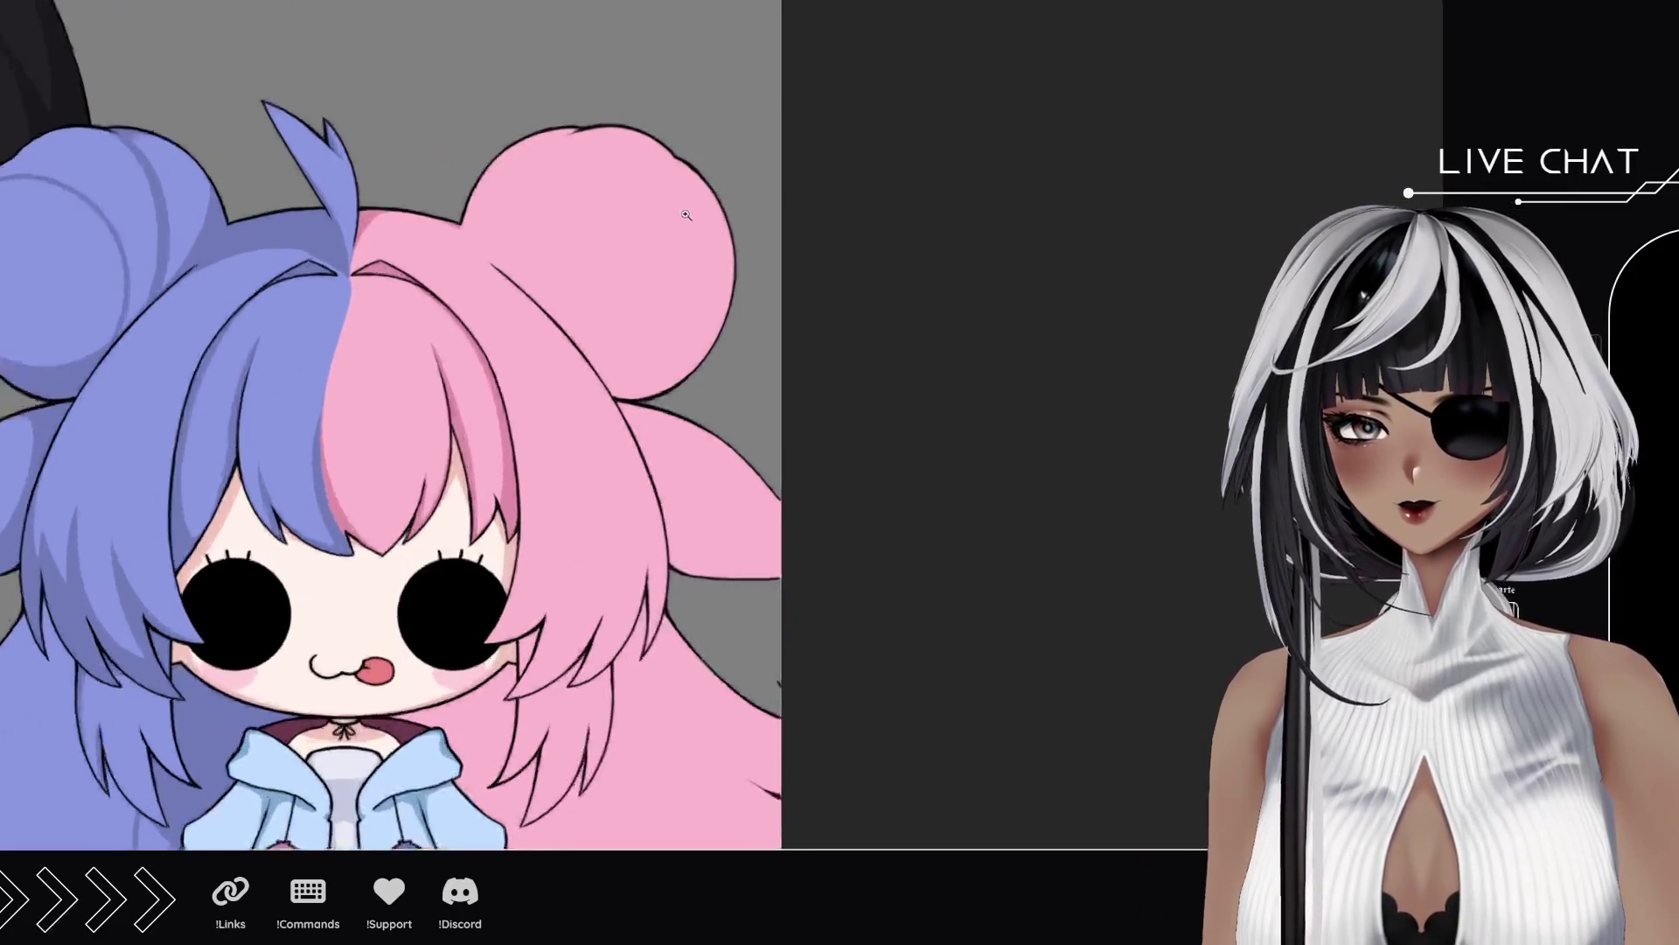
click(691, 238)
click(573, 274)
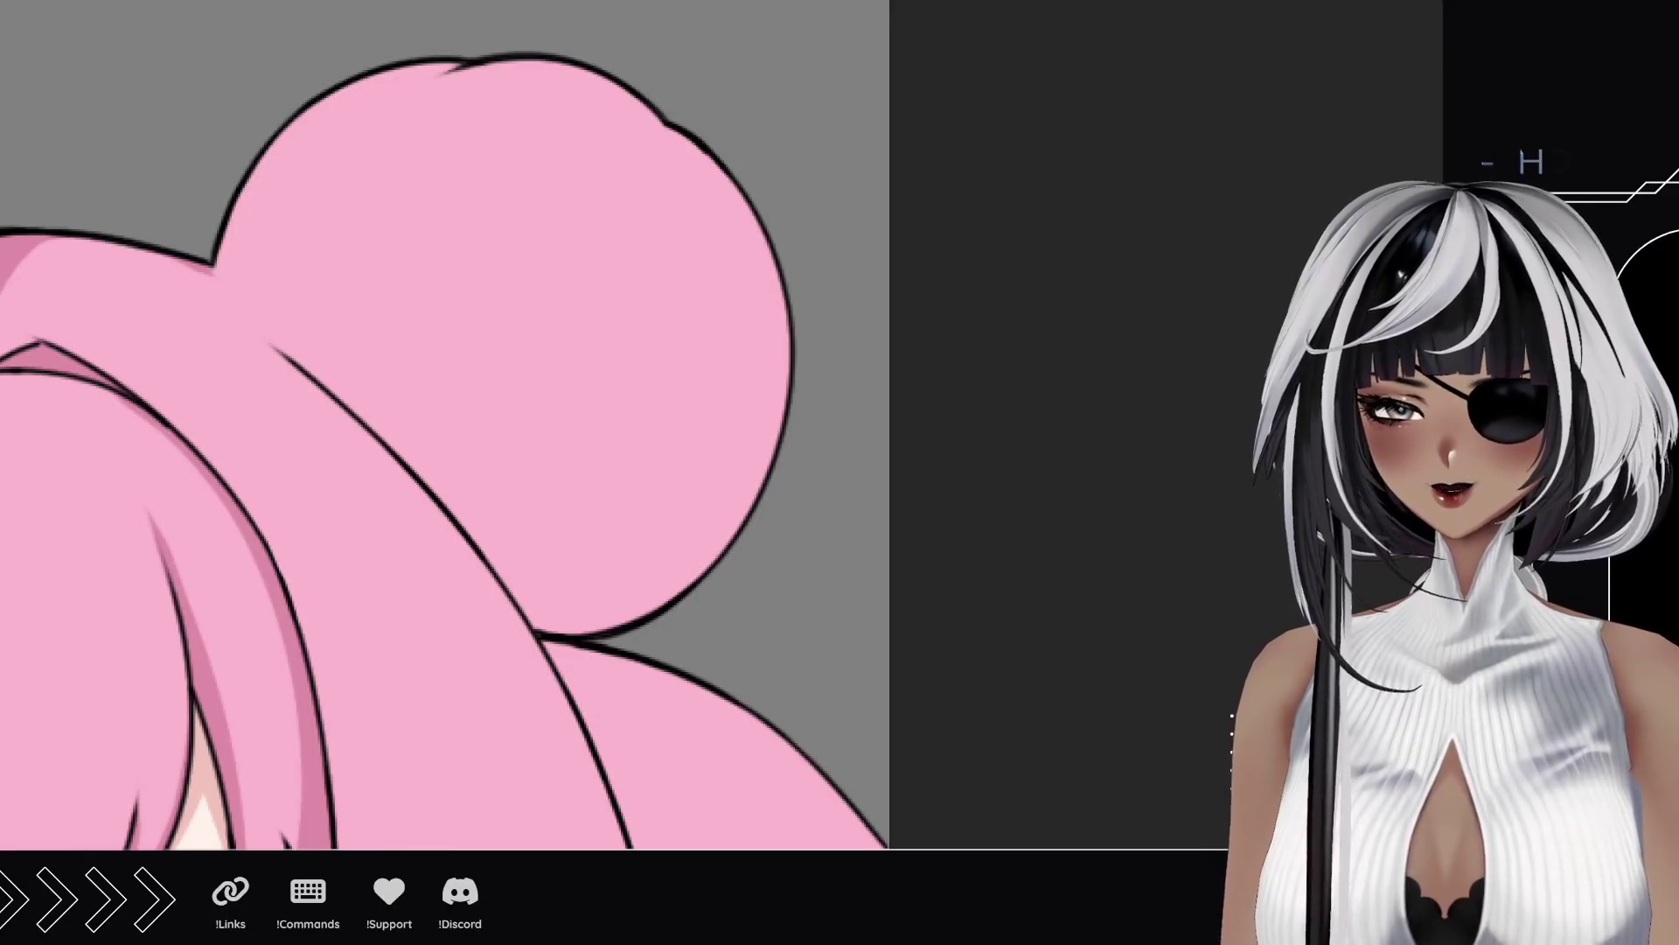
mouse_move(641, 594)
mouse_down()
mouse_move(476, 464)
mouse_move(541, 611)
mouse_move(638, 537)
mouse_move(554, 644)
mouse_move(762, 665)
mouse_up()
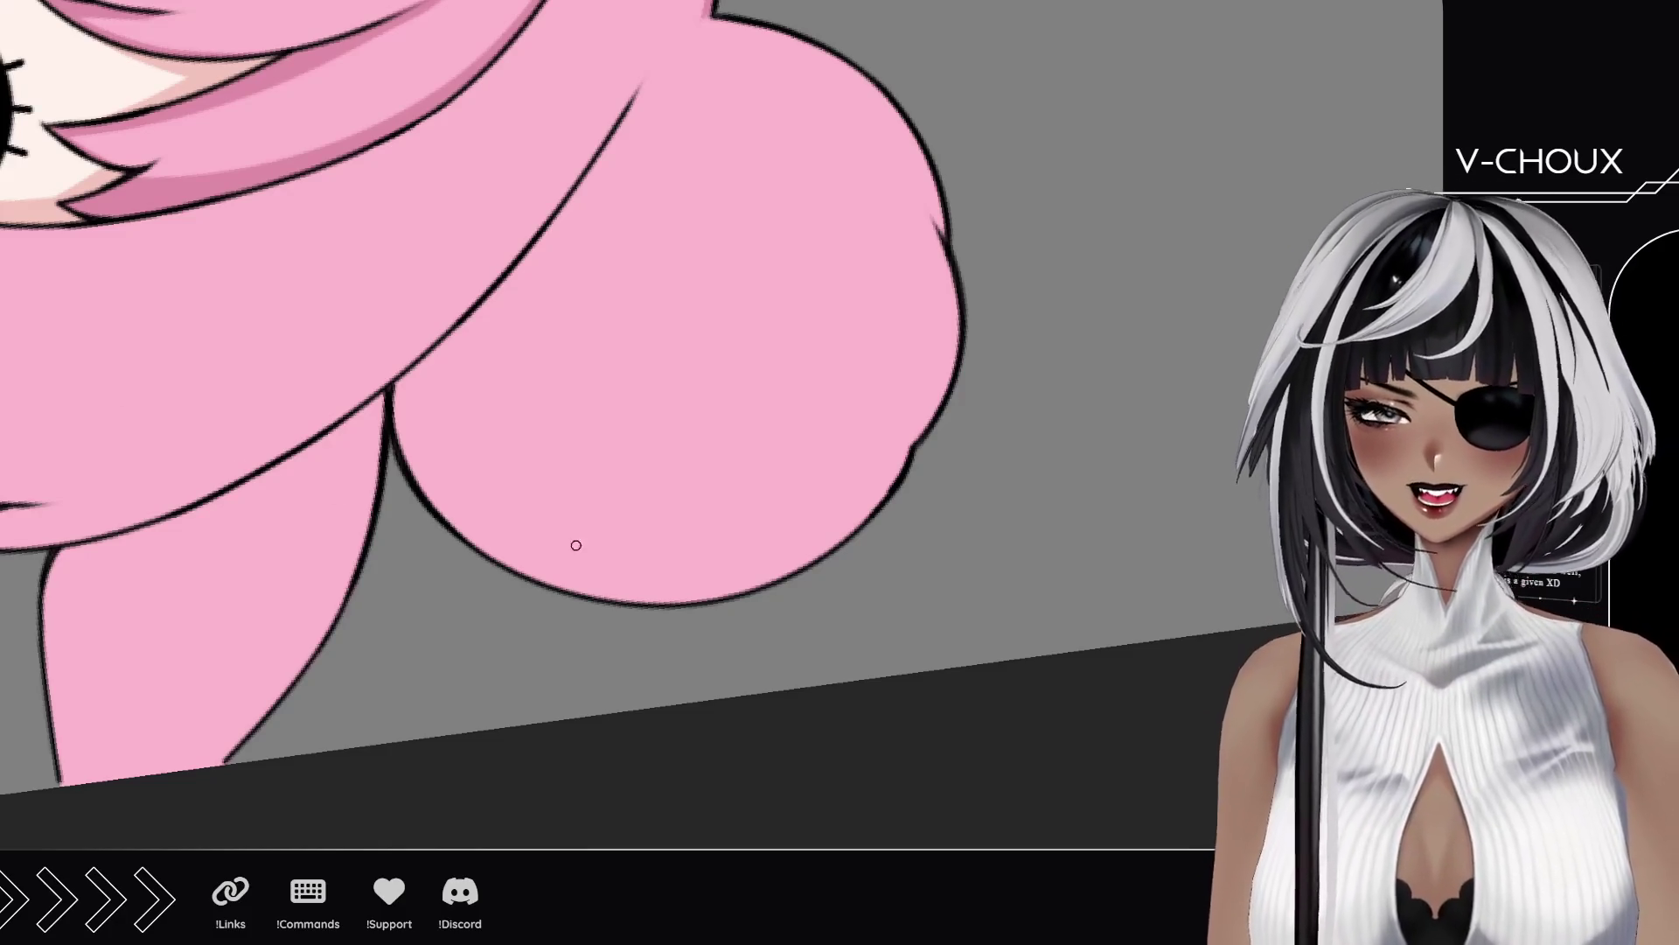
Step: Paint a darker pink crescent shadow into the inner left crease of the pink hair lobe
drag(564, 166, 525, 586)
key(ctrl+z)
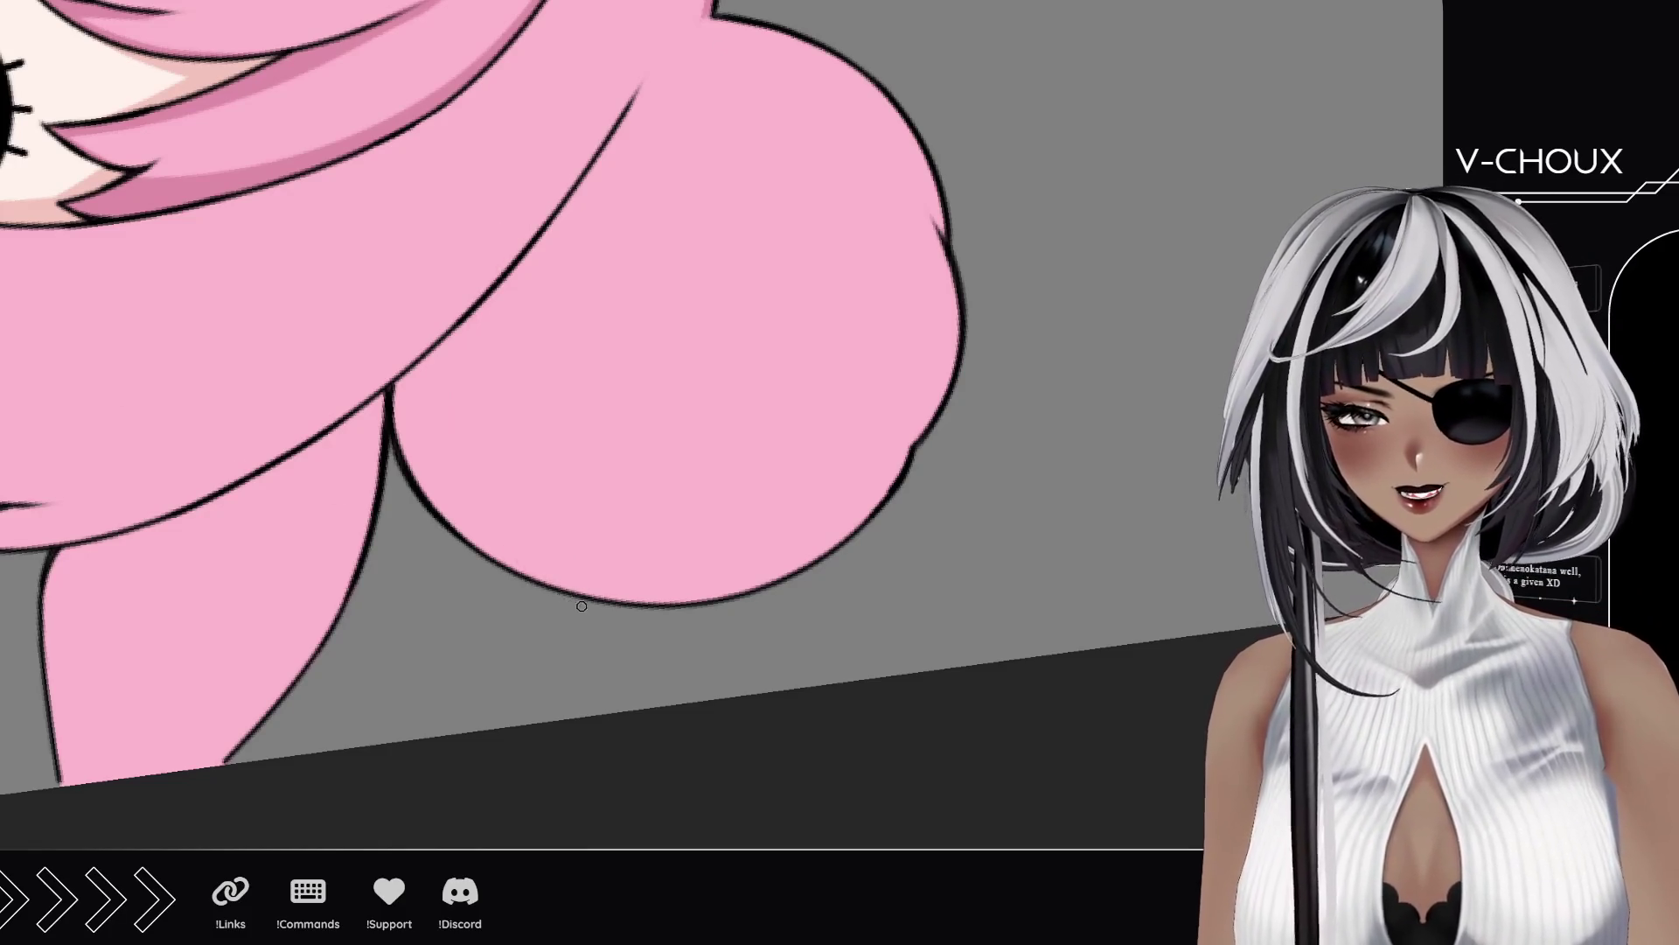
drag(560, 203, 544, 584)
mouse_move(397, 387)
mouse_down()
mouse_move(437, 505)
mouse_move(490, 551)
mouse_move(468, 411)
mouse_up()
key(ctrl+z)
mouse_move(534, 581)
mouse_down()
mouse_move(485, 507)
mouse_move(503, 570)
mouse_move(450, 463)
mouse_move(412, 437)
mouse_move(398, 385)
mouse_move(420, 371)
mouse_move(419, 460)
mouse_move(441, 420)
mouse_move(480, 476)
mouse_up()
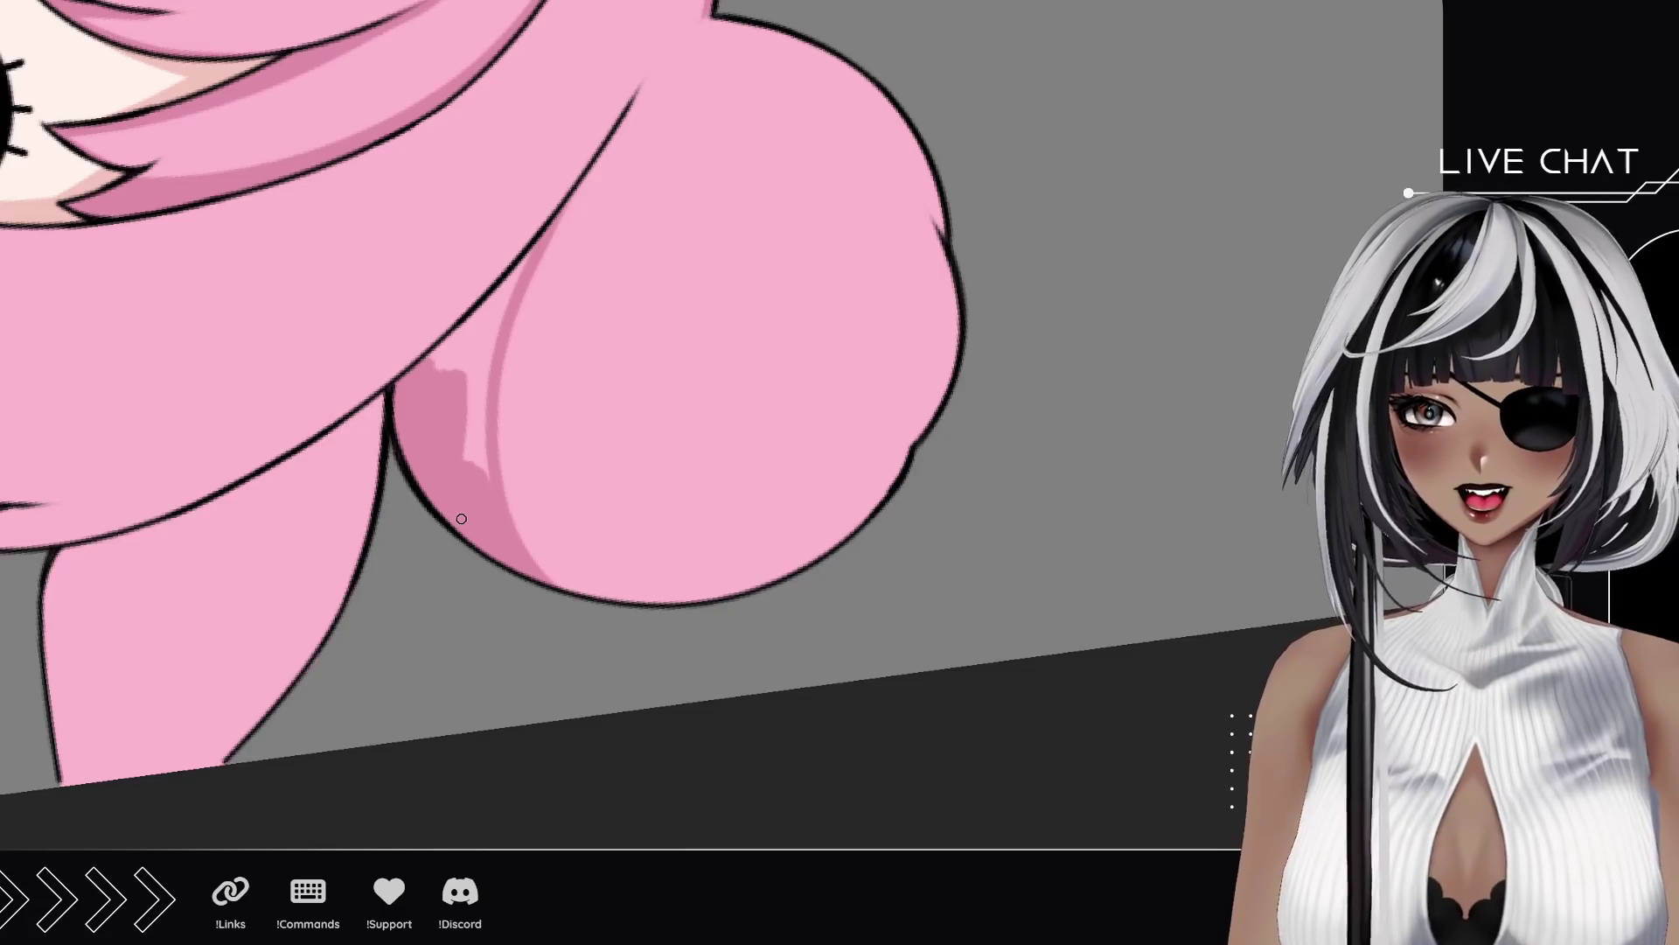
mouse_move(425, 361)
mouse_down()
mouse_move(464, 350)
mouse_move(480, 433)
mouse_up()
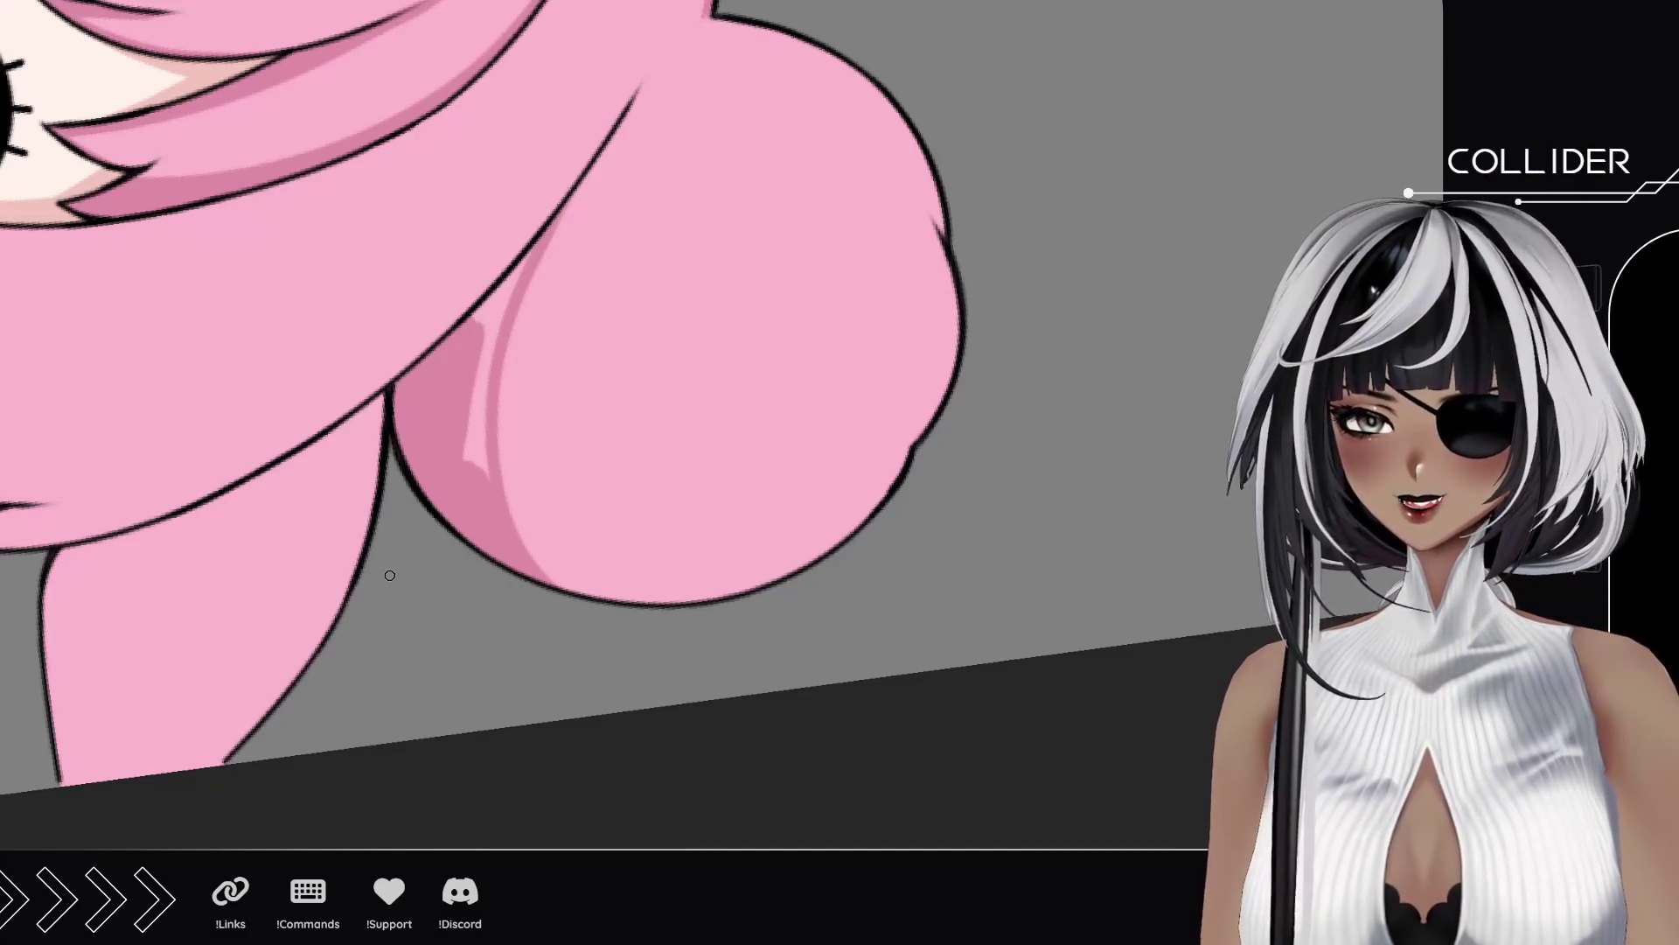
Step: Darken the lobe's left edge and sweep curved fold lines across the pink curl's lower side
drag(333, 511, 474, 550)
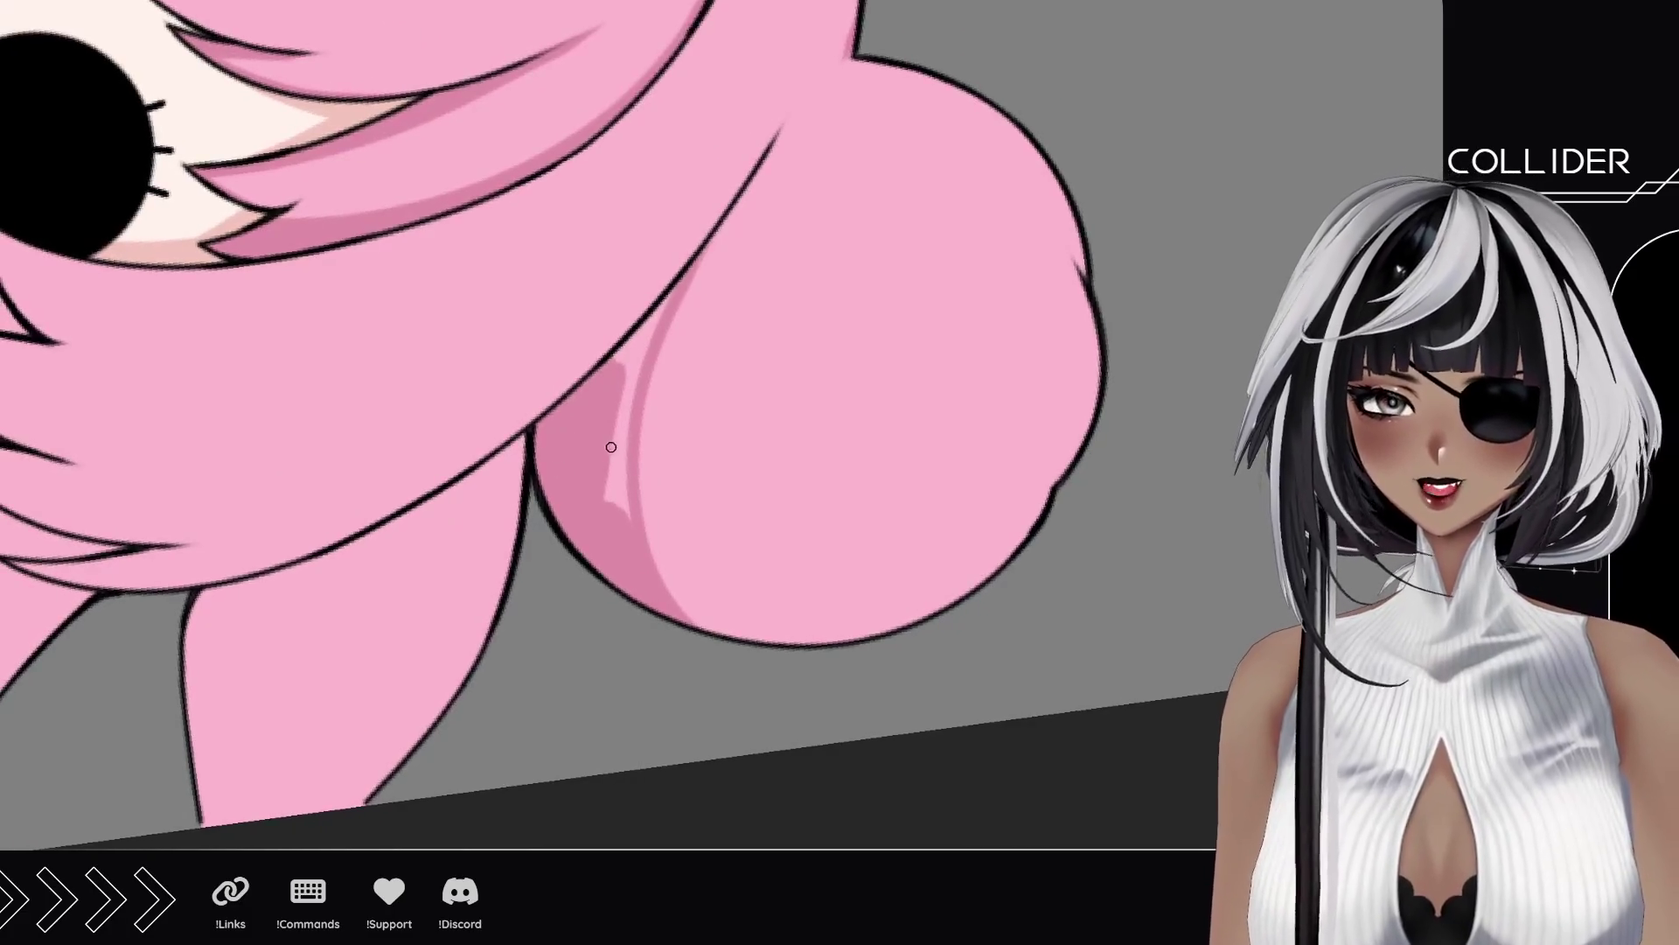
mouse_move(619, 505)
mouse_down()
mouse_move(617, 437)
mouse_move(630, 534)
mouse_move(608, 442)
mouse_up()
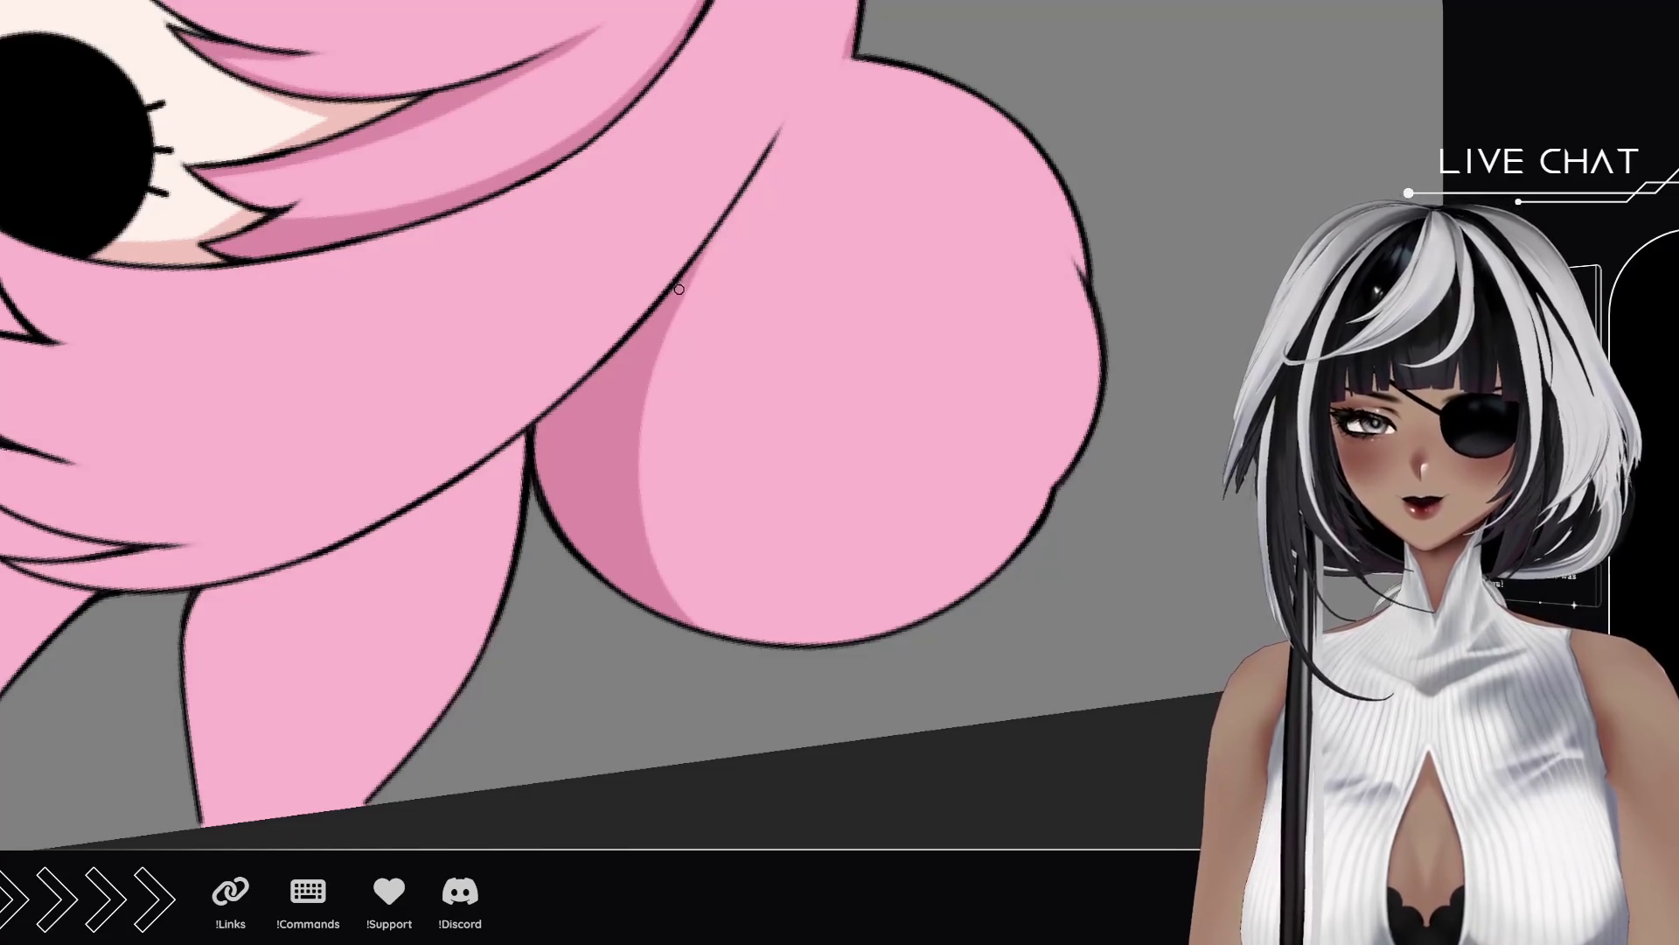
drag(750, 431, 565, 430)
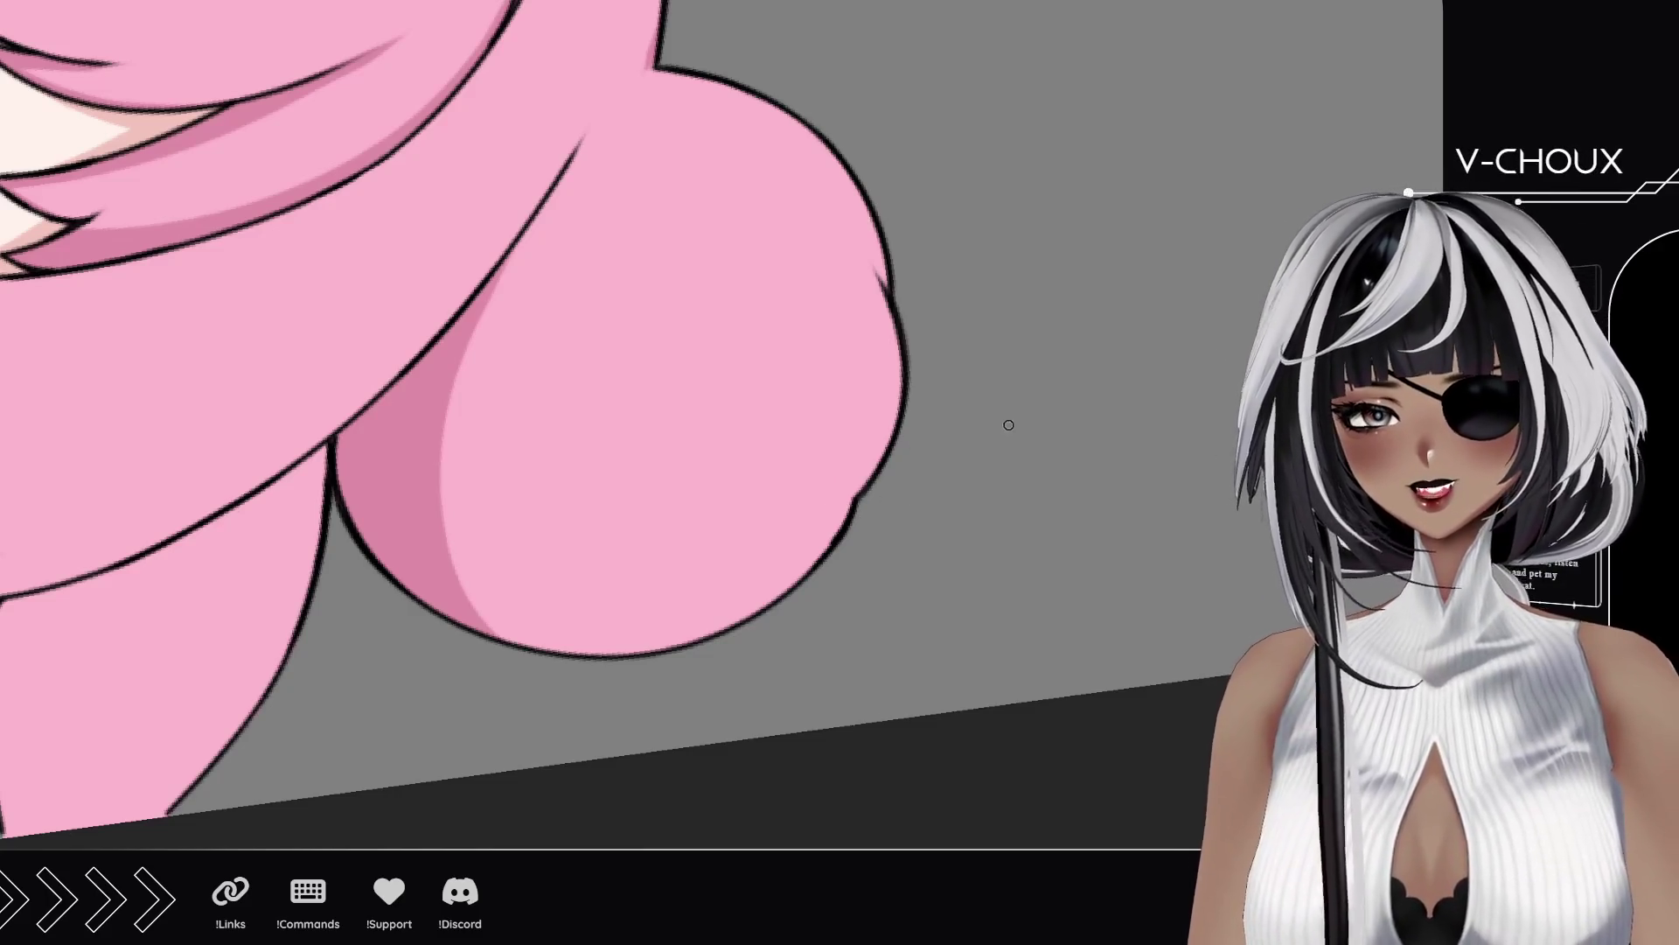
drag(844, 540, 564, 289)
key(ctrl+z)
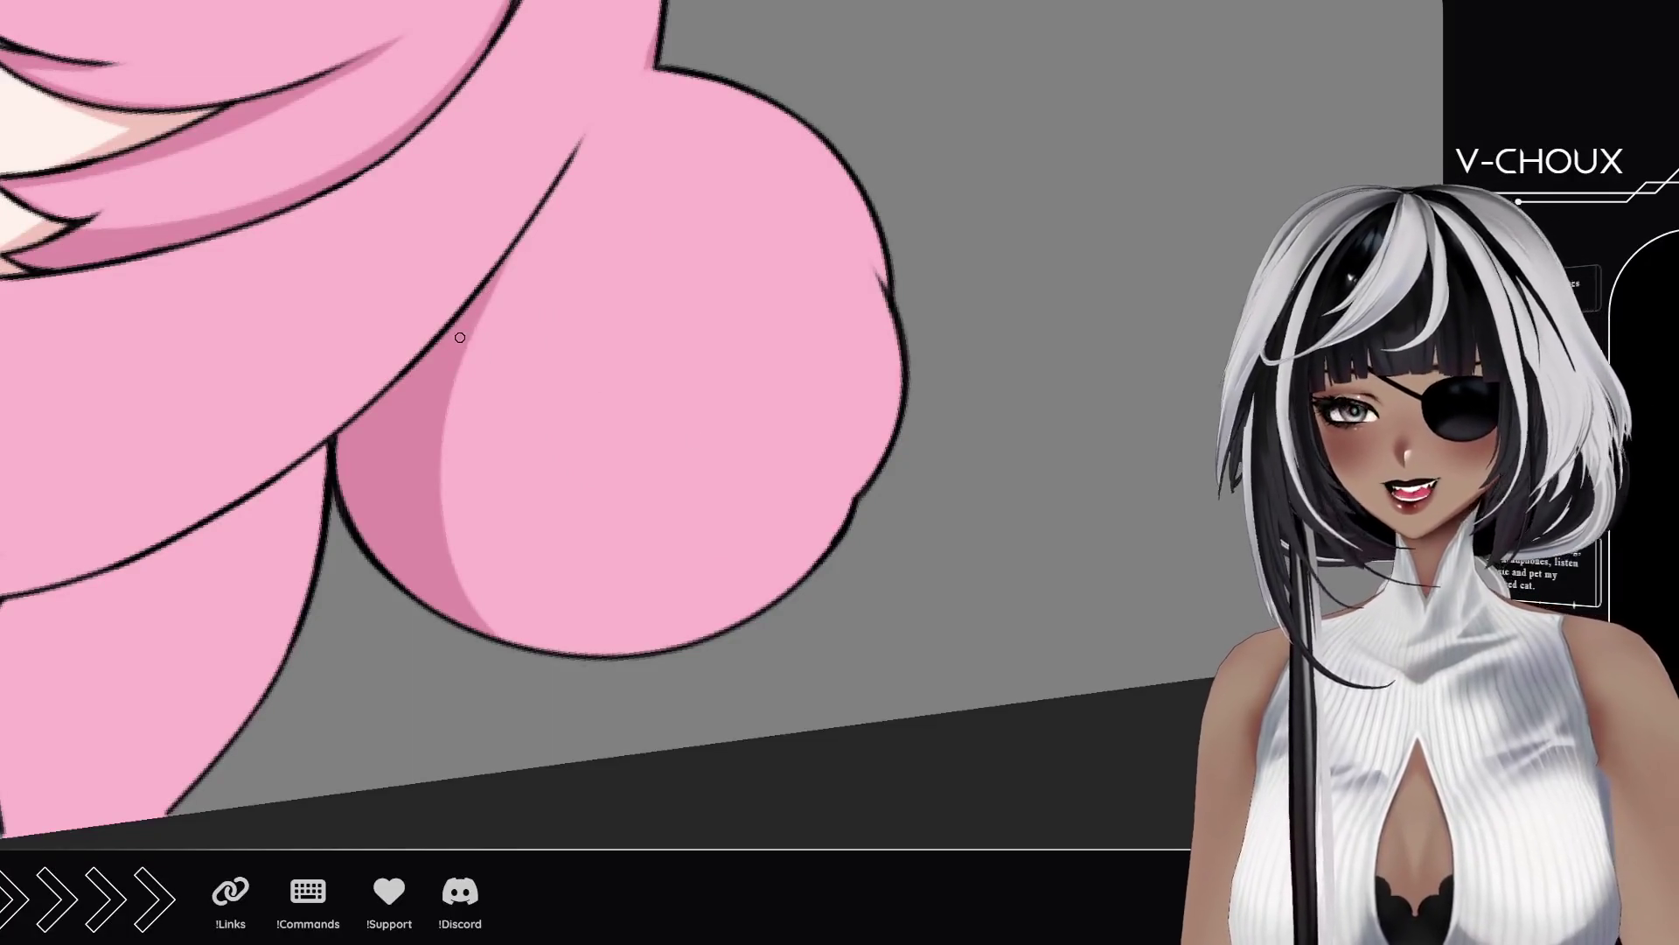
drag(461, 354, 730, 628)
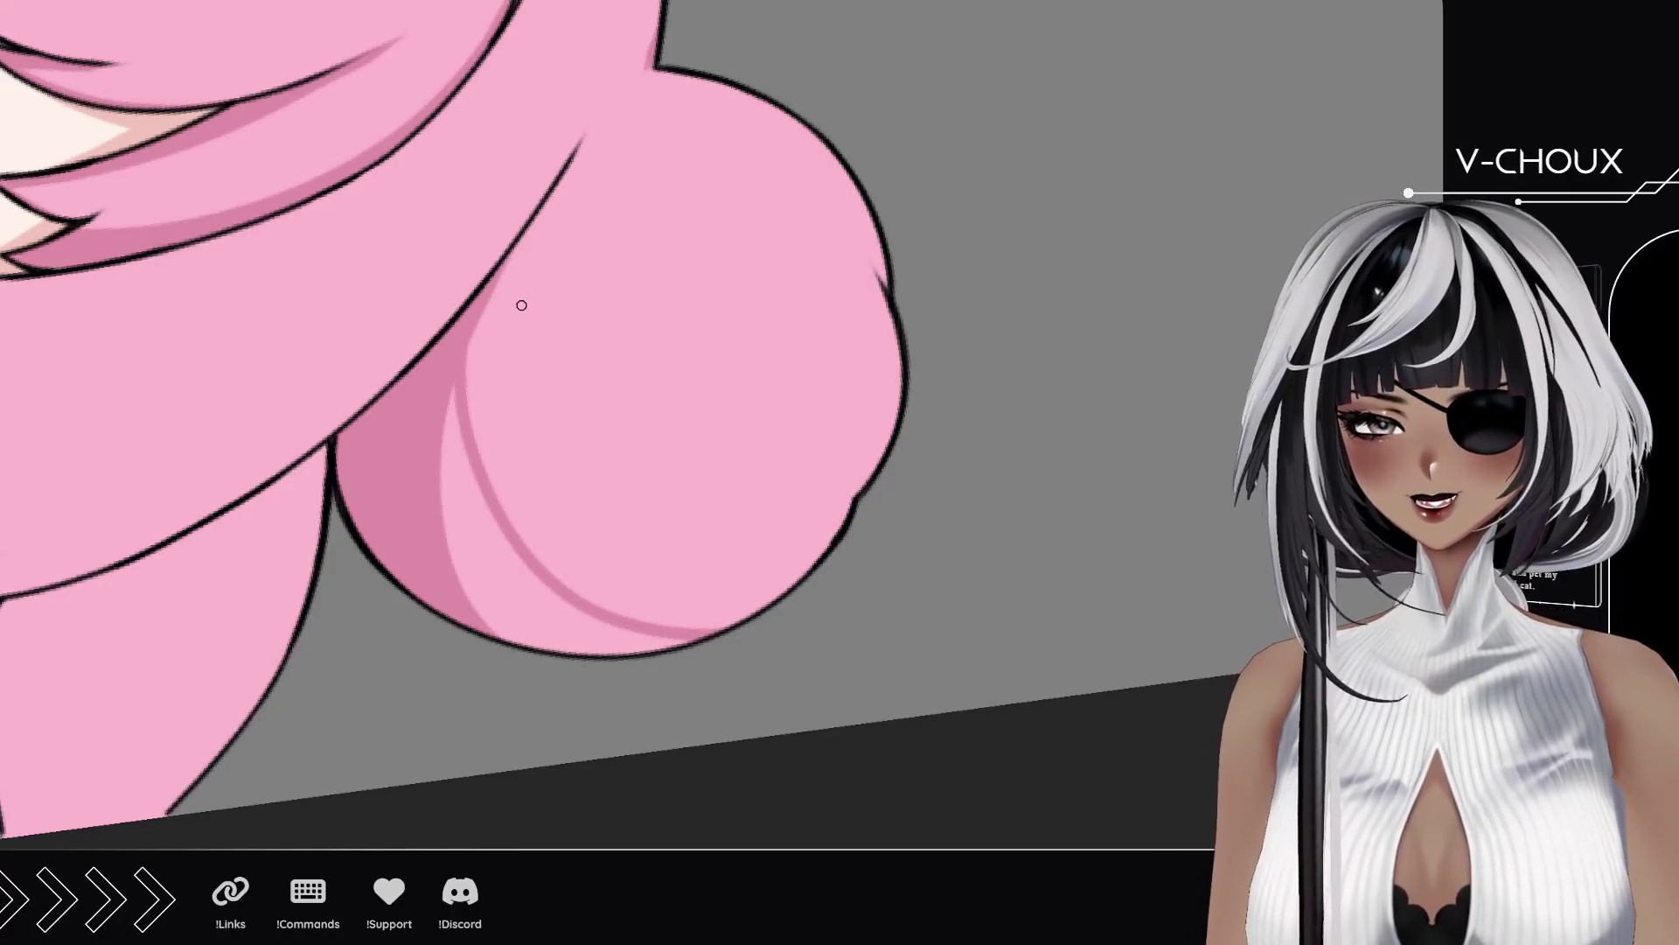
drag(481, 326, 870, 254)
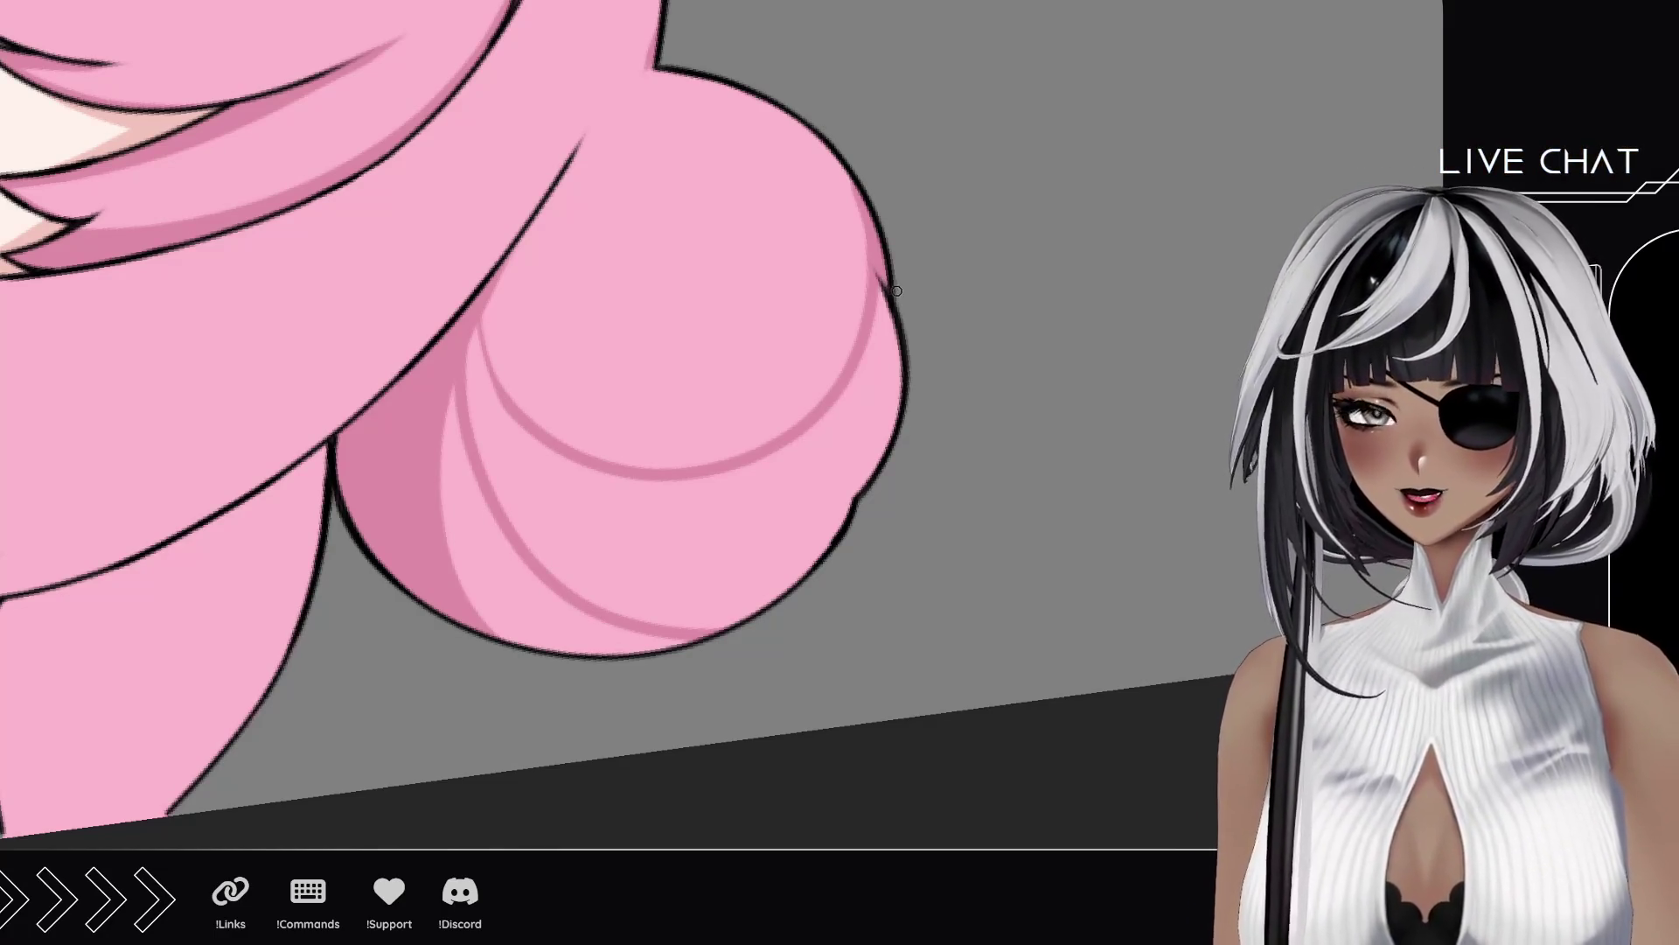
mouse_move(705, 254)
mouse_down()
mouse_move(723, 344)
mouse_move(456, 390)
mouse_up()
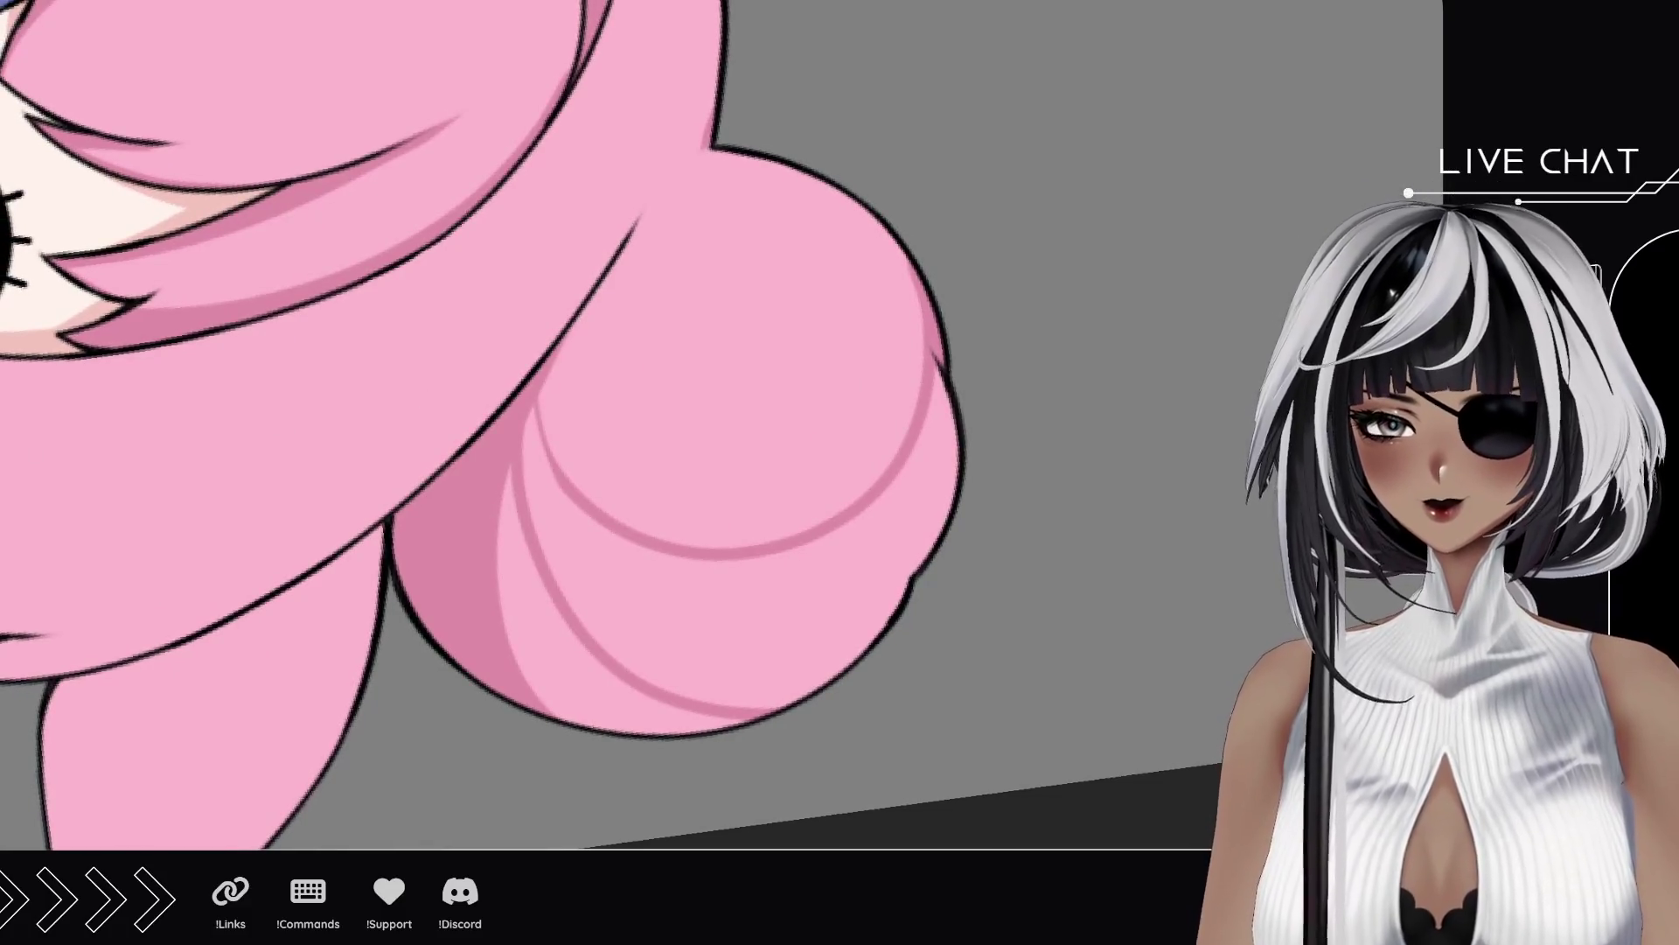
Step: Draw a darker pink shading curve around the bottom of the pink bun
scroll(726, 447, down, 5)
scroll(713, 463, up, 2)
scroll(711, 477, up, 1)
scroll(710, 477, up, 1)
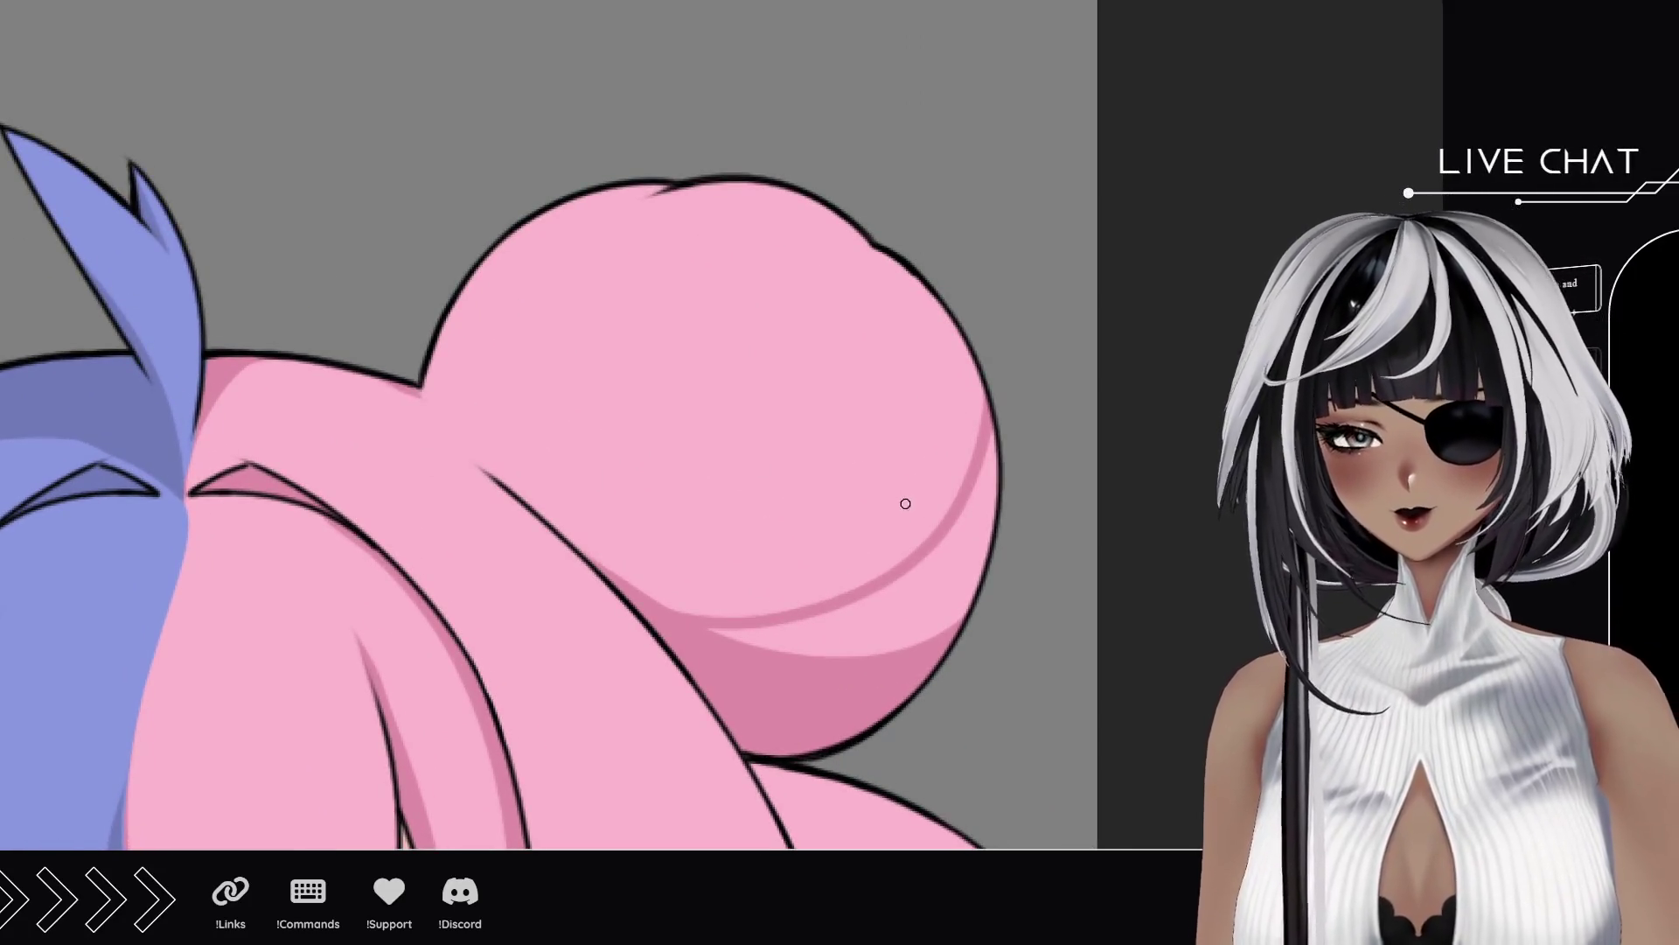
drag(961, 472, 651, 188)
key(ctrl+z)
mouse_move(969, 461)
mouse_down()
mouse_move(691, 544)
mouse_move(652, 188)
mouse_up()
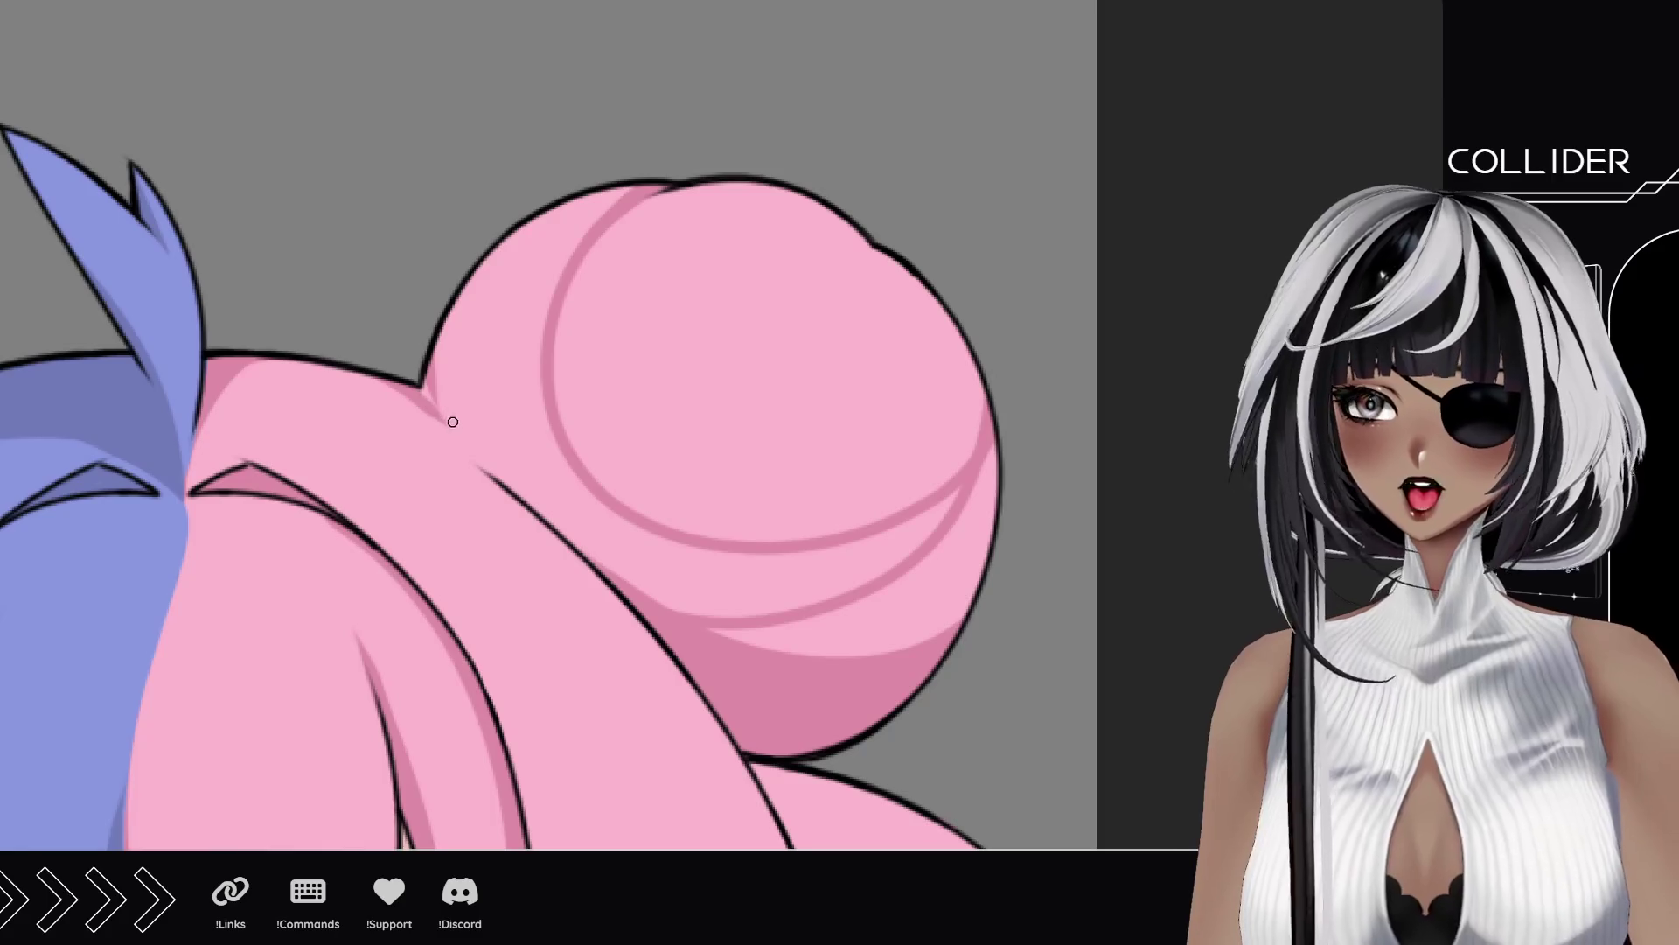
Step: Touch up the outline where the bun meets the hair and along its left edge
drag(448, 427, 441, 400)
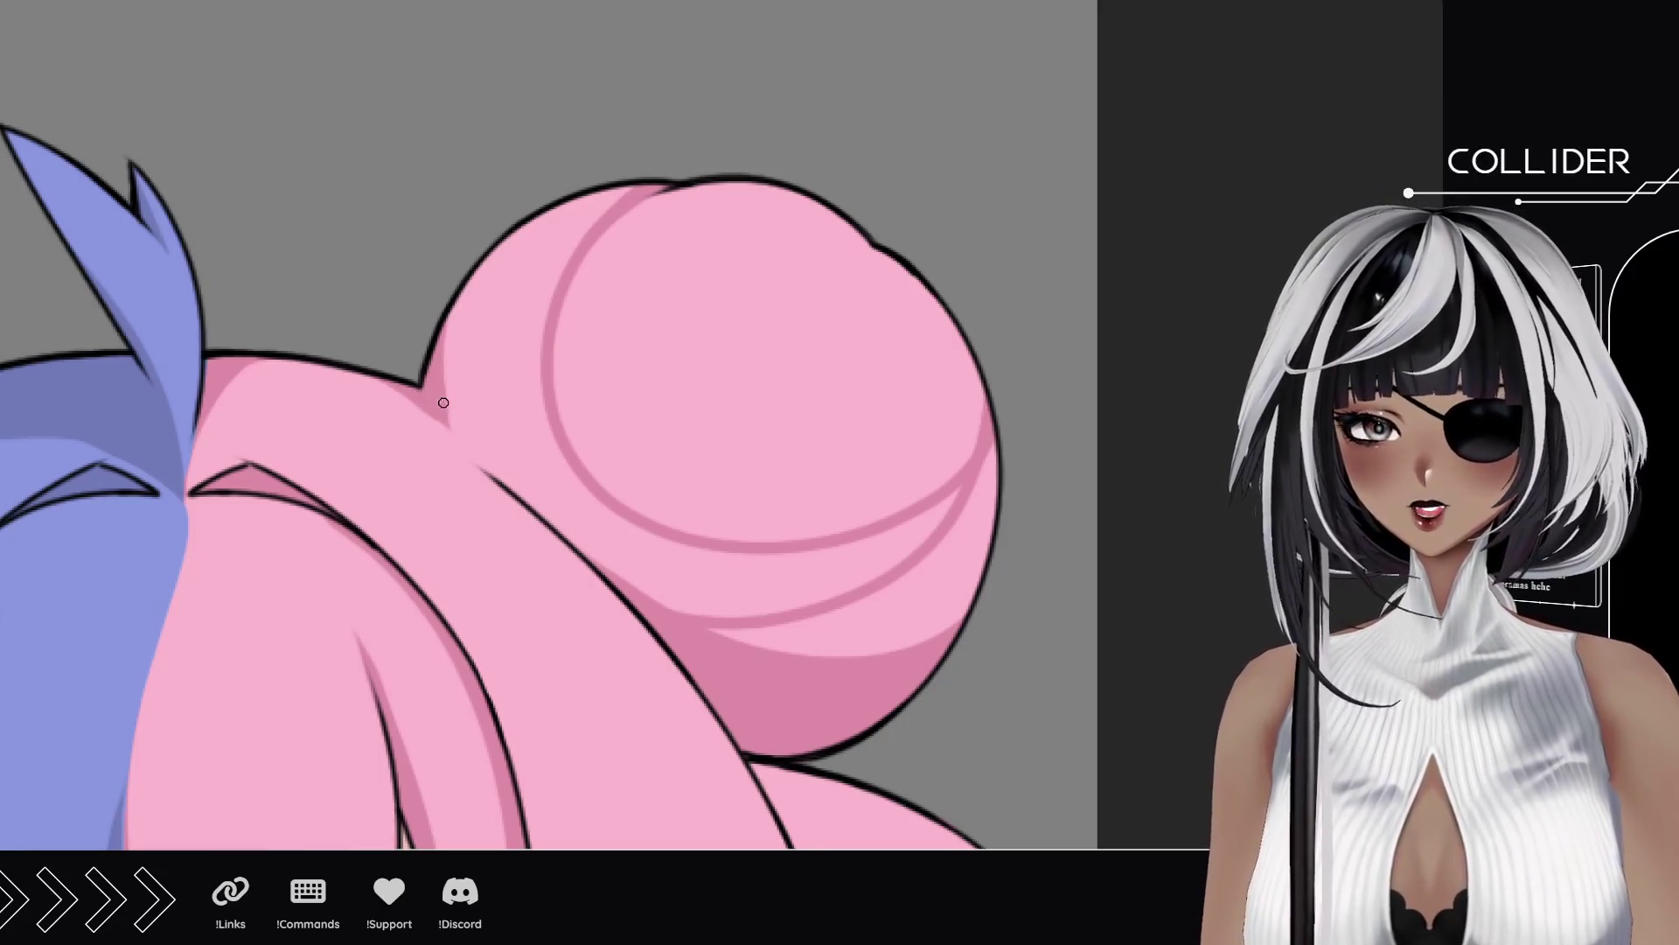
drag(446, 406, 453, 297)
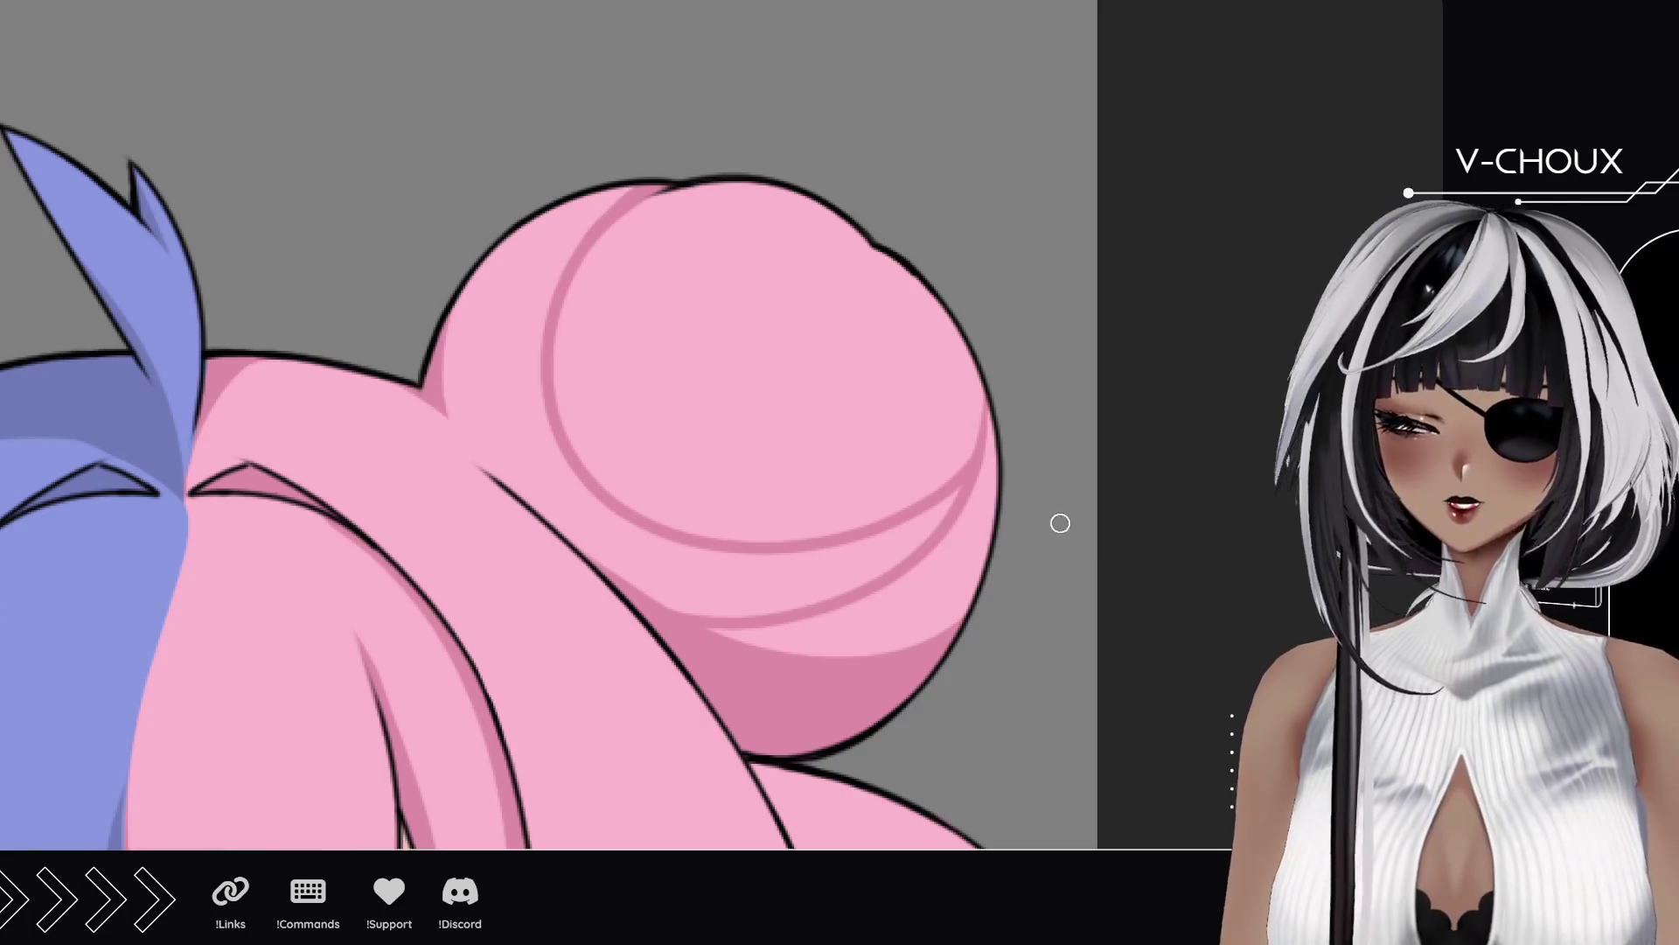
scroll(932, 552, down, 3)
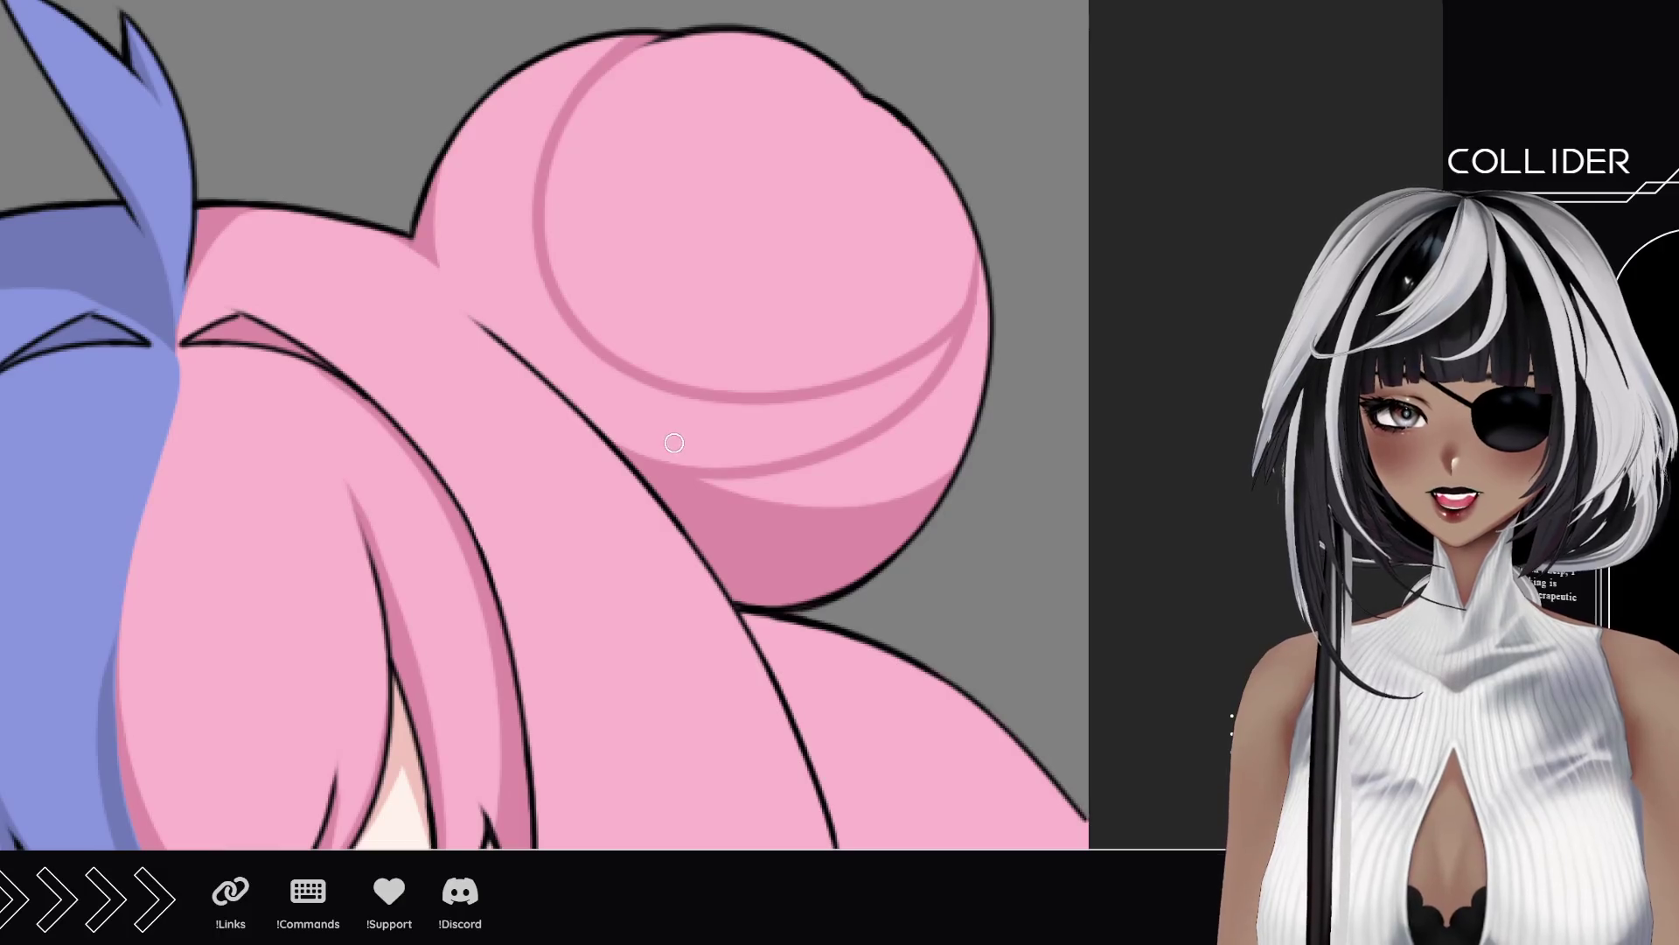
mouse_move(581, 555)
mouse_down()
mouse_move(551, 300)
mouse_move(574, 244)
mouse_up()
drag(731, 418, 573, 401)
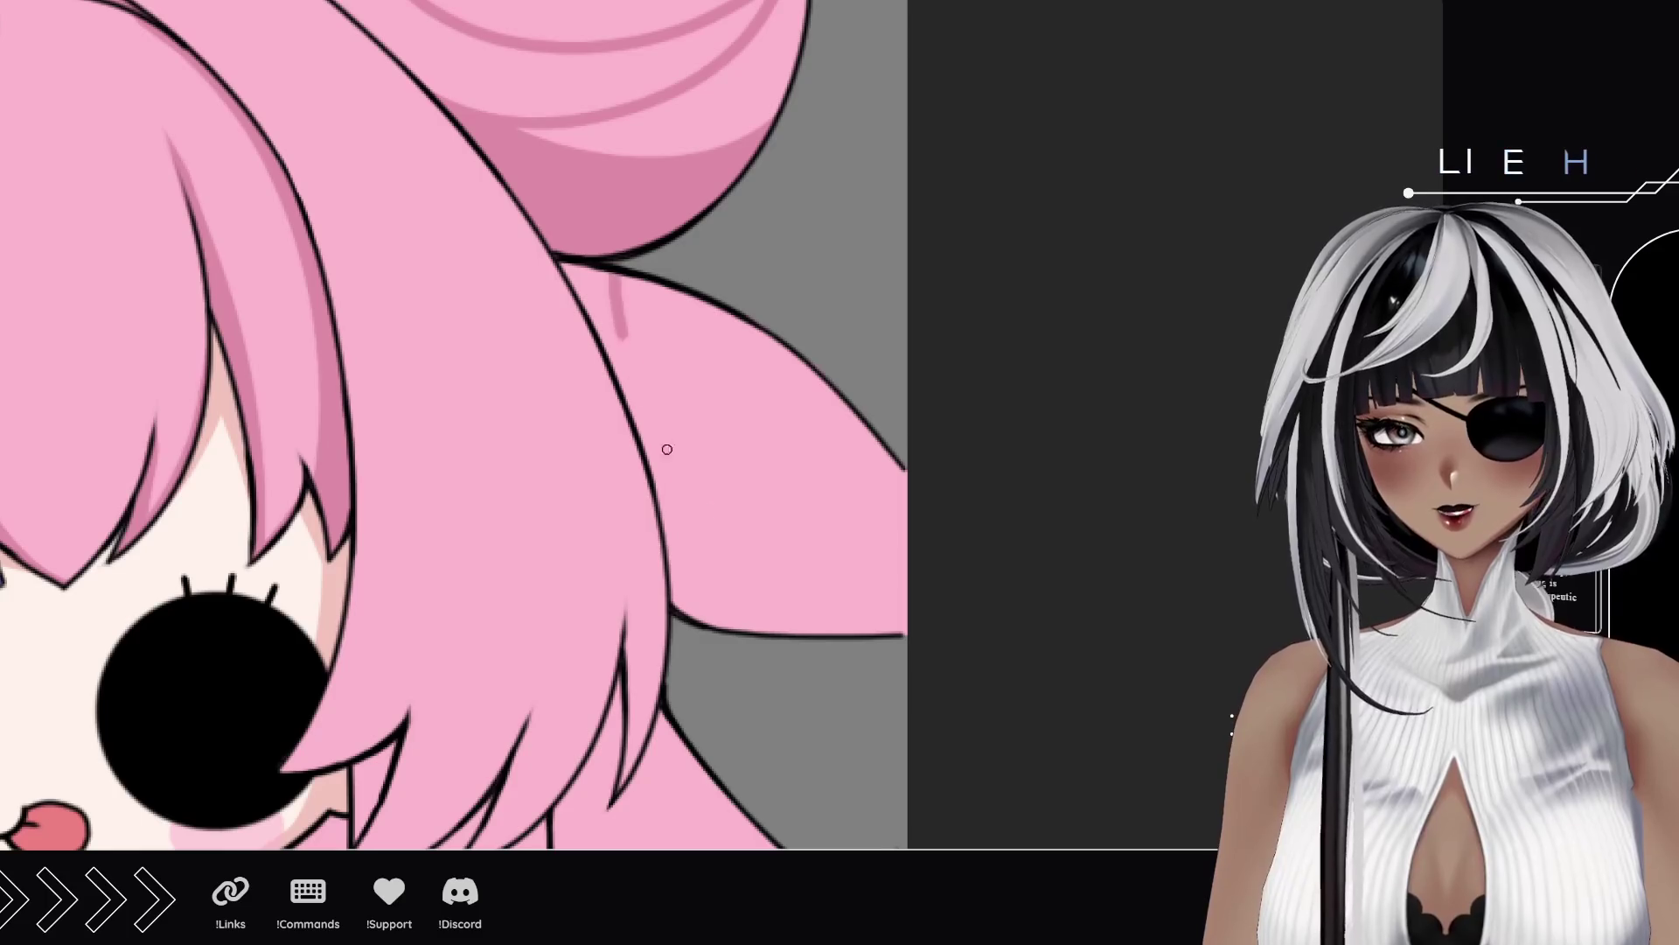
Step: Line the upswept pink side strand and the pointed hair piece with darker pink shadow strokes
drag(622, 278, 1037, 623)
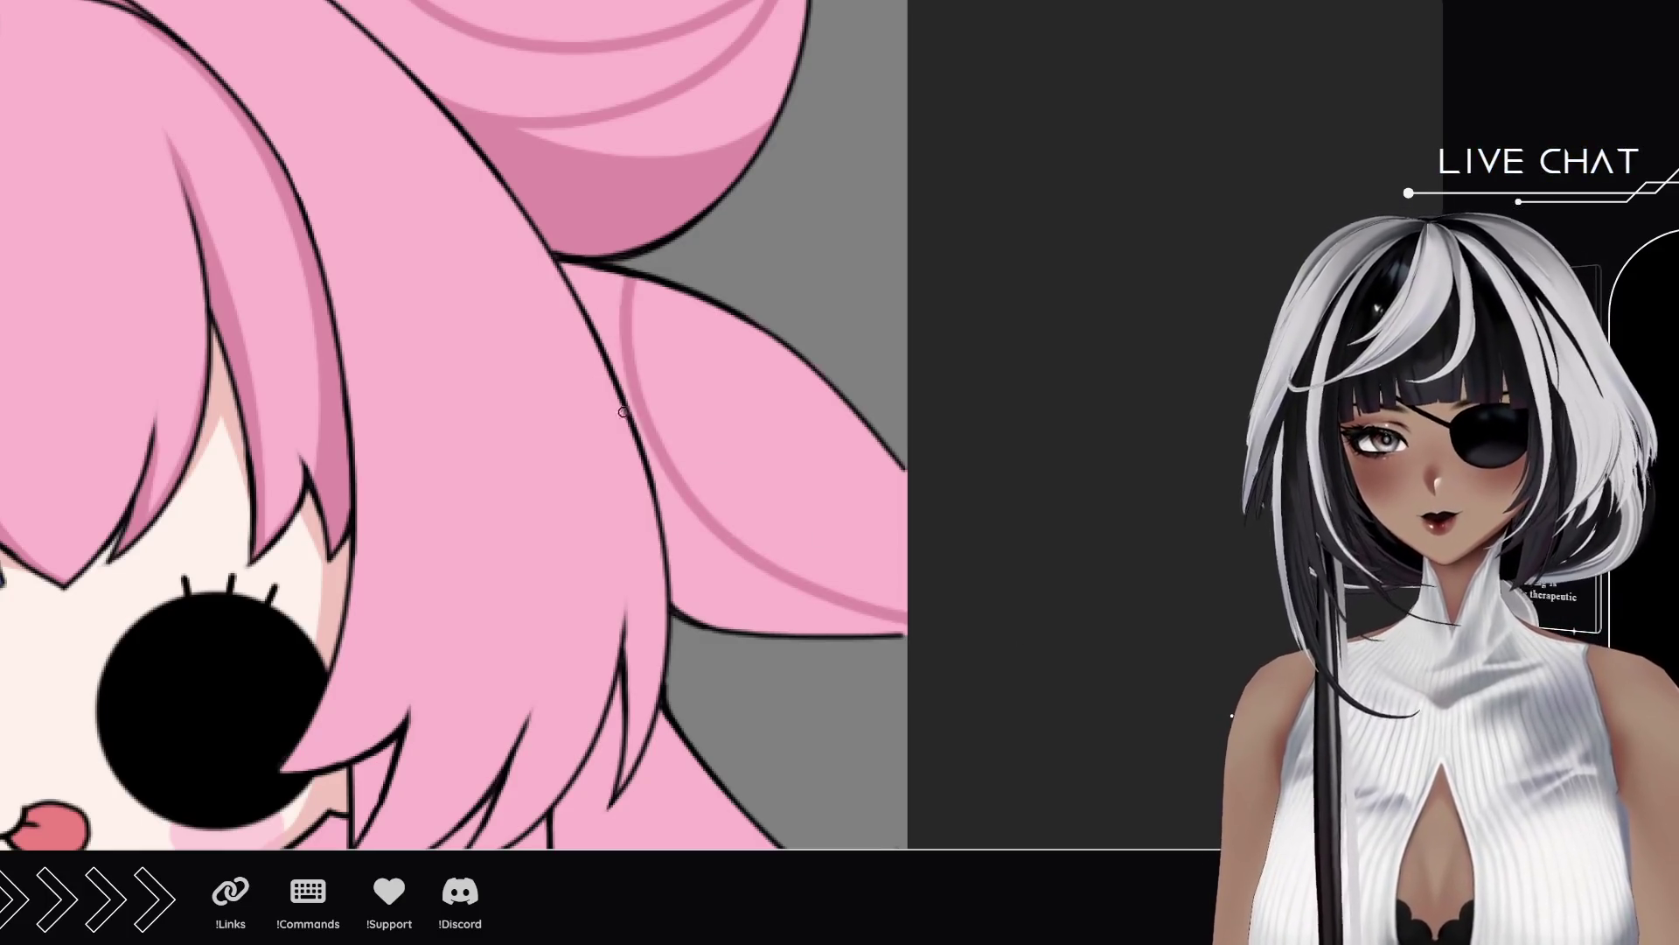
mouse_move(609, 337)
mouse_down()
mouse_move(618, 289)
mouse_move(598, 264)
mouse_up()
mouse_move(643, 428)
mouse_down()
mouse_move(680, 605)
mouse_move(769, 637)
mouse_move(678, 495)
mouse_move(779, 595)
mouse_move(754, 569)
mouse_move(905, 631)
mouse_move(757, 603)
mouse_move(770, 617)
mouse_move(866, 641)
mouse_up()
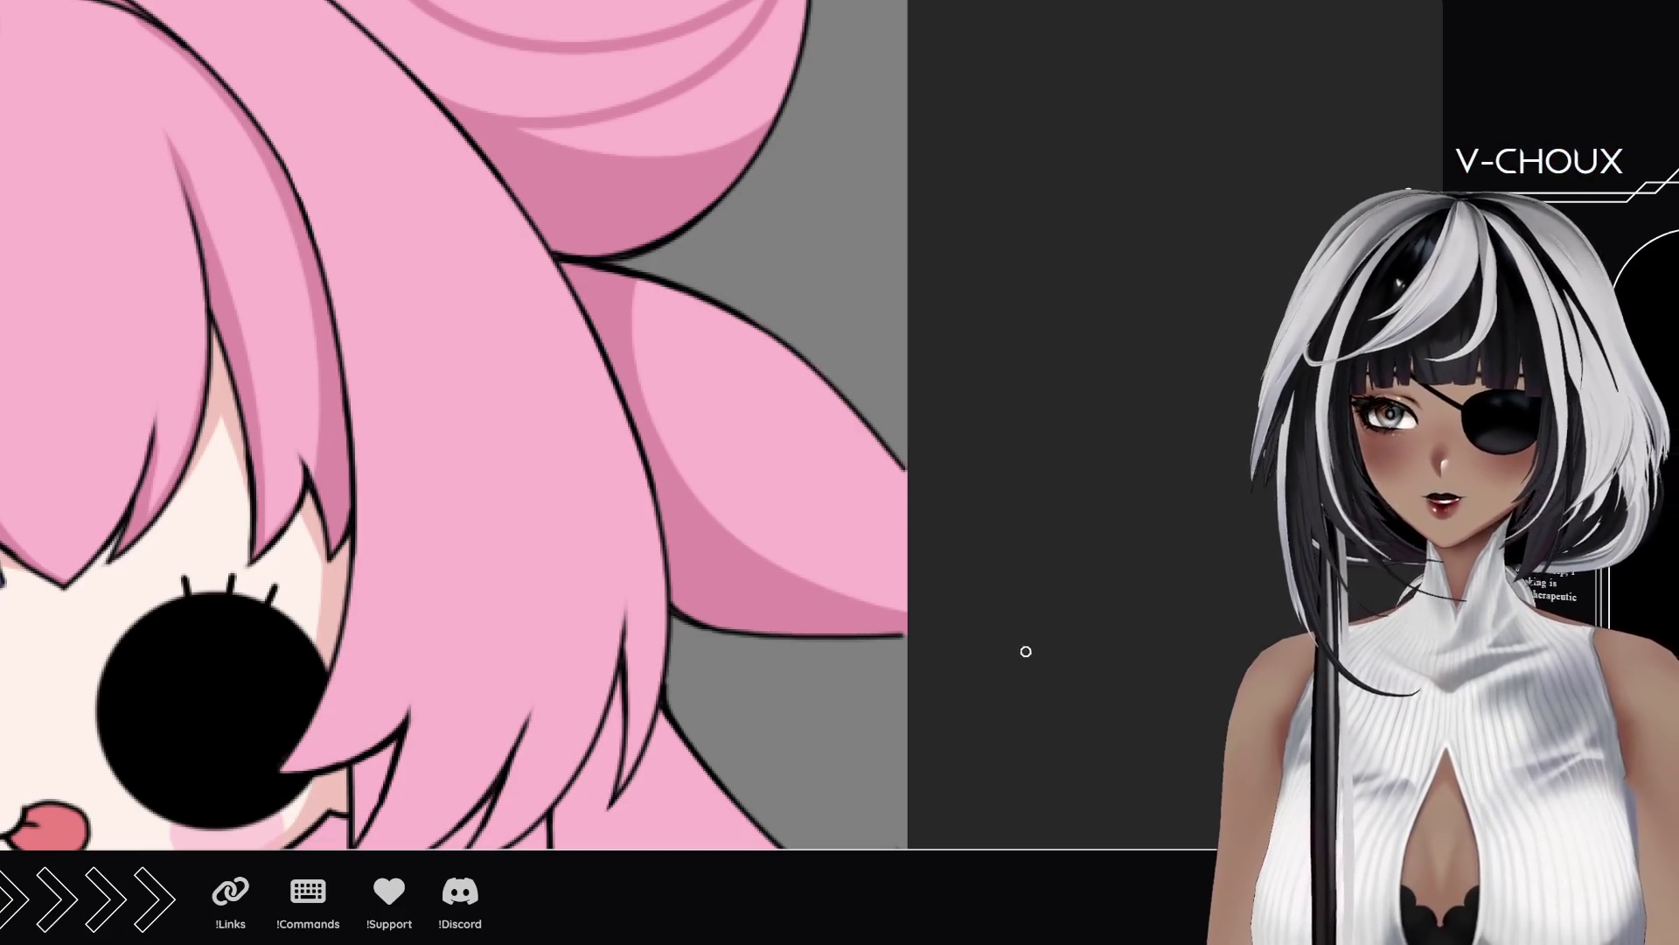
drag(608, 299, 644, 293)
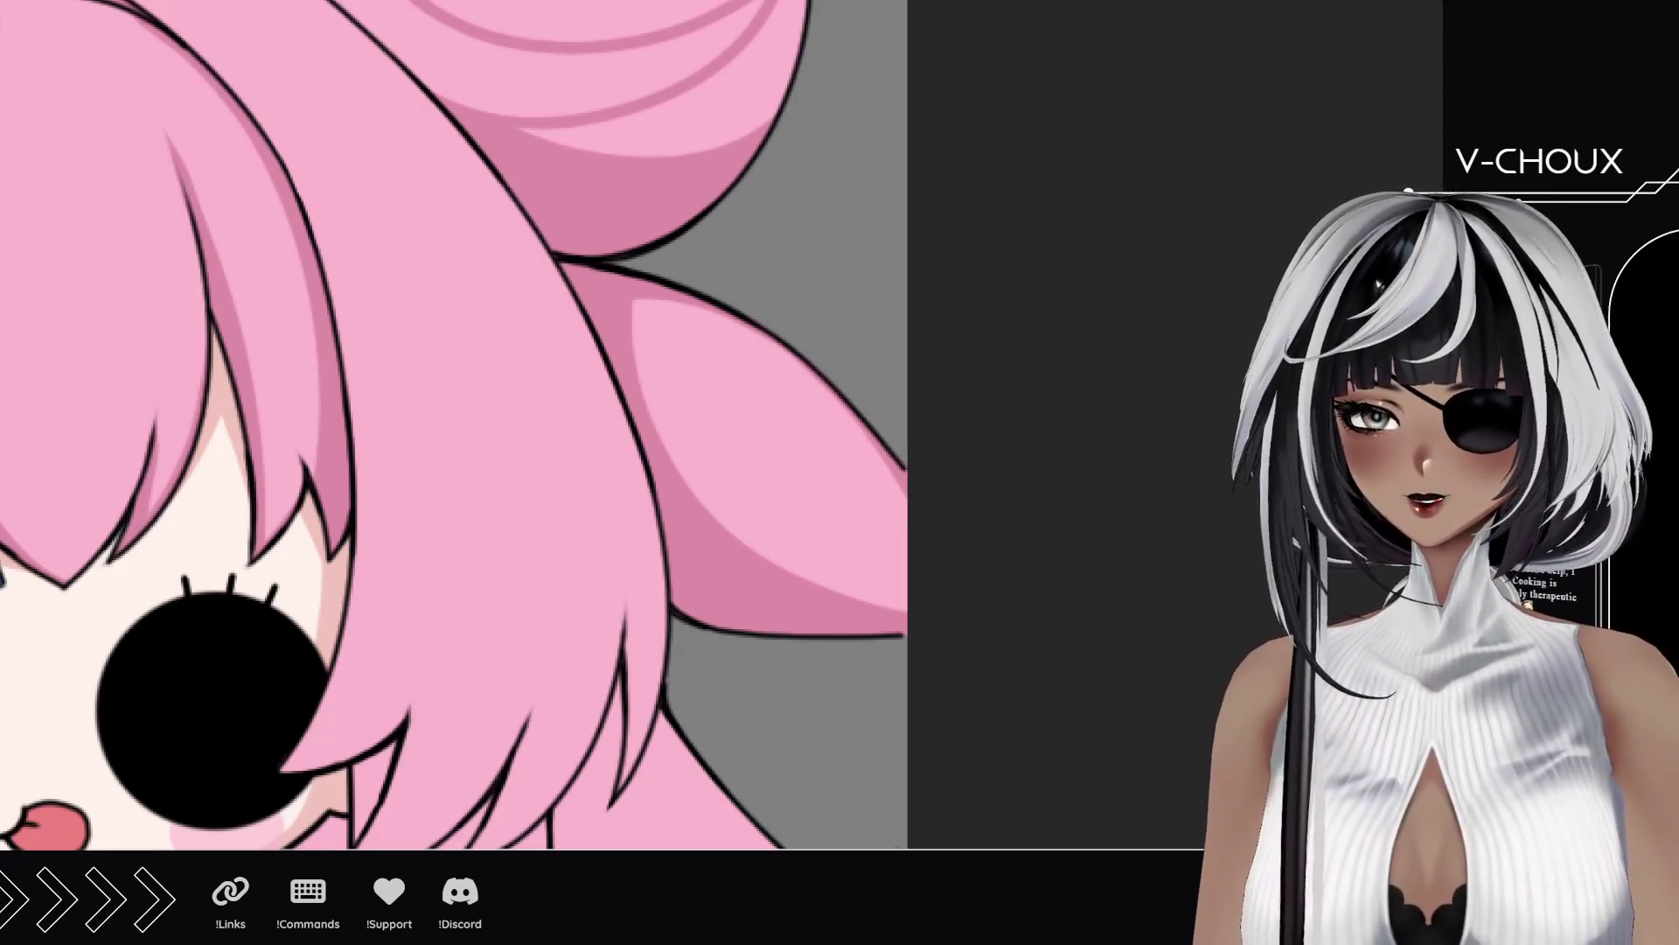
mouse_move(569, 188)
mouse_down()
mouse_move(612, 438)
mouse_move(588, 621)
mouse_move(592, 552)
mouse_move(570, 567)
mouse_up()
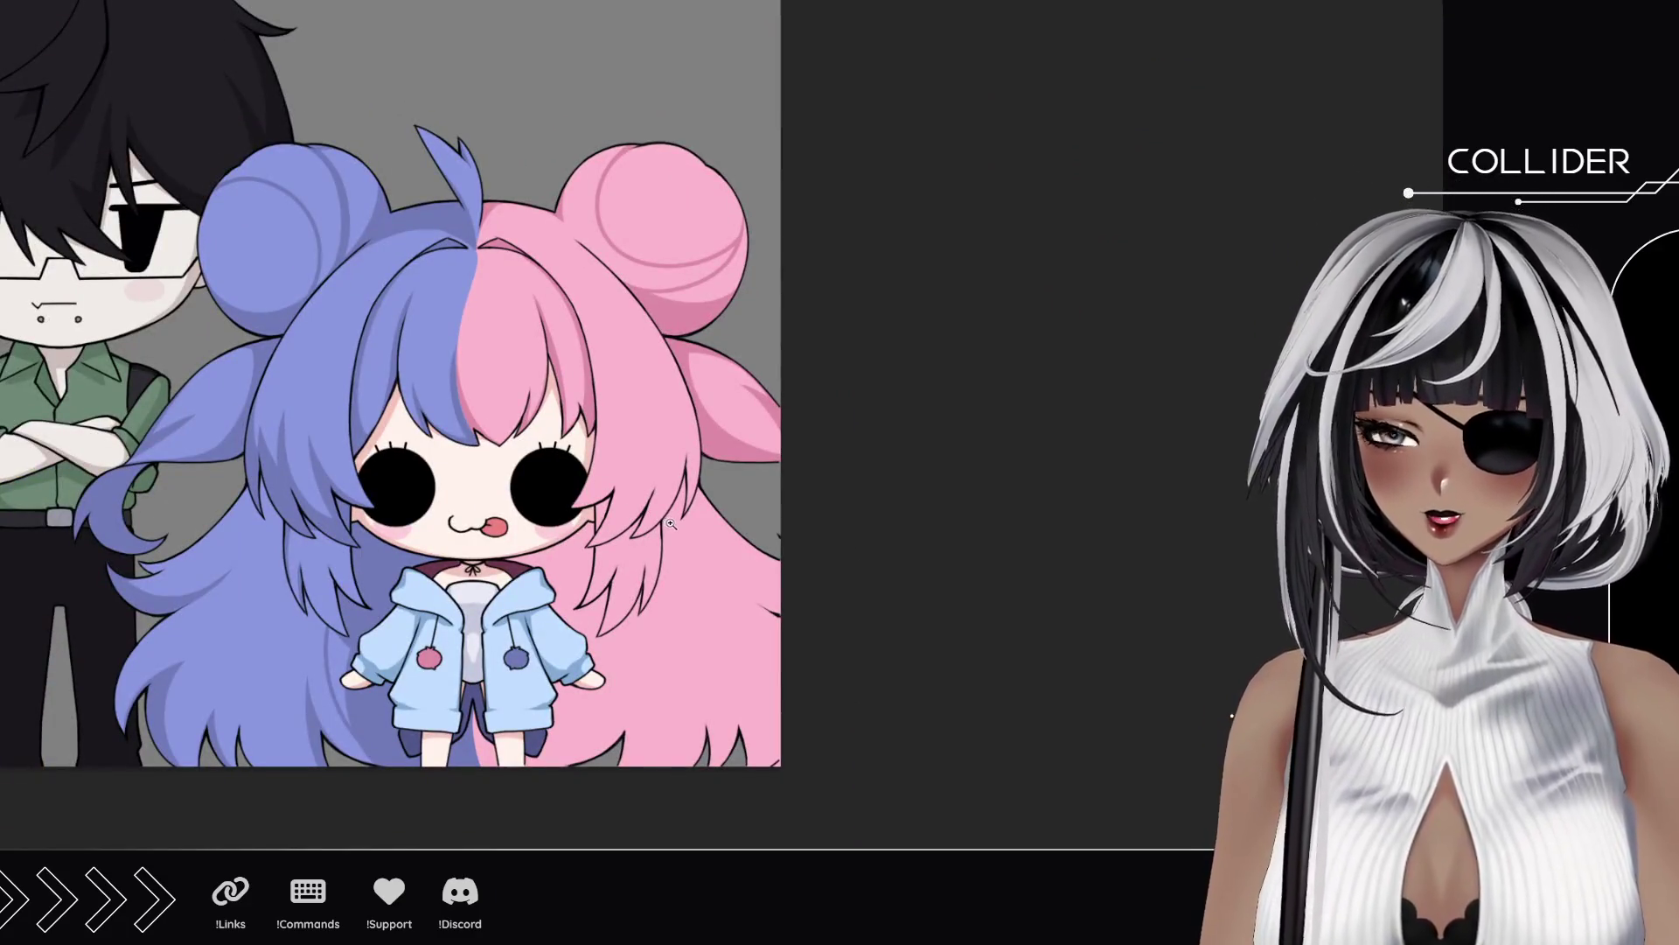
Step: Zoom onto the bun, pan to the face, zoom near the eye, and flip the canvas 180°
click(629, 146)
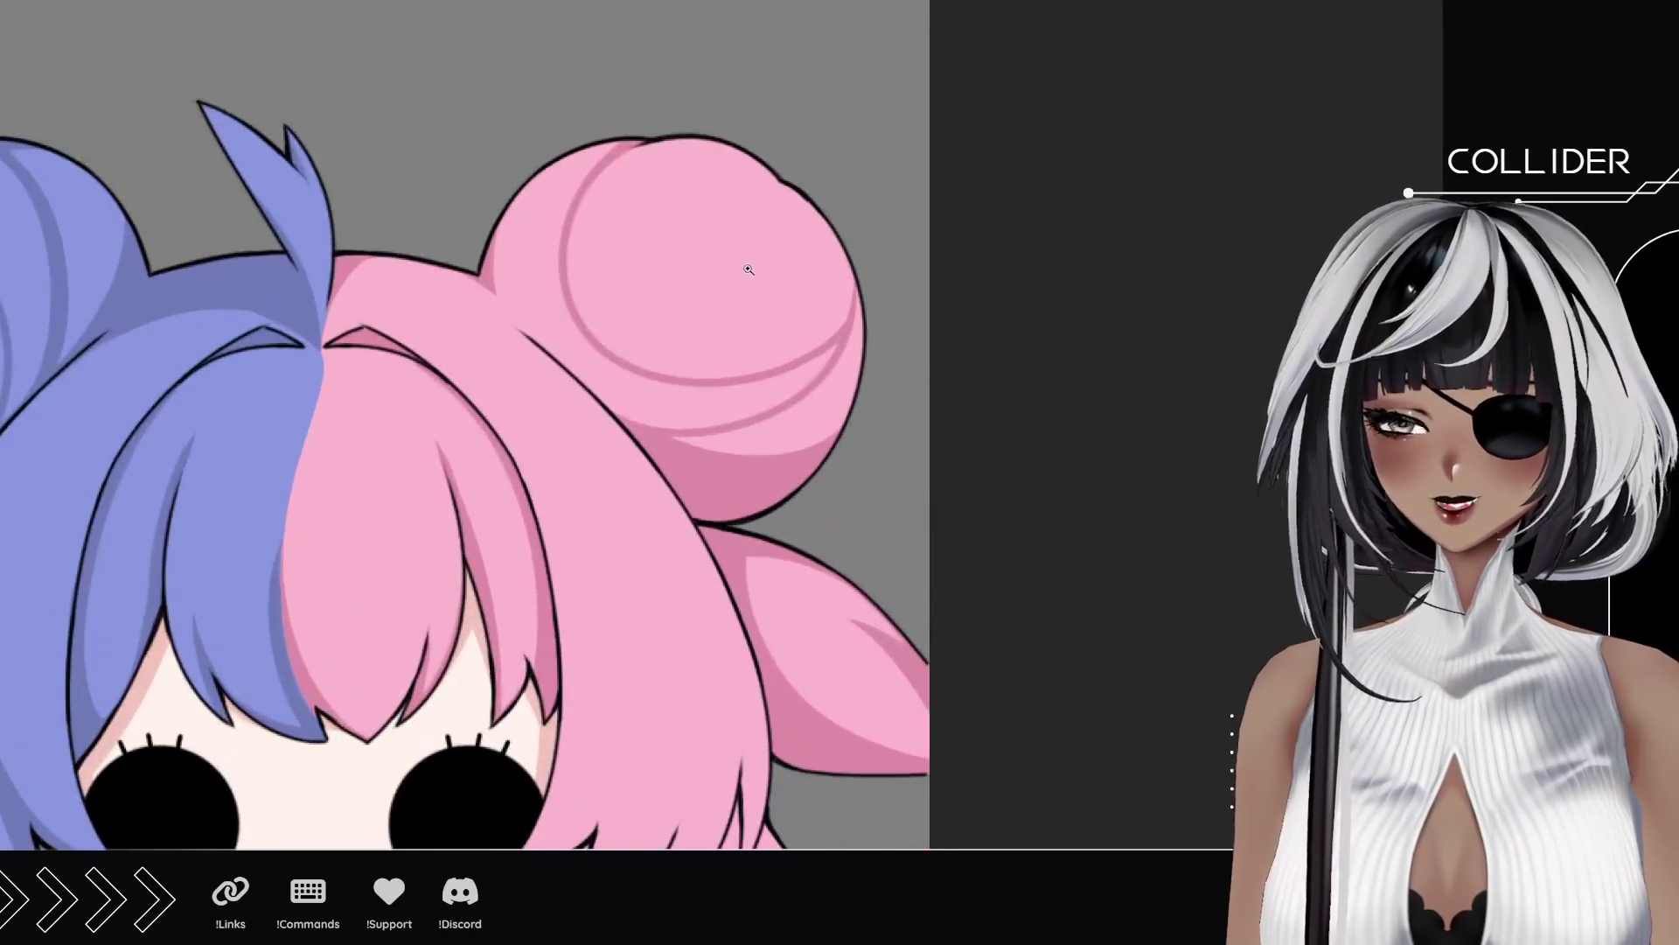
mouse_move(536, 553)
mouse_down()
mouse_move(571, 422)
mouse_move(545, 341)
mouse_up()
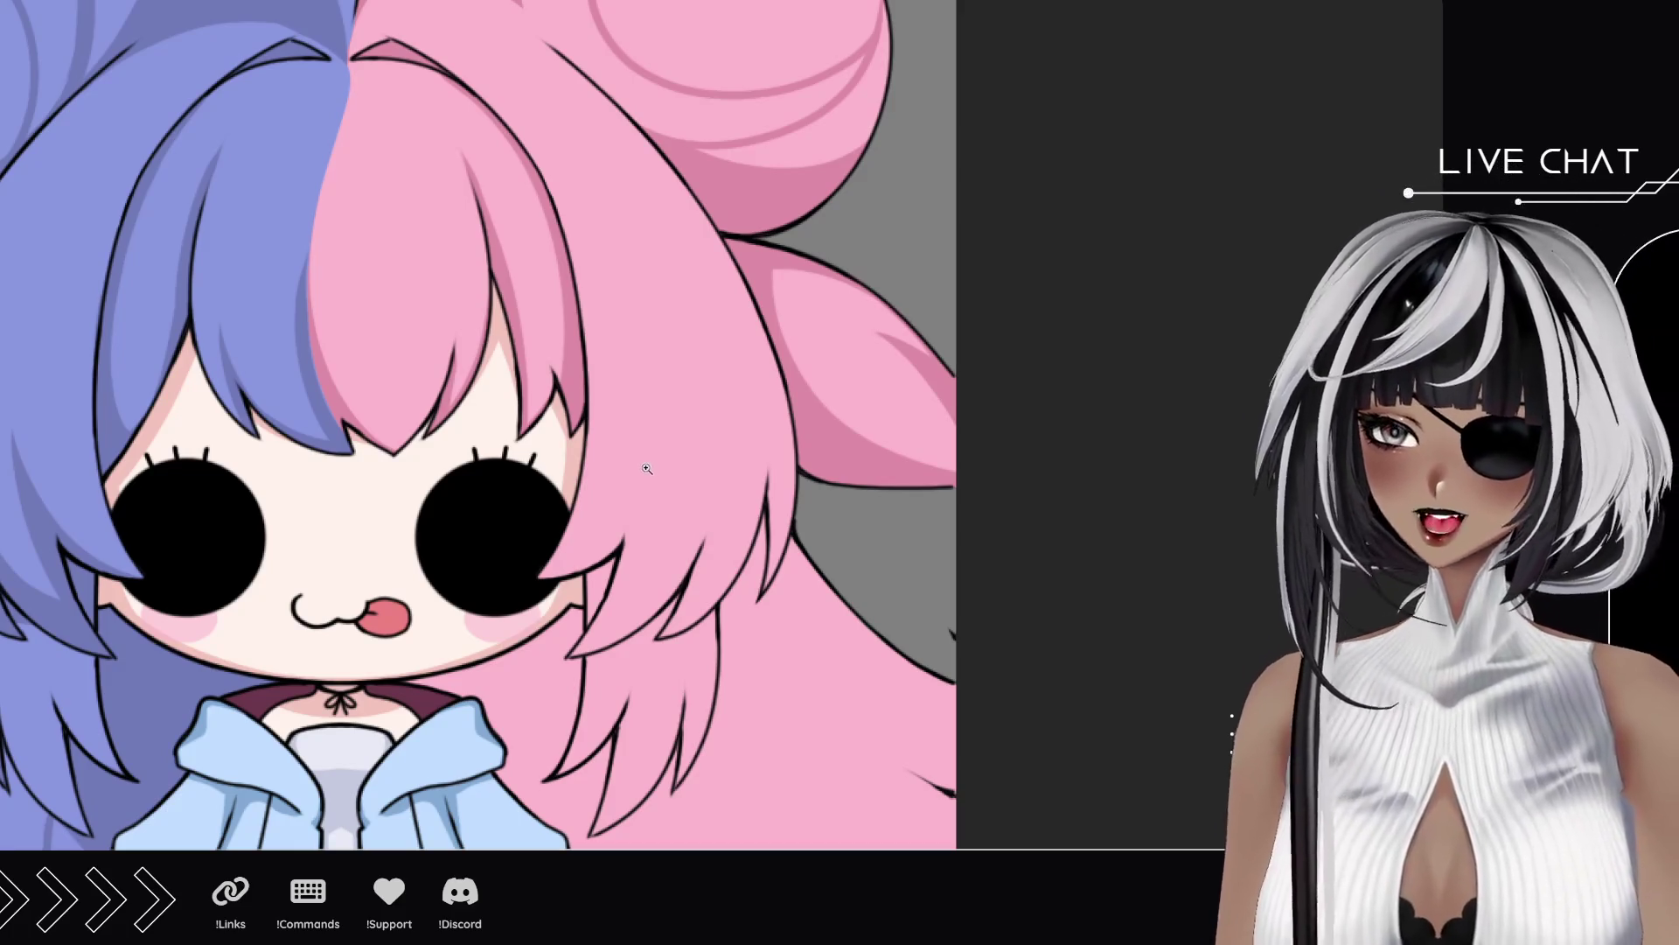
scroll(663, 463, down, 3)
click(672, 394)
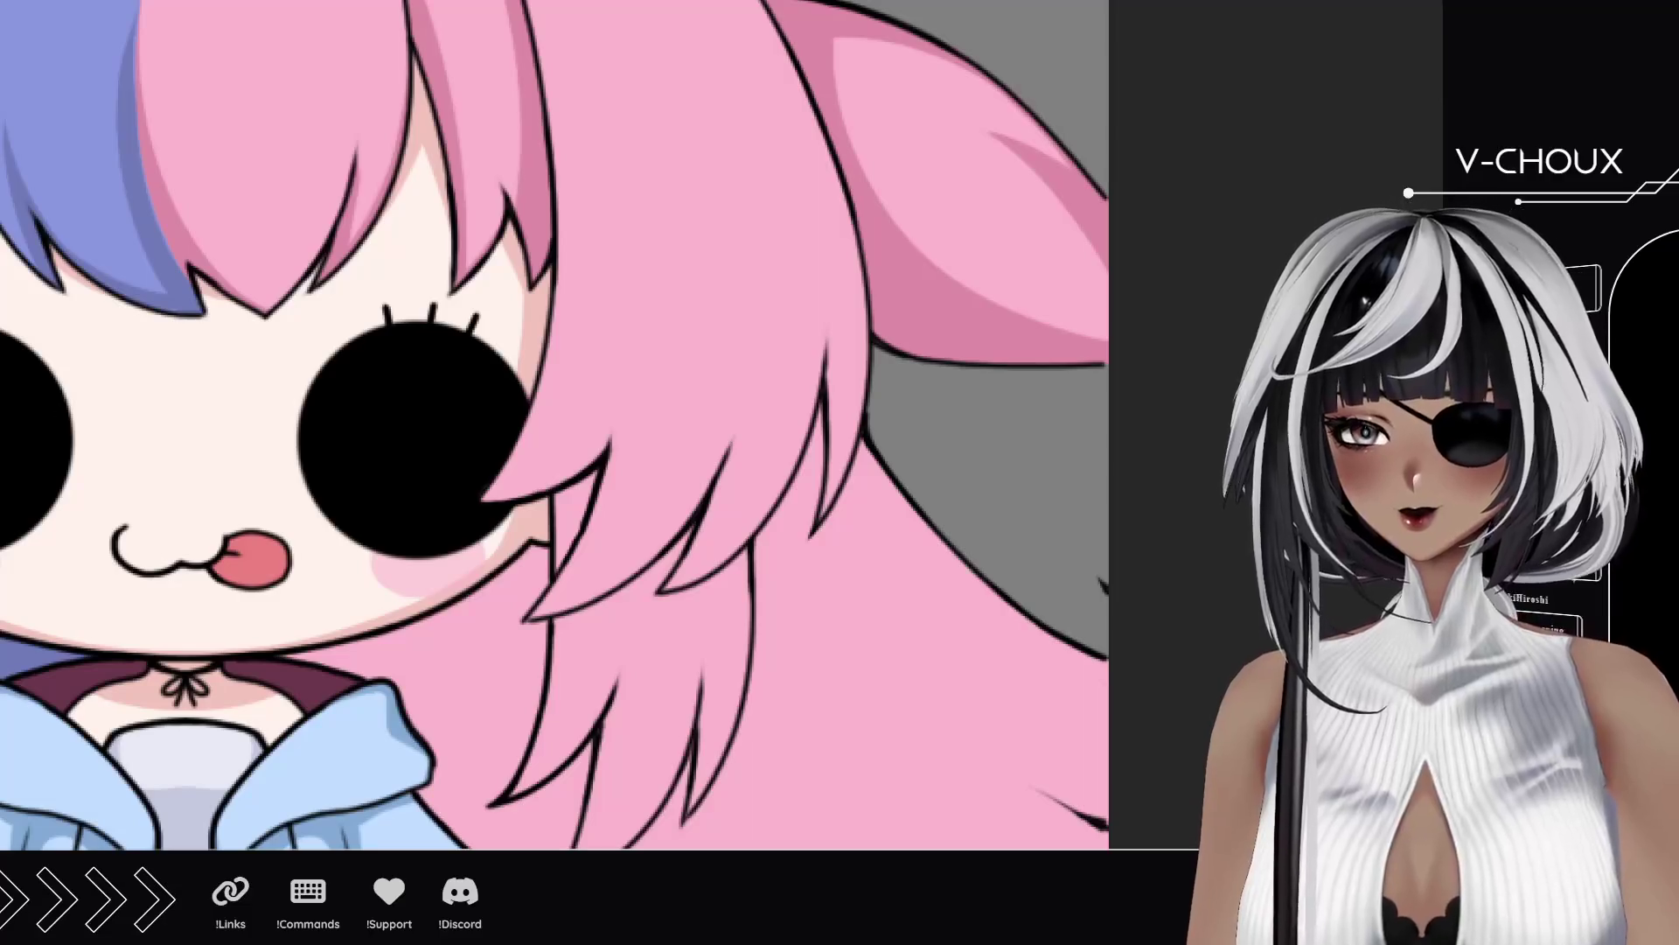
mouse_move(636, 201)
mouse_down()
mouse_move(483, 508)
mouse_move(644, 664)
mouse_move(698, 673)
mouse_move(757, 575)
mouse_move(551, 465)
mouse_up()
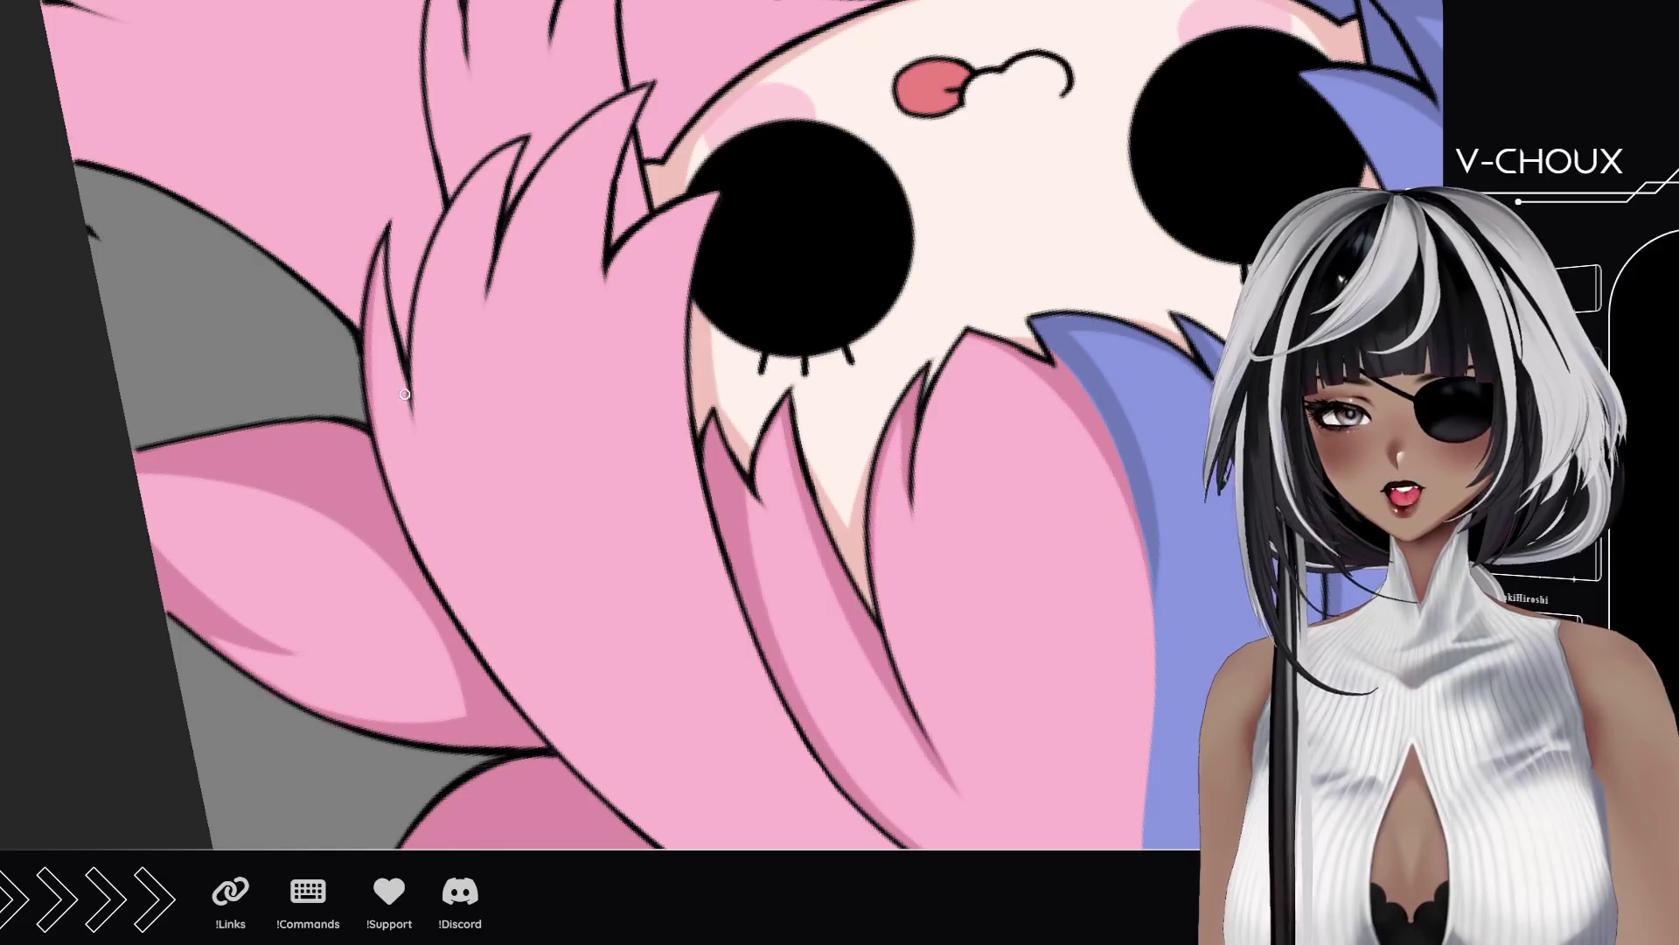
Step: Draw darker shading lines up the first two pink bang spikes
drag(404, 369, 384, 233)
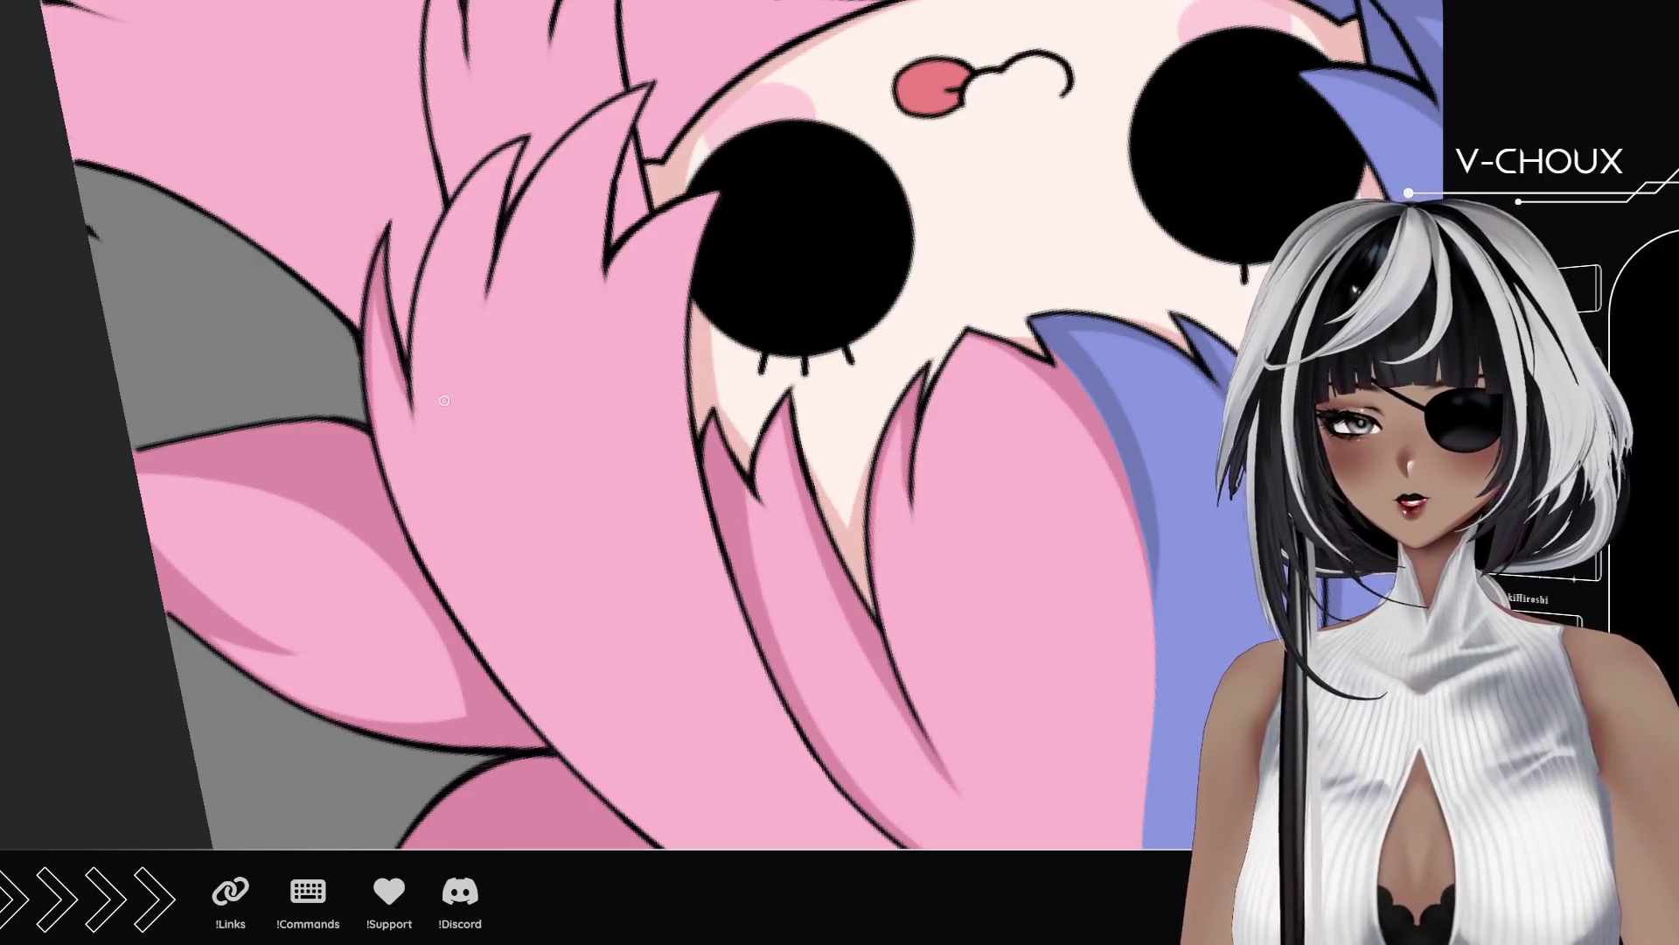
drag(418, 398, 525, 166)
key(ctrl+z)
drag(418, 407, 525, 131)
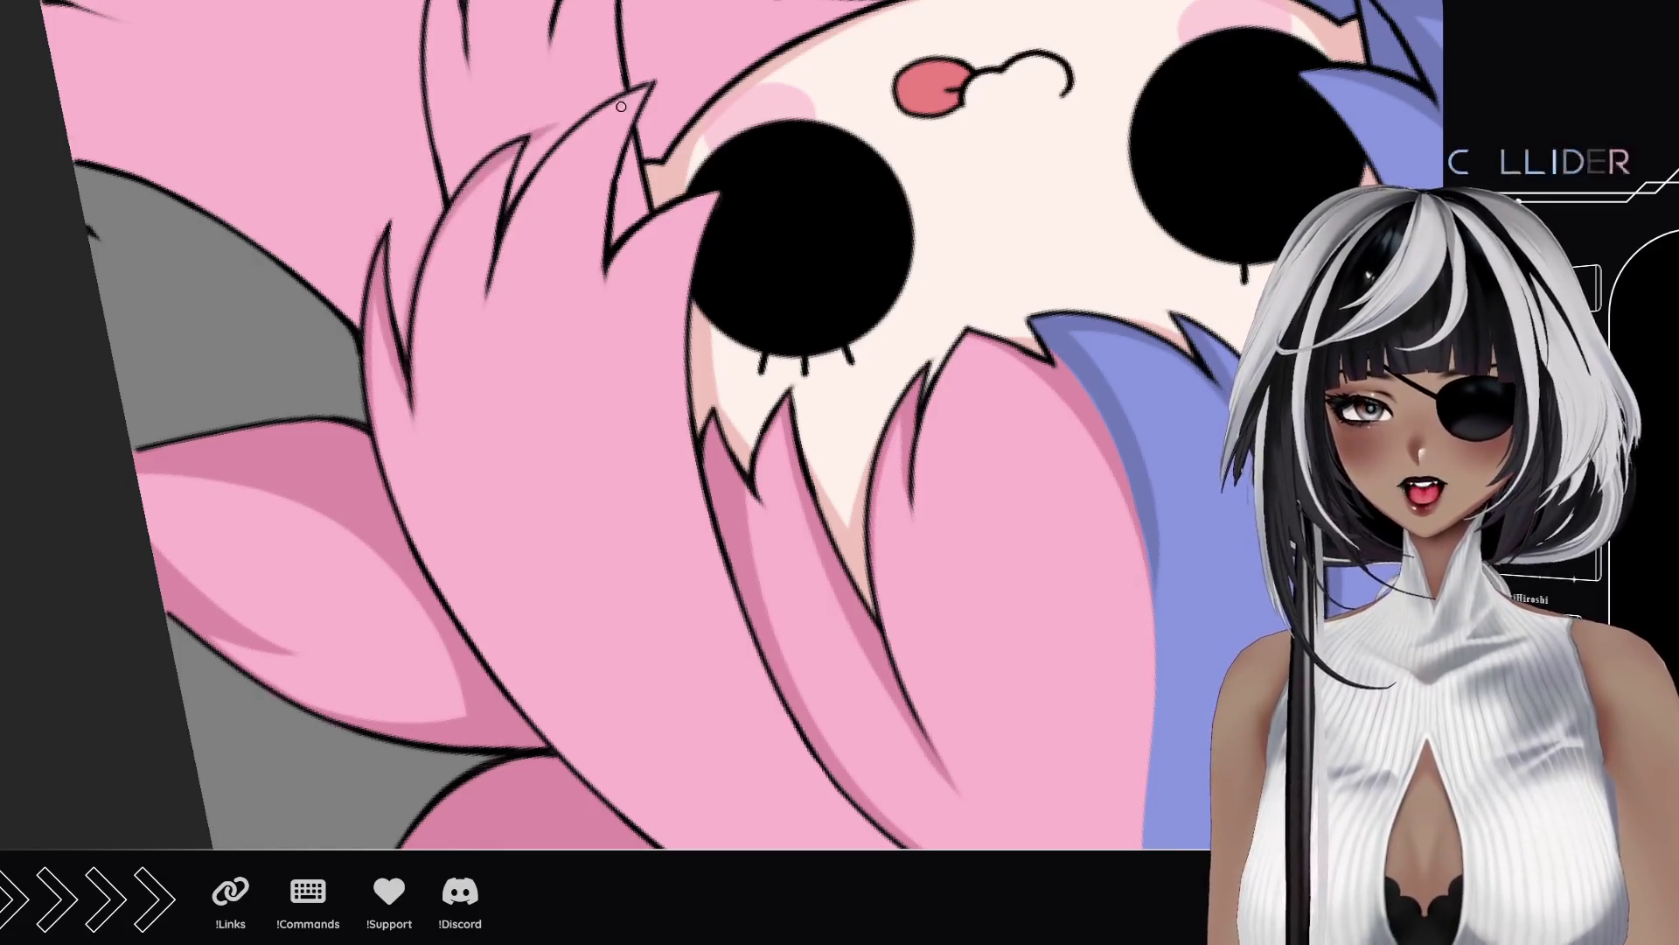
drag(487, 320, 486, 175)
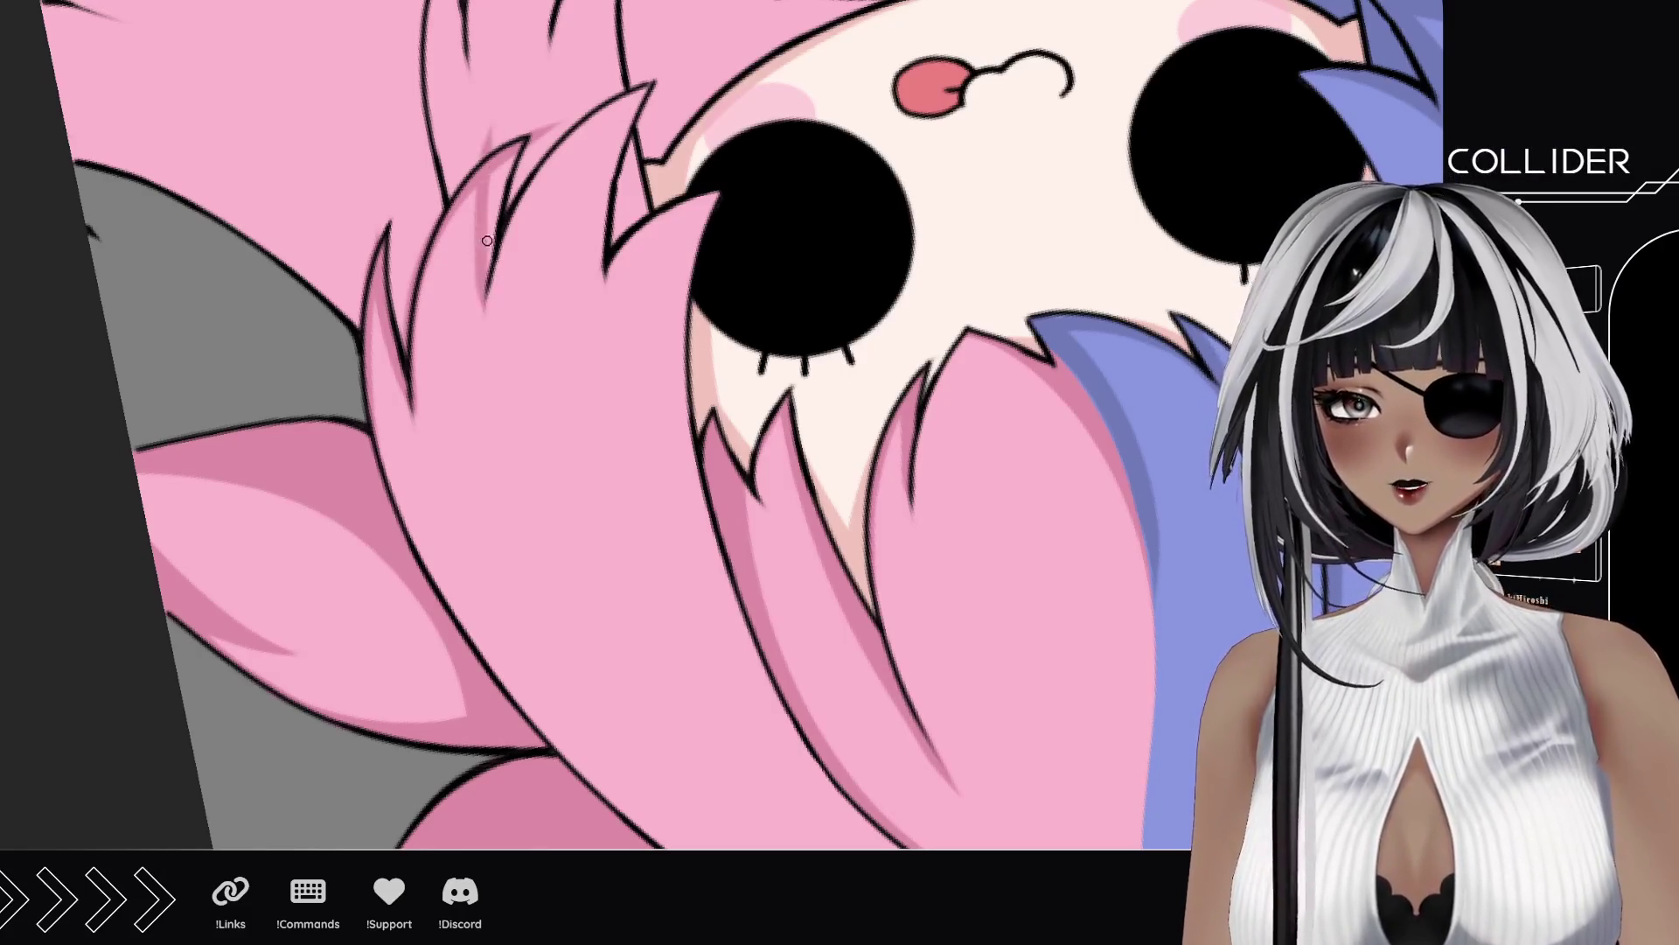
drag(487, 257, 505, 168)
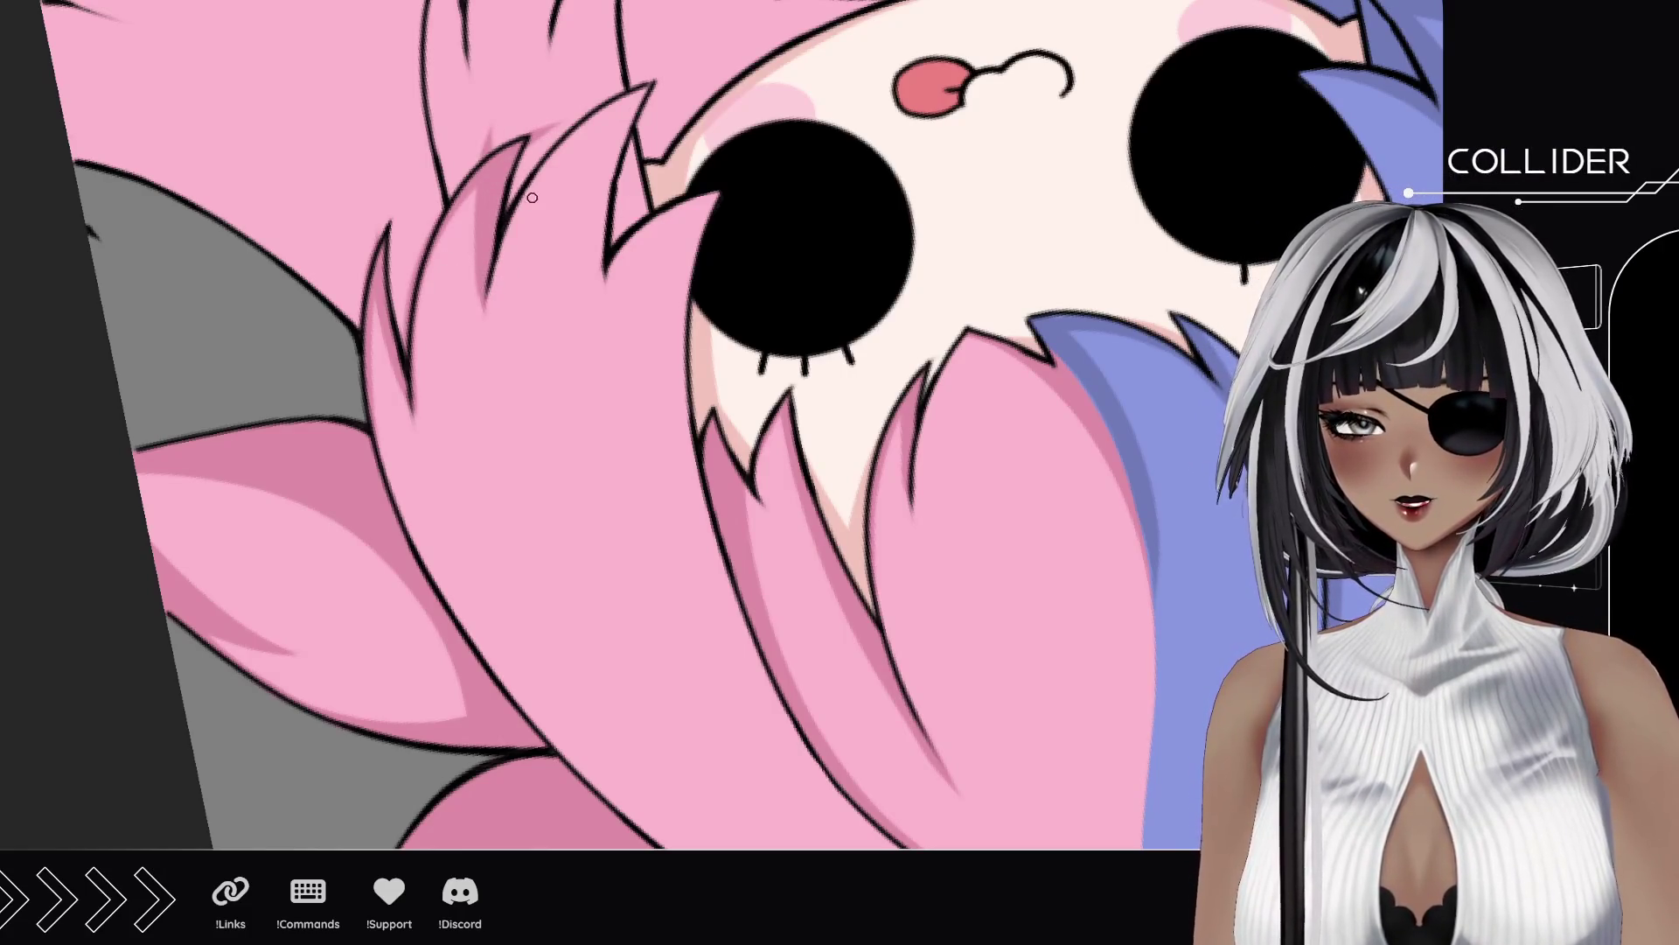
Step: Shade the bang spikes next to the eye, then turn the canvas back upright
drag(611, 253, 648, 66)
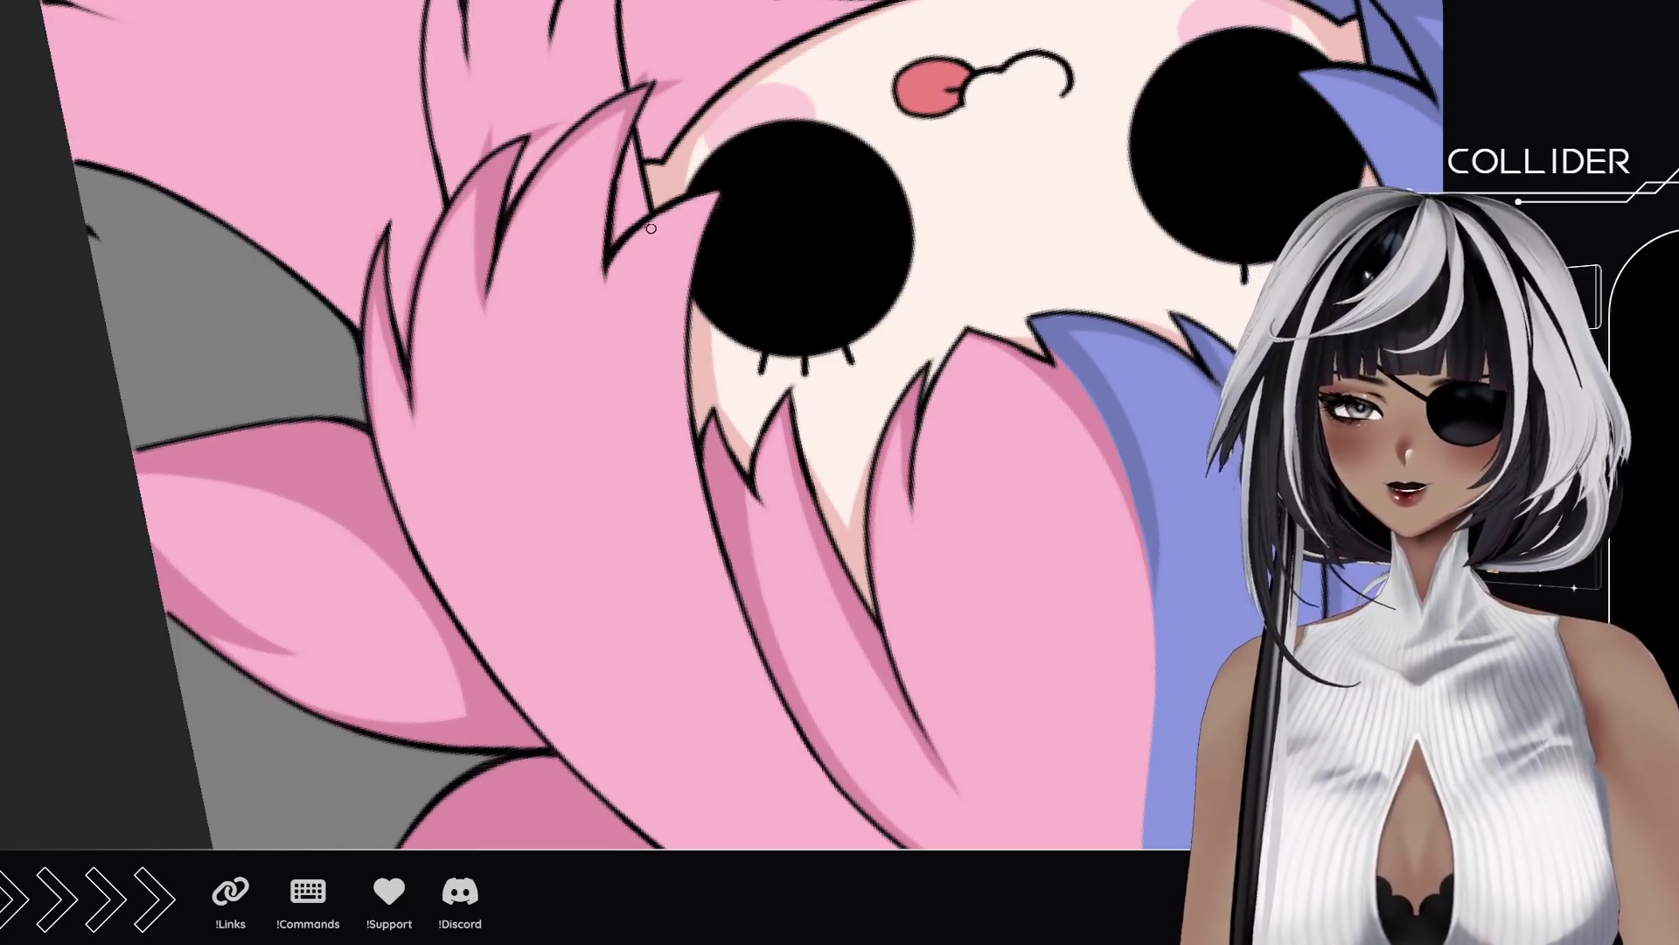
mouse_move(716, 195)
mouse_down()
mouse_move(601, 495)
mouse_move(690, 35)
mouse_up()
key(ctrl+z)
drag(612, 486, 665, 30)
mouse_move(598, 385)
mouse_down()
mouse_move(608, 262)
mouse_move(662, 230)
mouse_up()
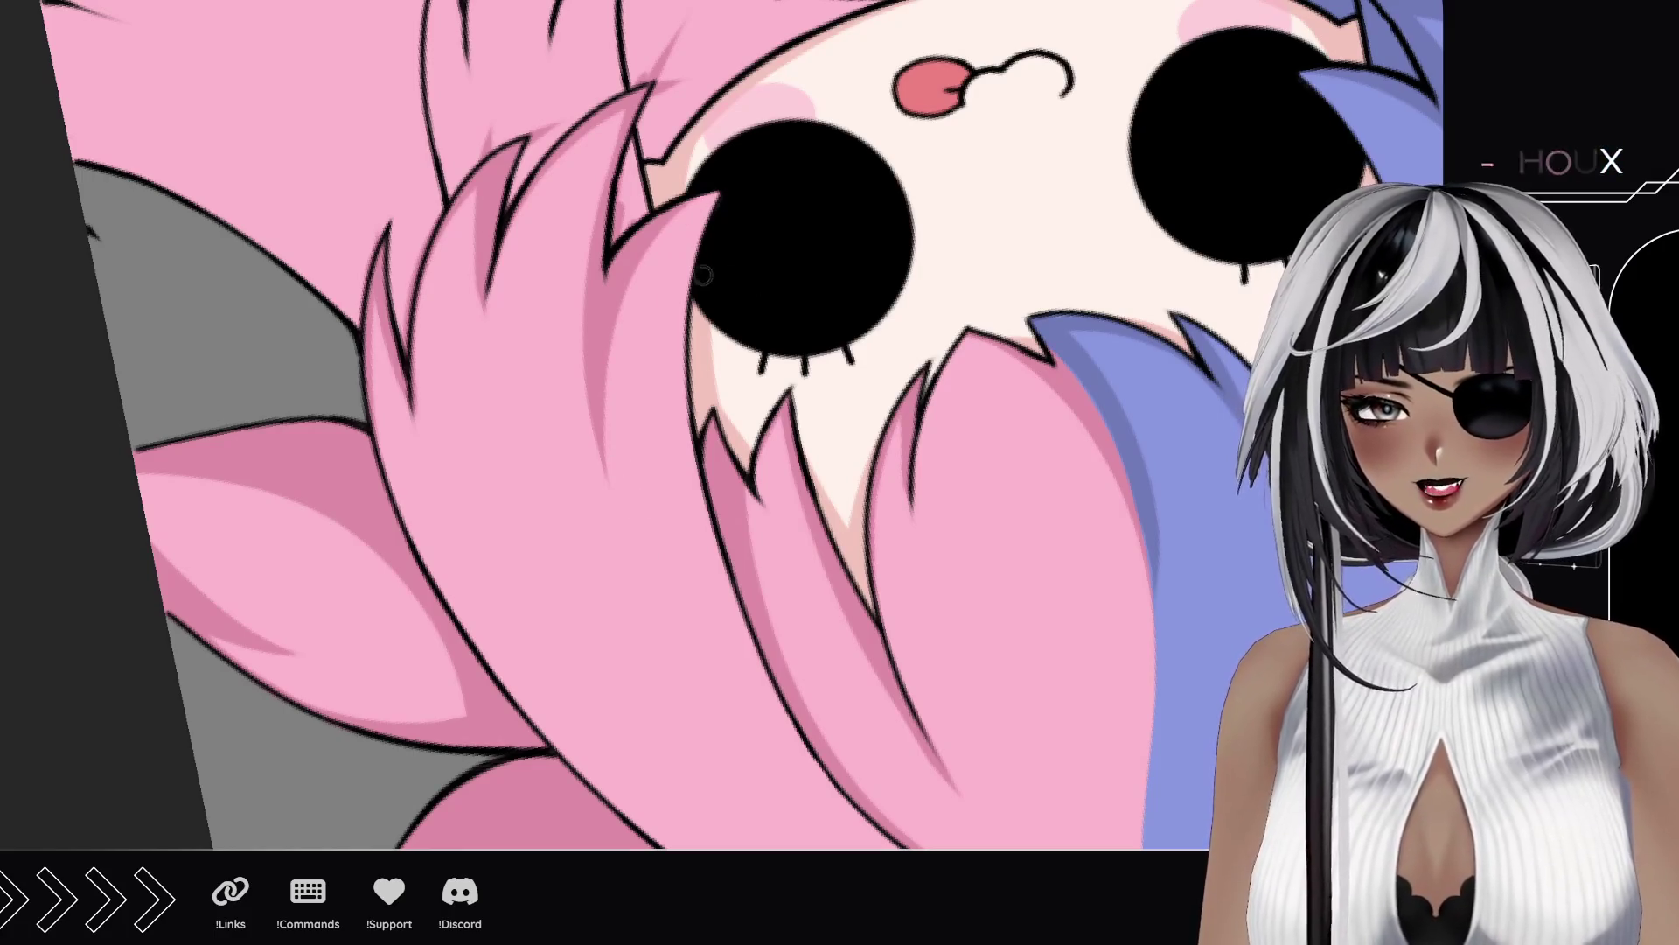
mouse_move(702, 203)
mouse_down()
mouse_move(669, 494)
mouse_move(627, 506)
mouse_up()
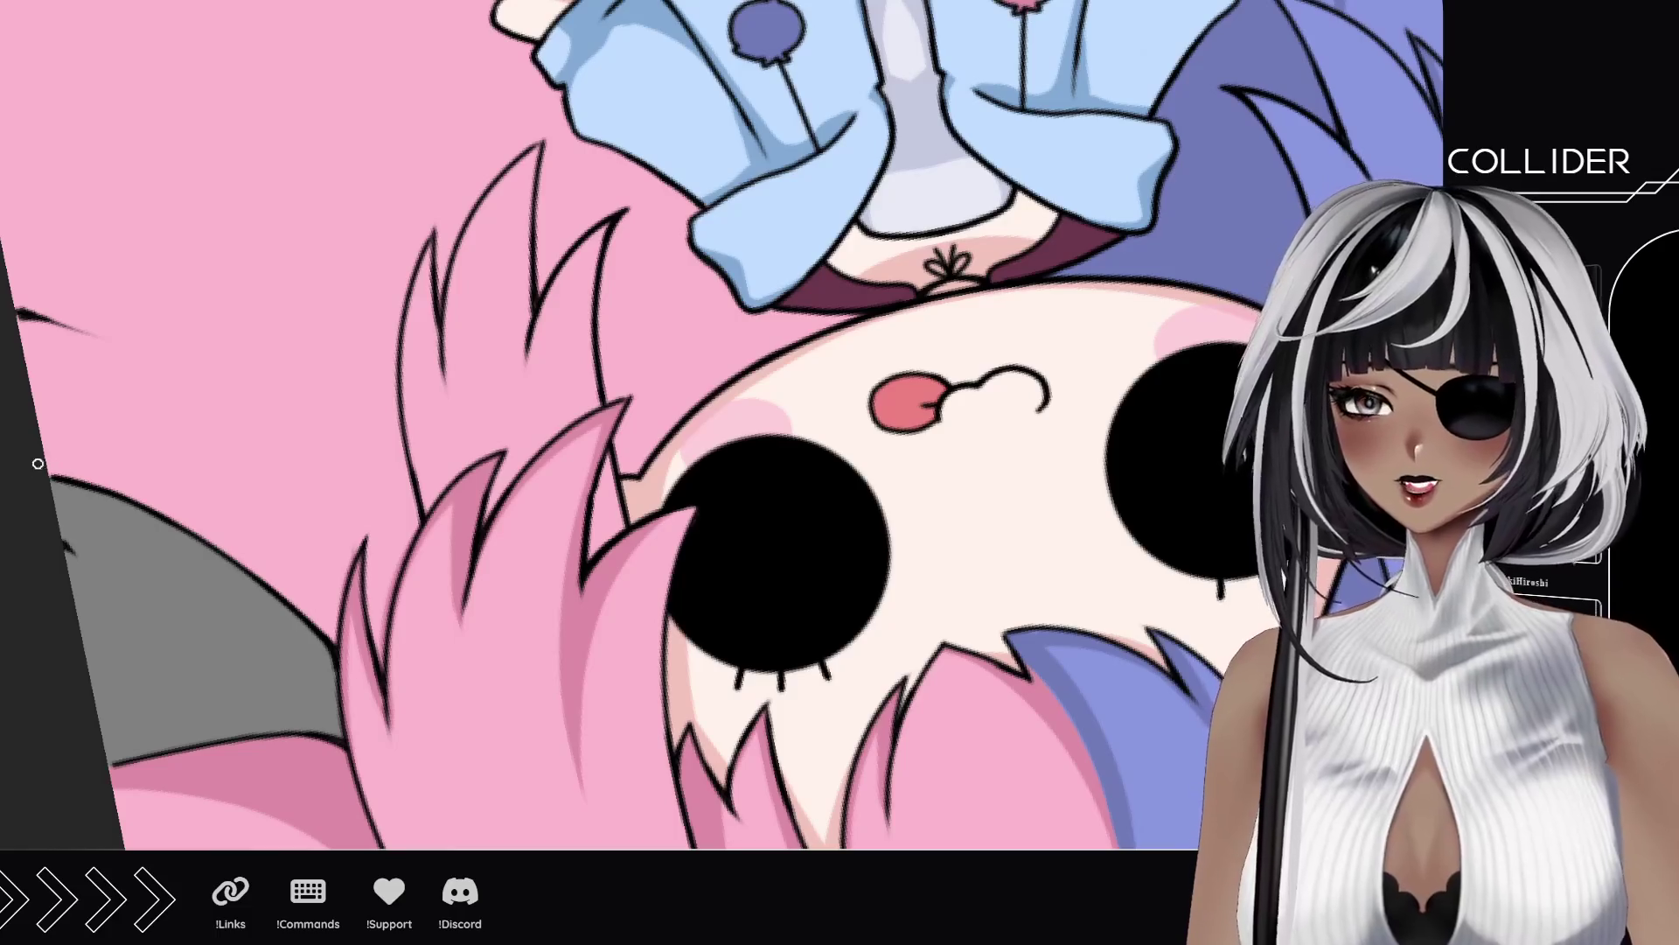
key(Escape)
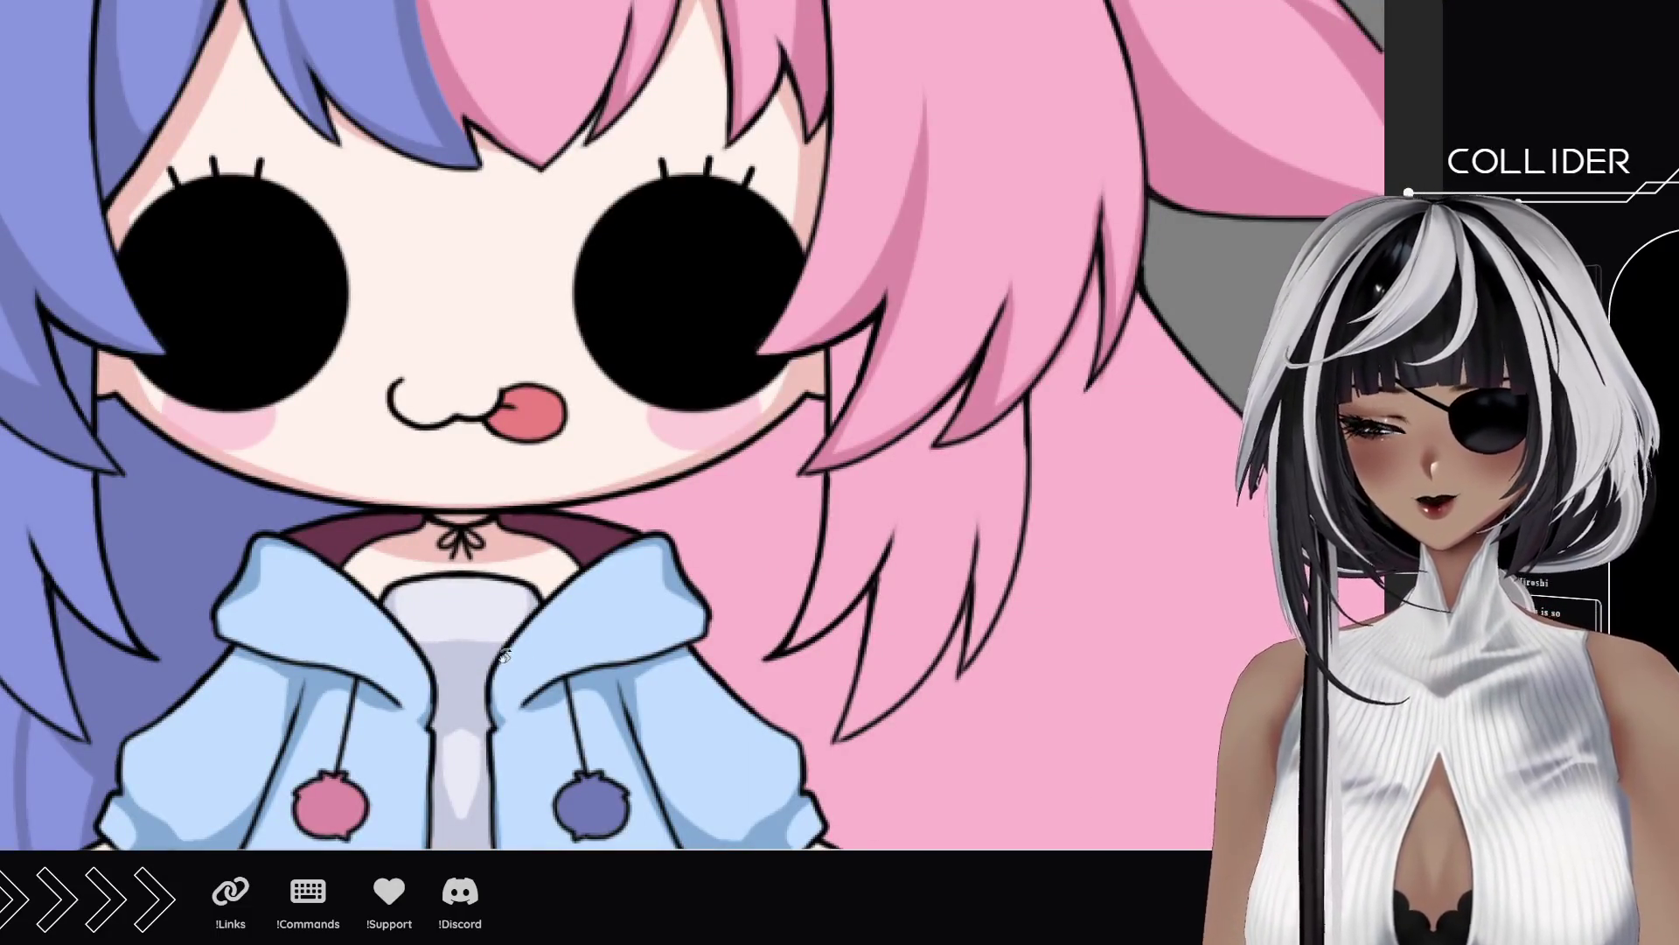
Step: Paint a darker pink shading curve down the long pink back hair
mouse_move(512, 662)
mouse_down()
mouse_move(476, 533)
mouse_move(322, 513)
mouse_up()
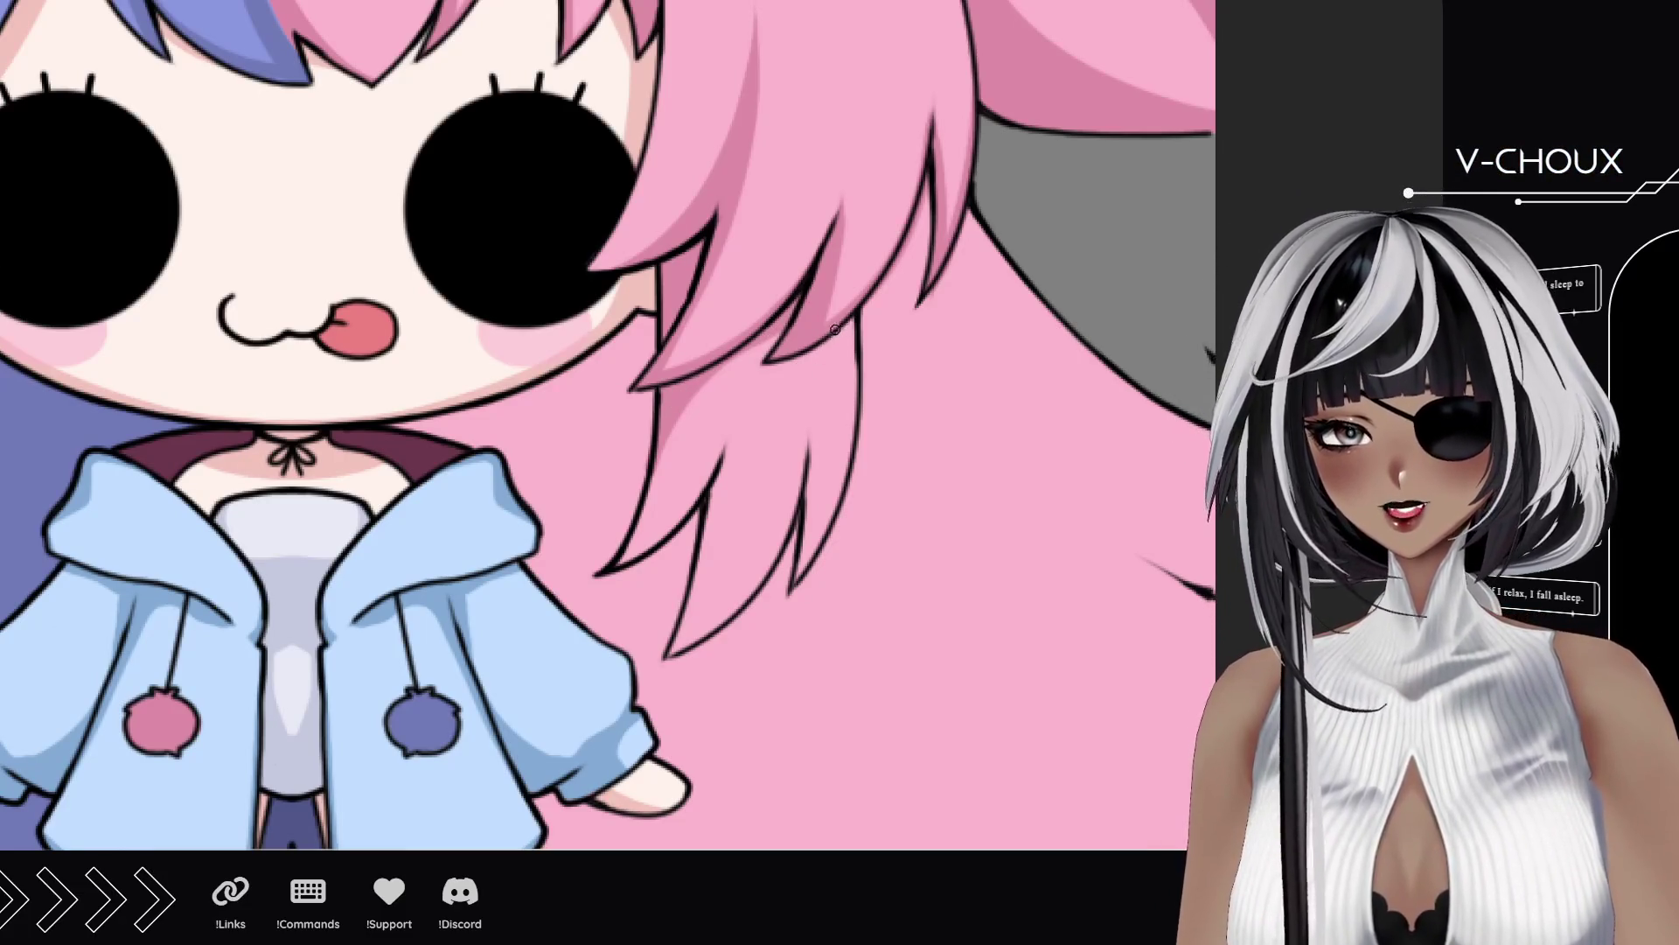
mouse_move(732, 473)
mouse_down()
mouse_move(799, 299)
mouse_move(616, 269)
mouse_move(693, 424)
mouse_up()
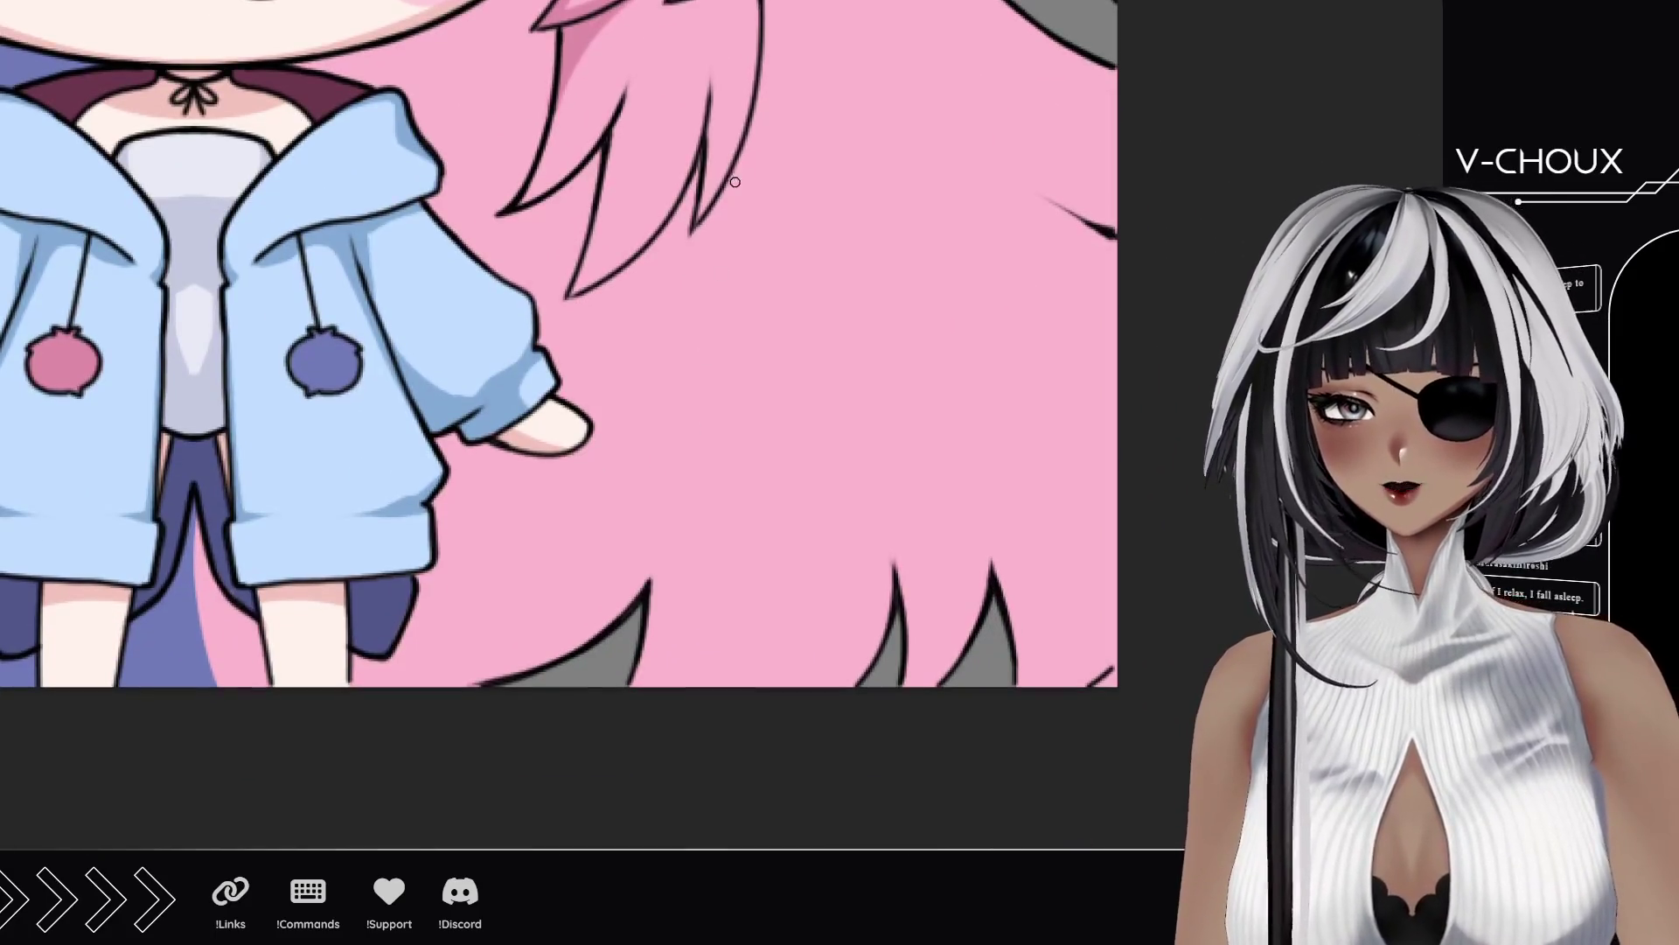
drag(731, 127, 628, 679)
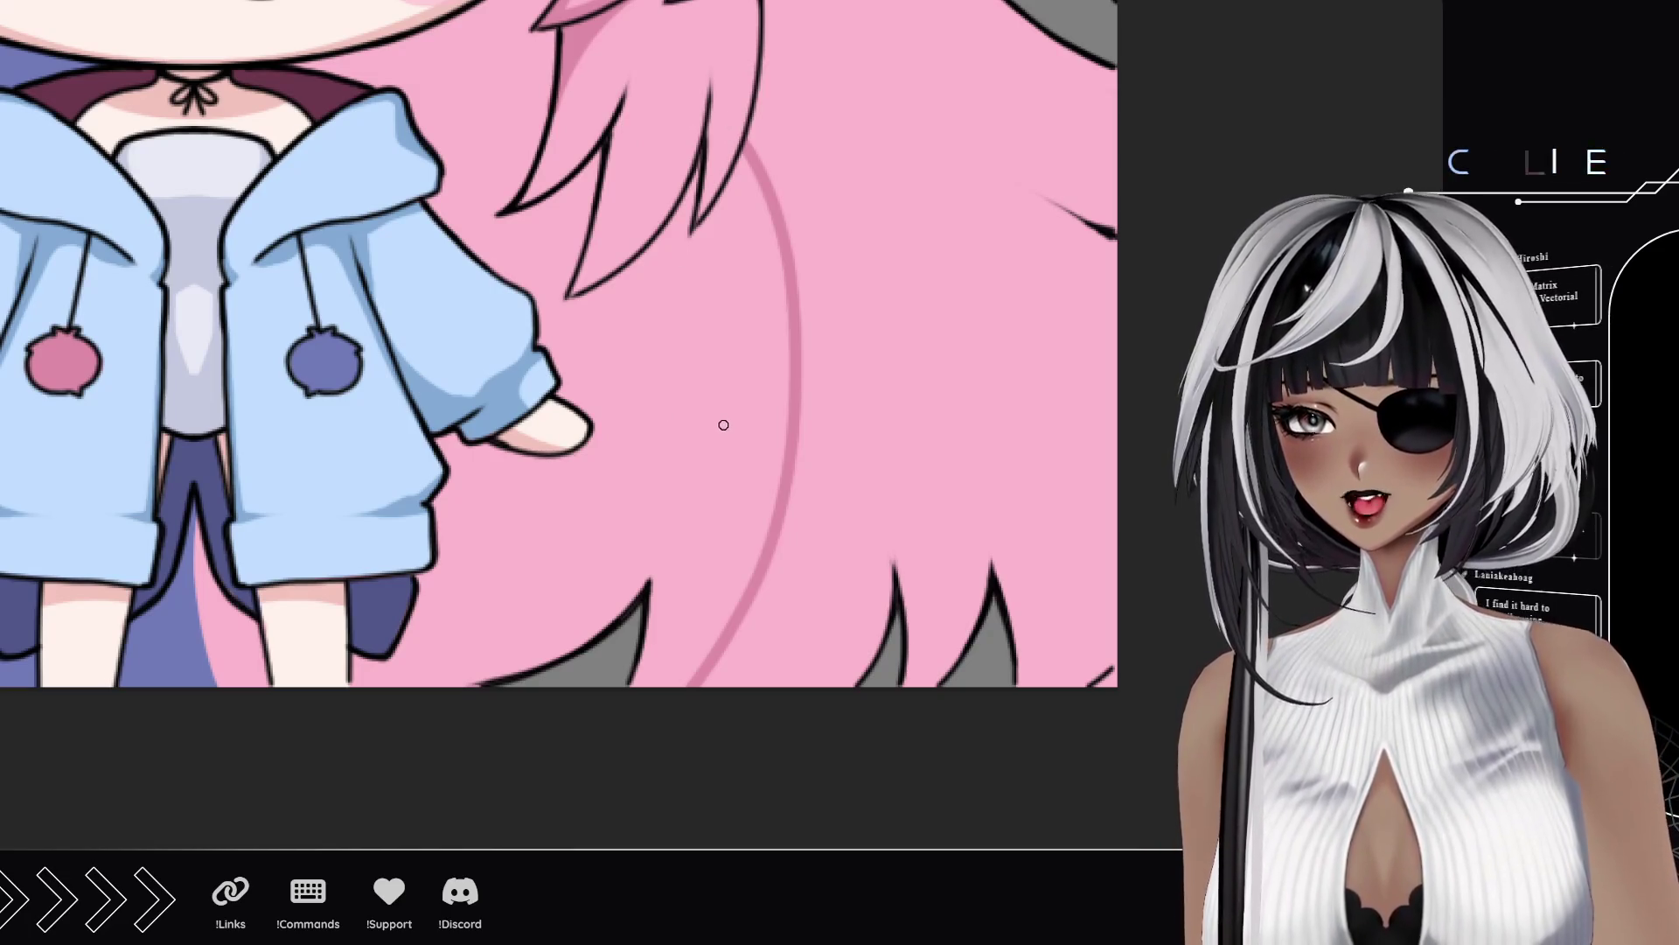
Step: Shade the edges of the pink hair strands beside the hood with darker pink
drag(623, 320, 803, 436)
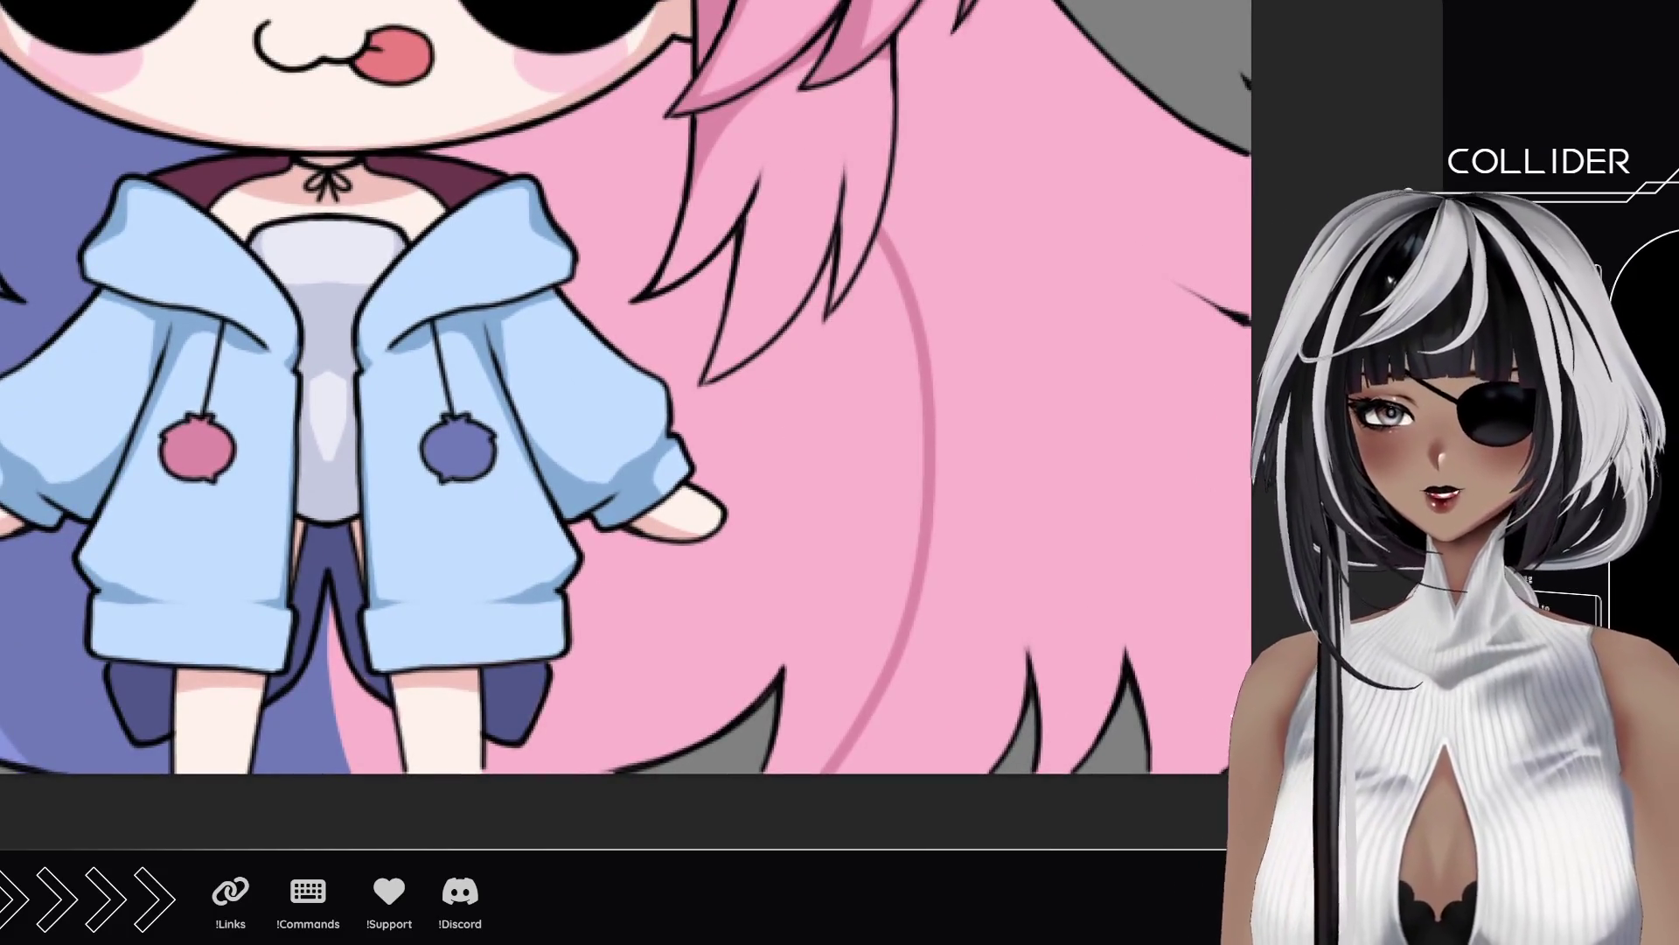
drag(830, 303, 809, 324)
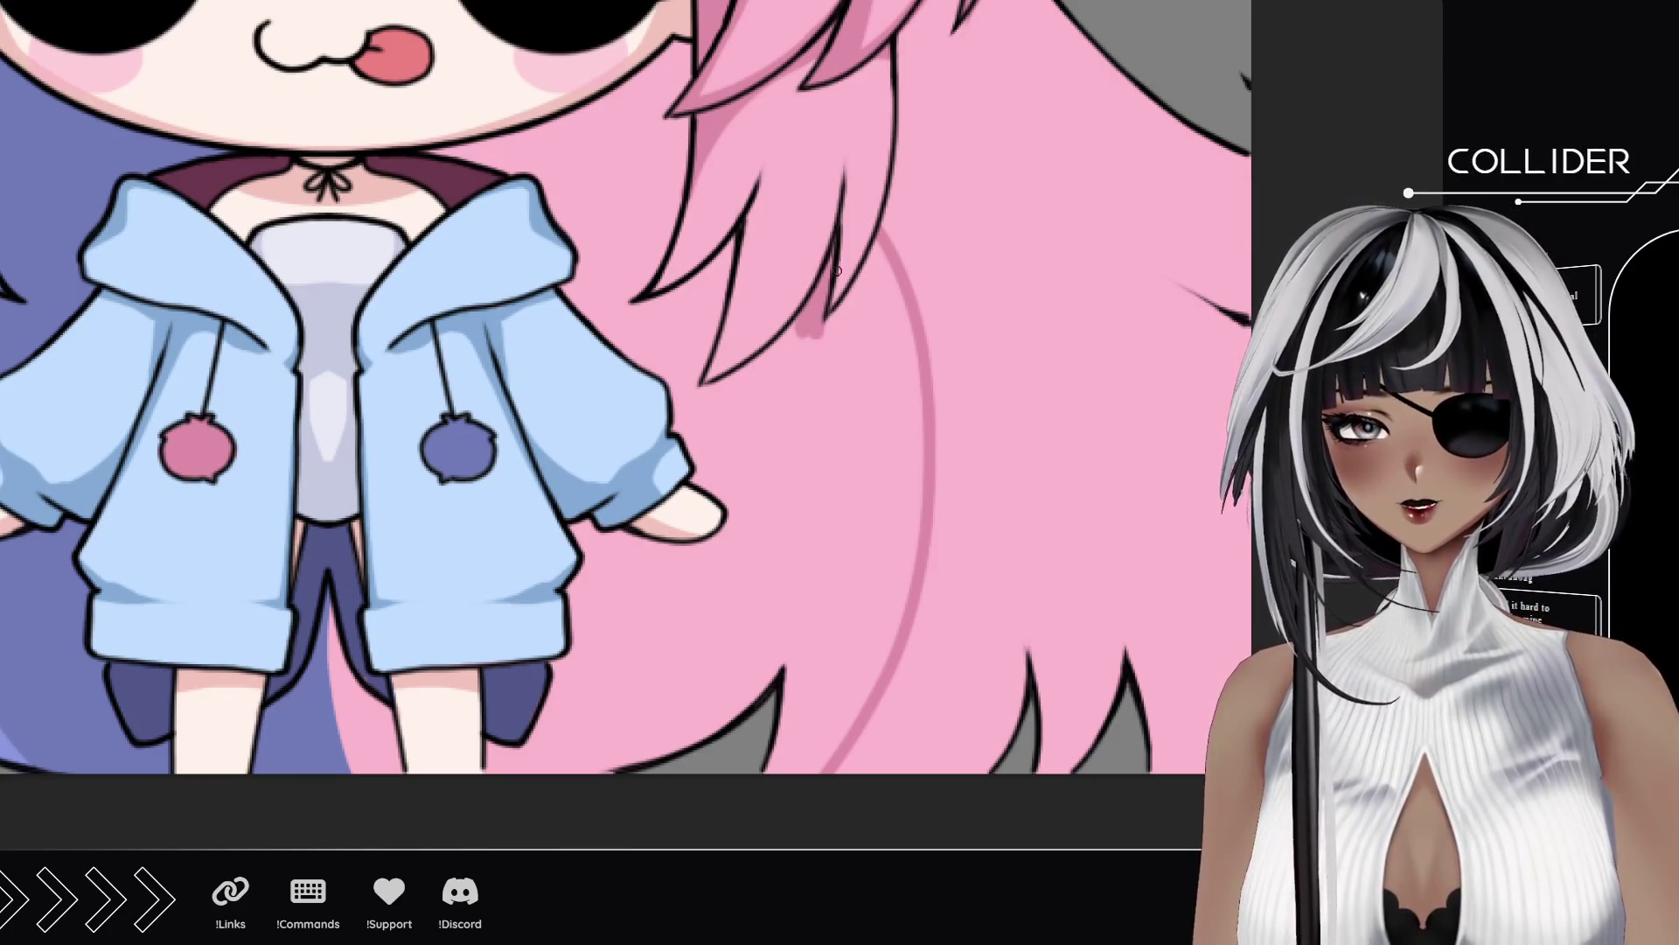
drag(828, 334, 873, 246)
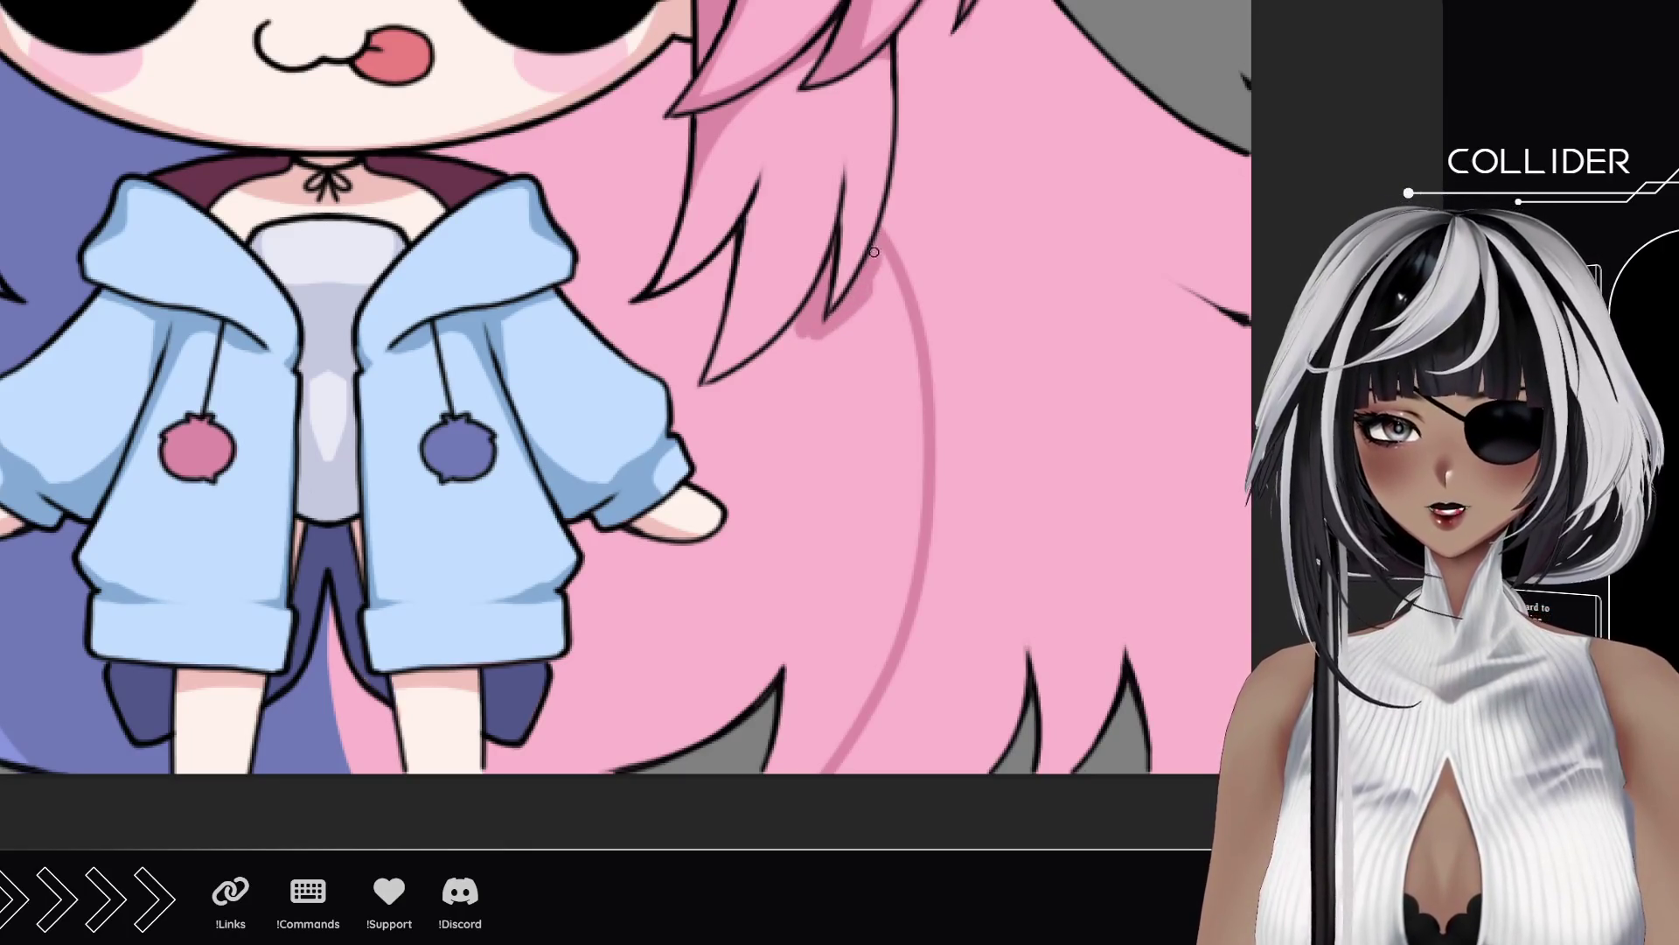
mouse_move(689, 385)
mouse_down()
mouse_move(732, 240)
mouse_move(713, 394)
mouse_move(787, 333)
mouse_move(801, 355)
mouse_up()
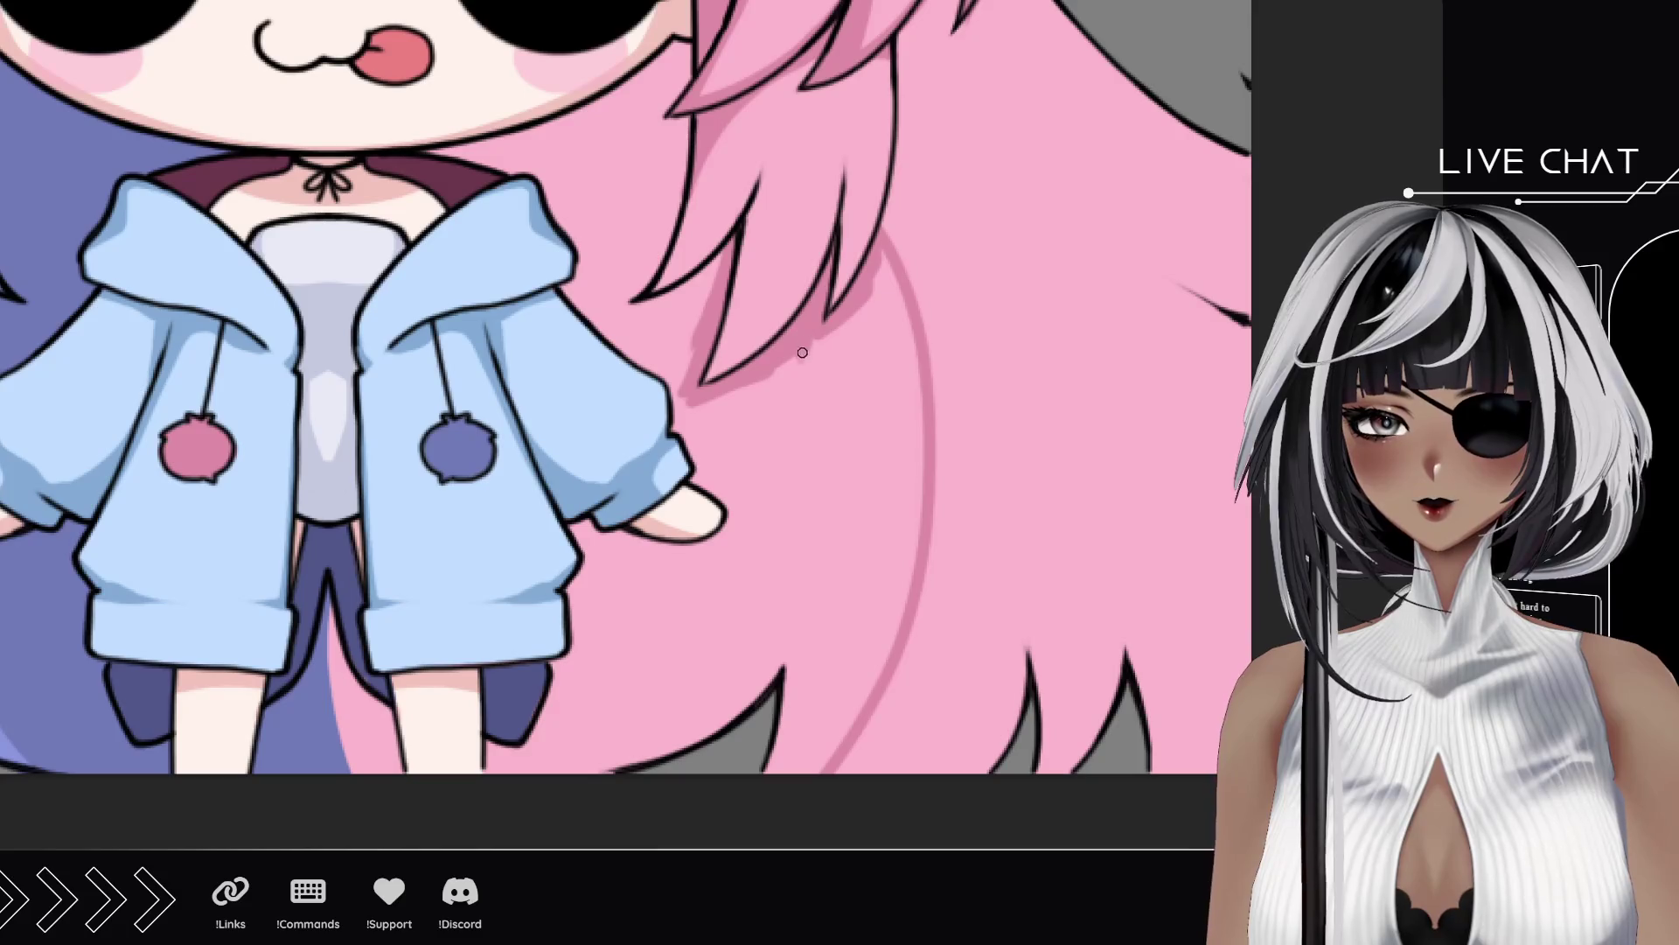
mouse_move(674, 308)
mouse_down()
mouse_move(651, 307)
mouse_move(717, 270)
mouse_move(683, 356)
mouse_move(700, 411)
mouse_move(730, 385)
mouse_move(751, 317)
mouse_move(745, 360)
mouse_move(773, 233)
mouse_move(749, 278)
mouse_move(741, 210)
mouse_move(768, 163)
mouse_move(775, 178)
mouse_up()
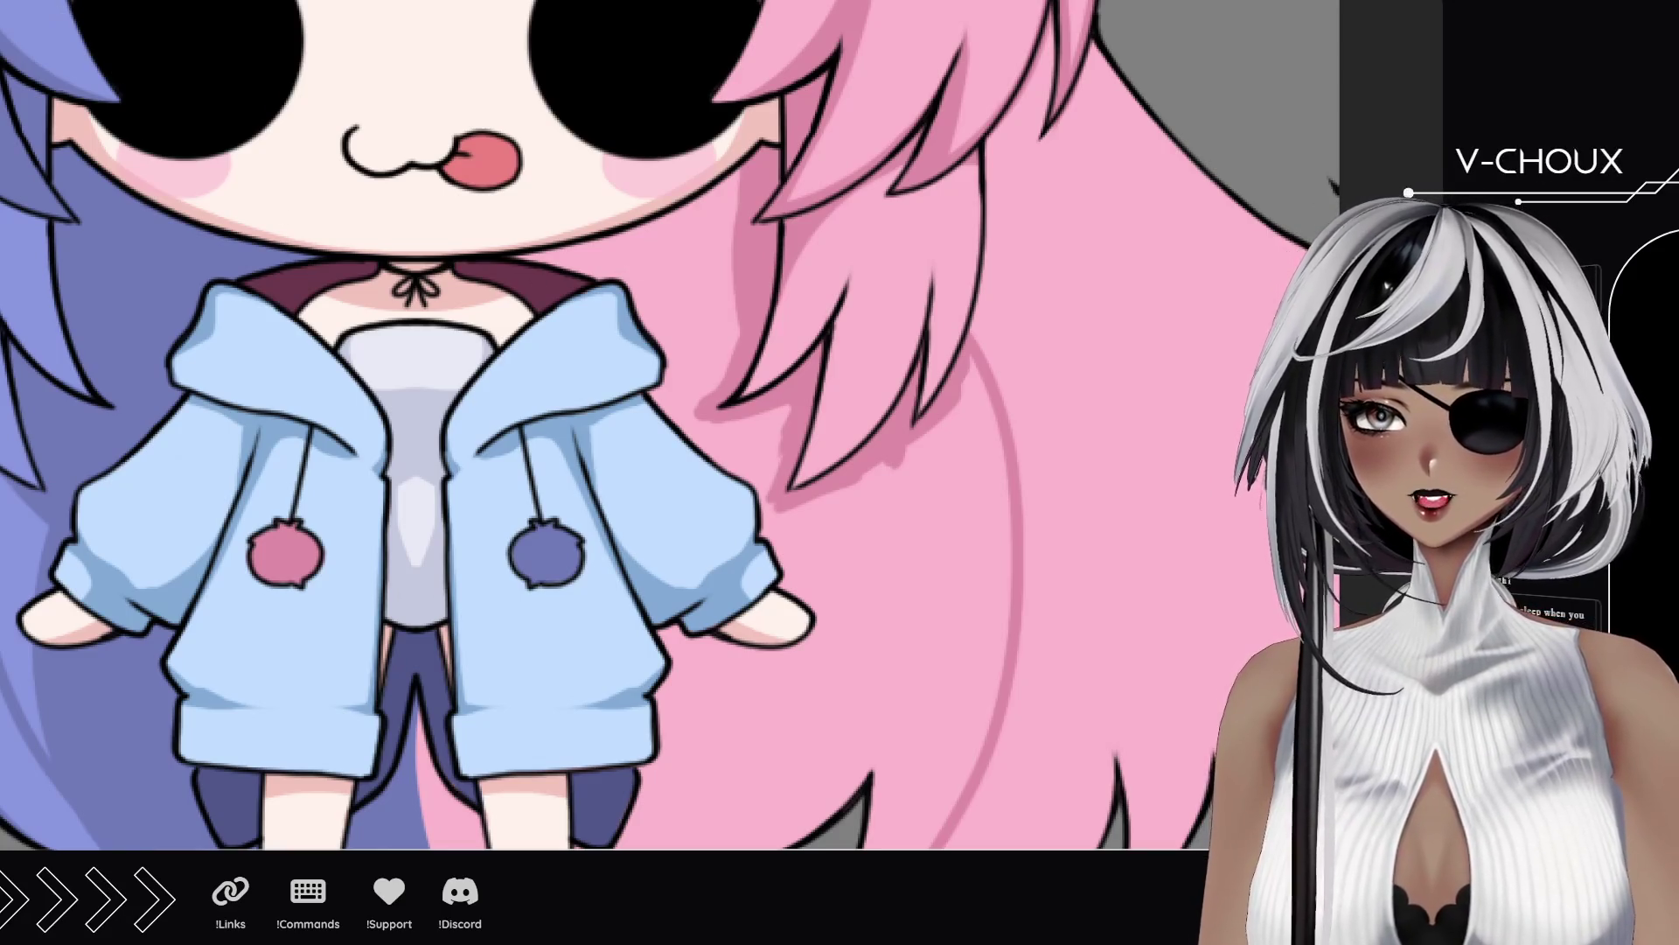
mouse_move(525, 254)
mouse_down()
mouse_move(568, 279)
mouse_move(632, 270)
mouse_move(705, 207)
mouse_move(695, 367)
mouse_move(639, 337)
mouse_up()
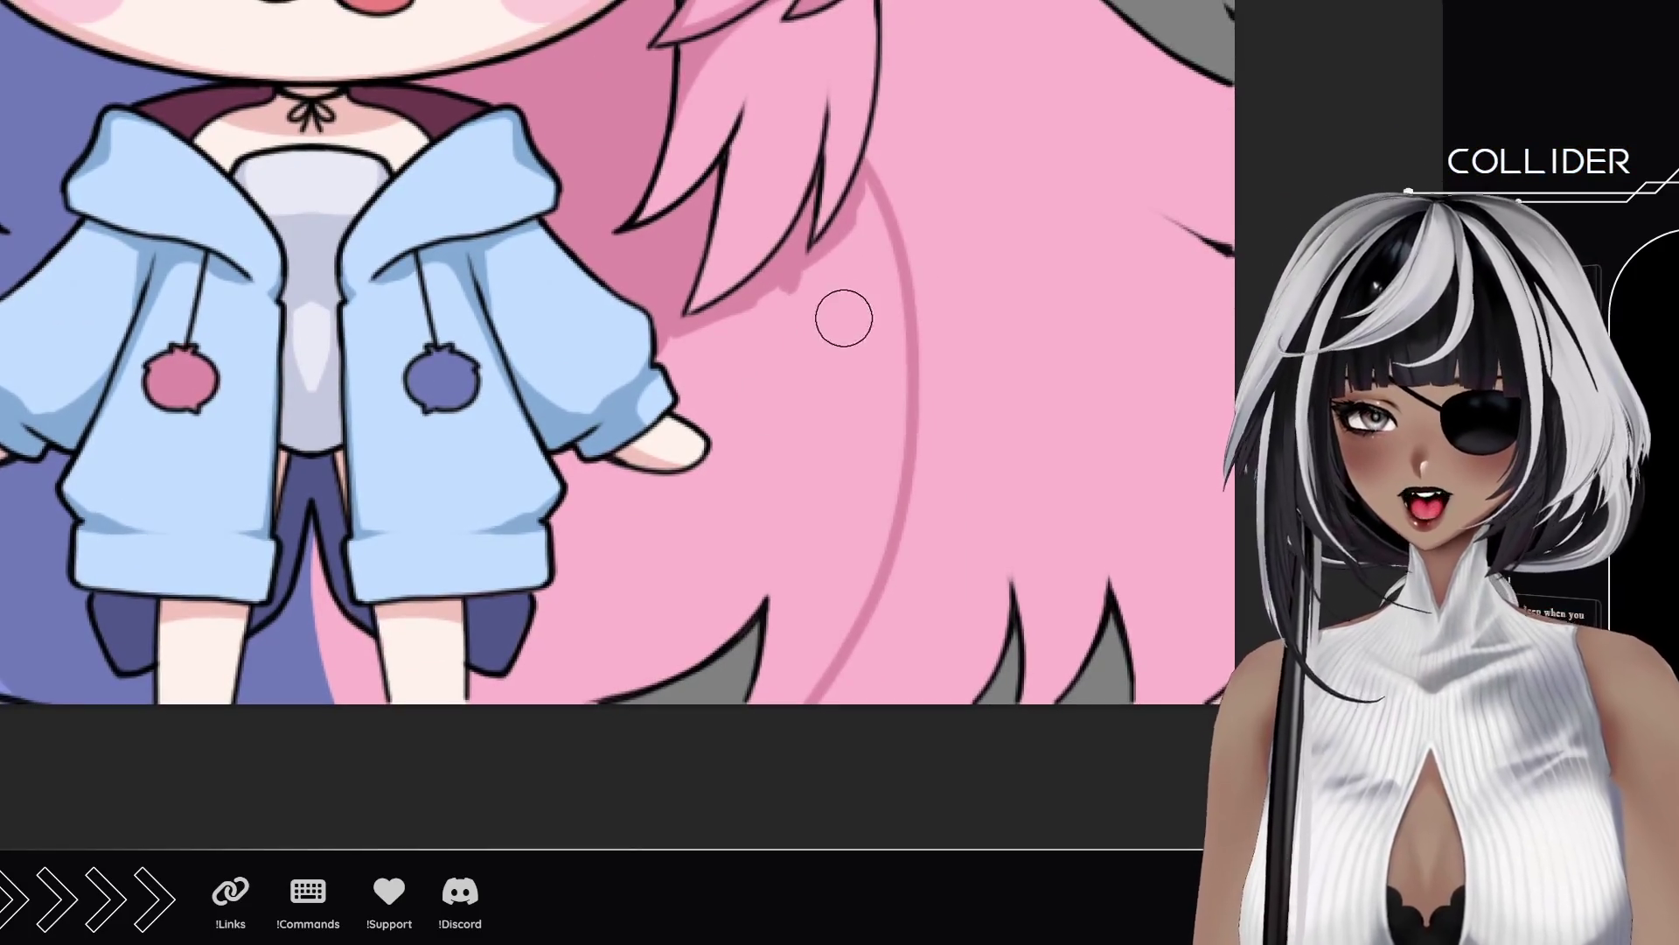
Step: Lay a wide darker pink band down the back hair and darken its right-edge highlight
drag(858, 244, 674, 377)
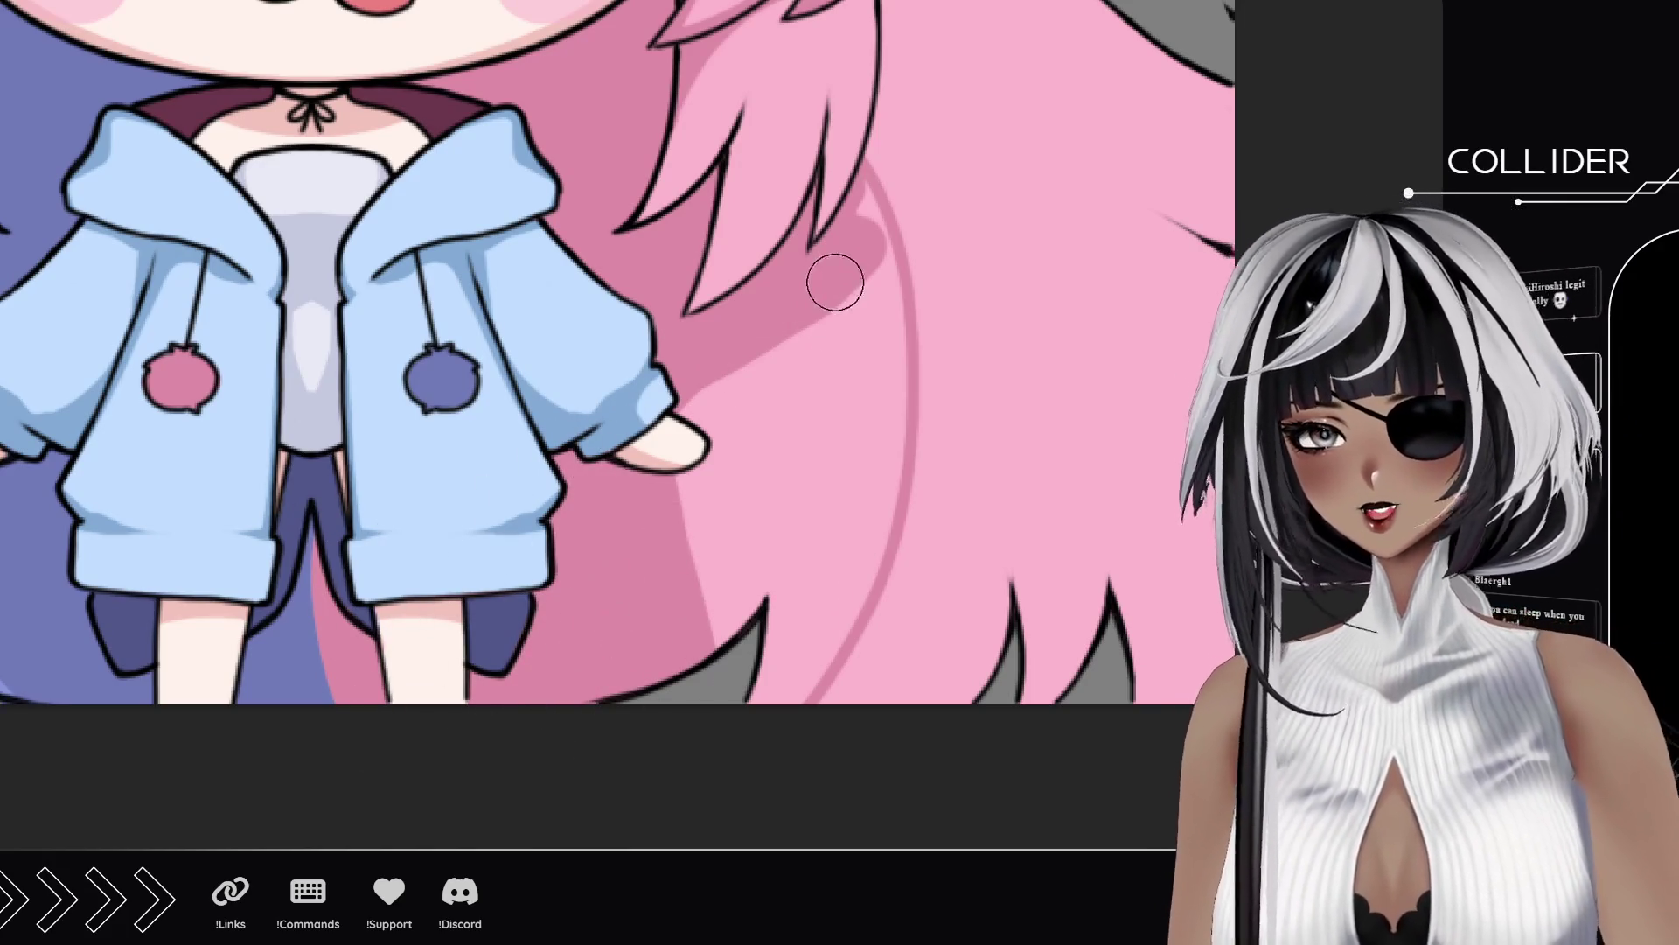
drag(874, 311, 735, 603)
mouse_move(813, 350)
mouse_down()
mouse_move(712, 665)
mouse_move(750, 353)
mouse_up()
mouse_move(787, 560)
mouse_down()
mouse_move(769, 705)
mouse_move(832, 554)
mouse_move(831, 608)
mouse_up()
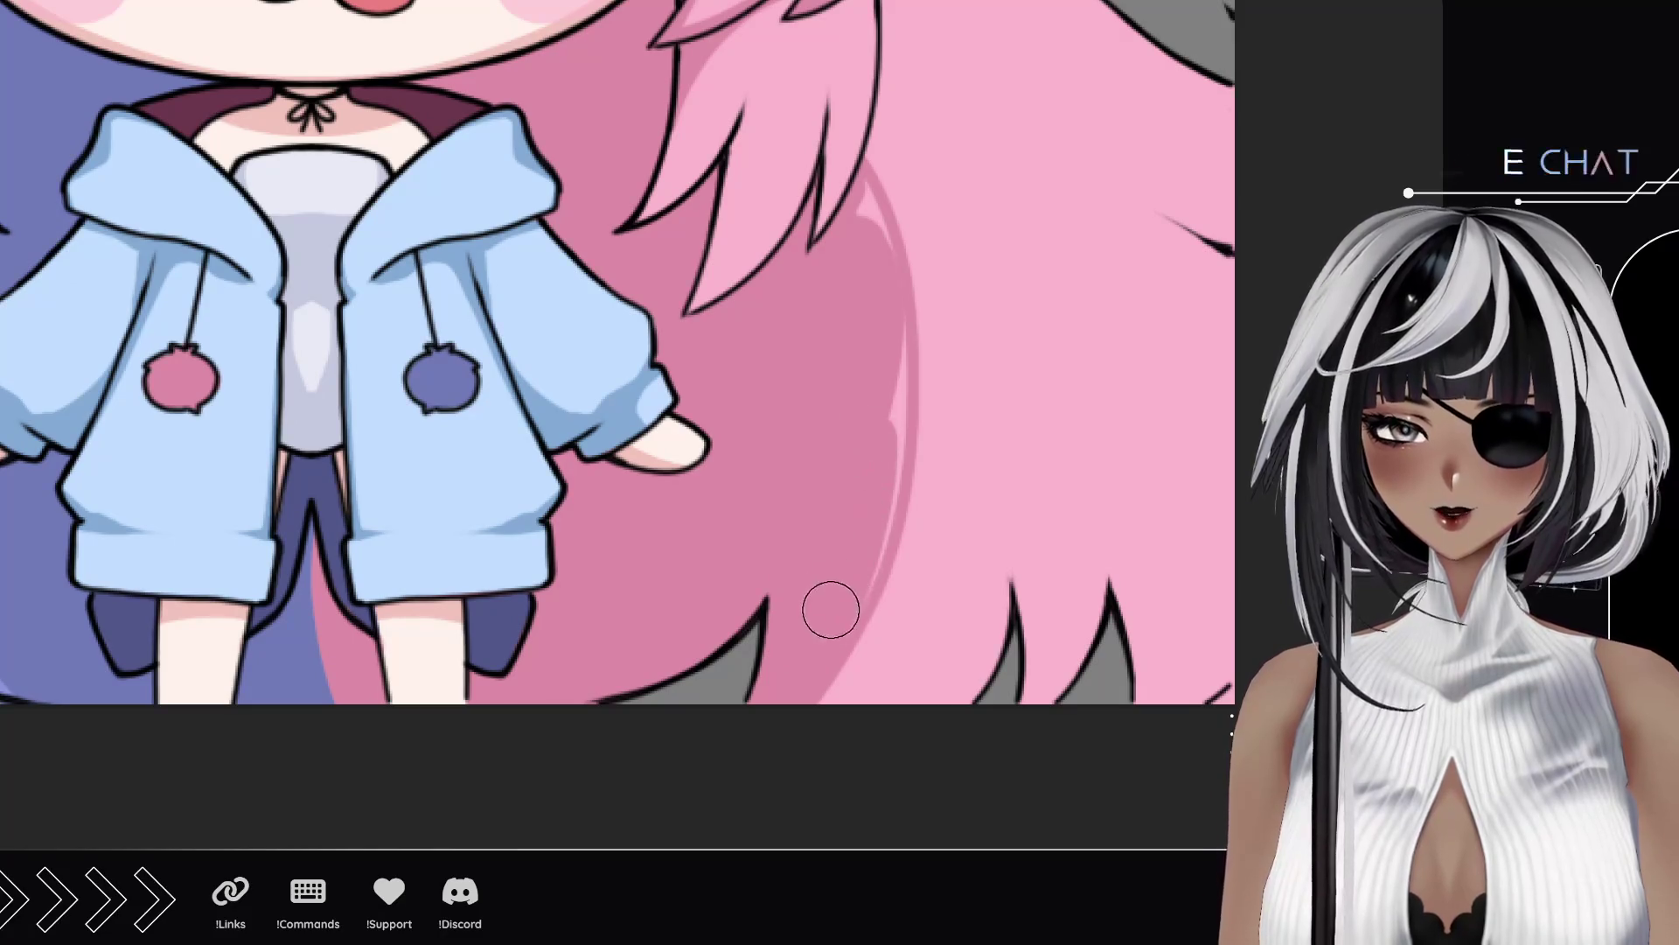
drag(872, 305, 866, 542)
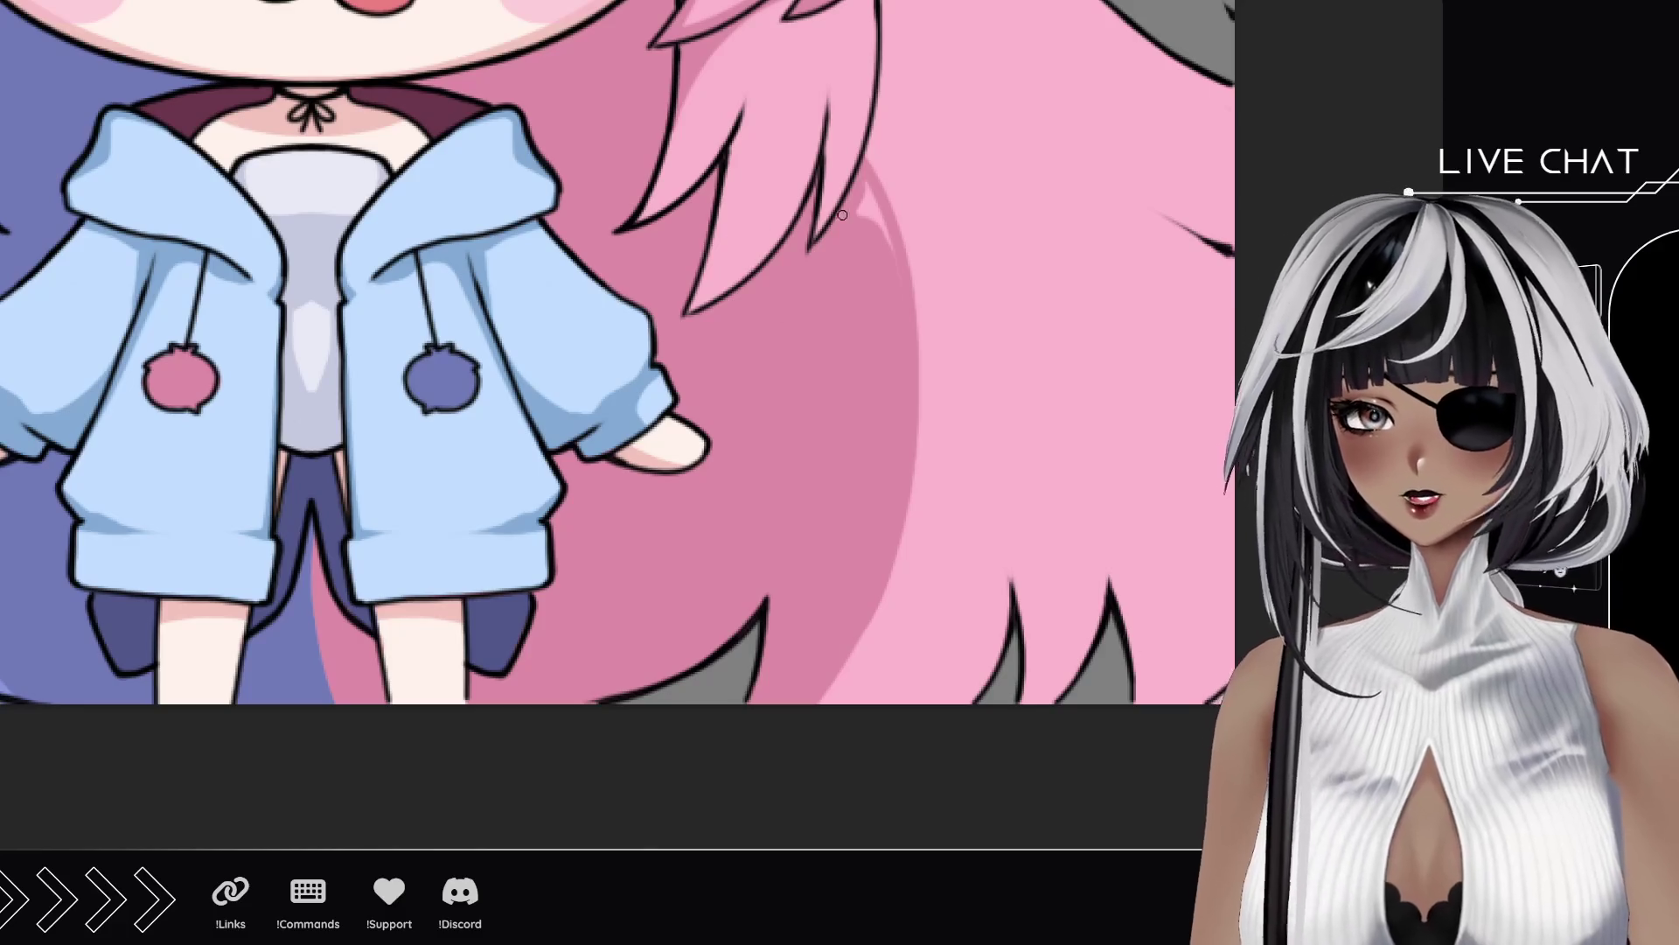
drag(864, 194, 888, 247)
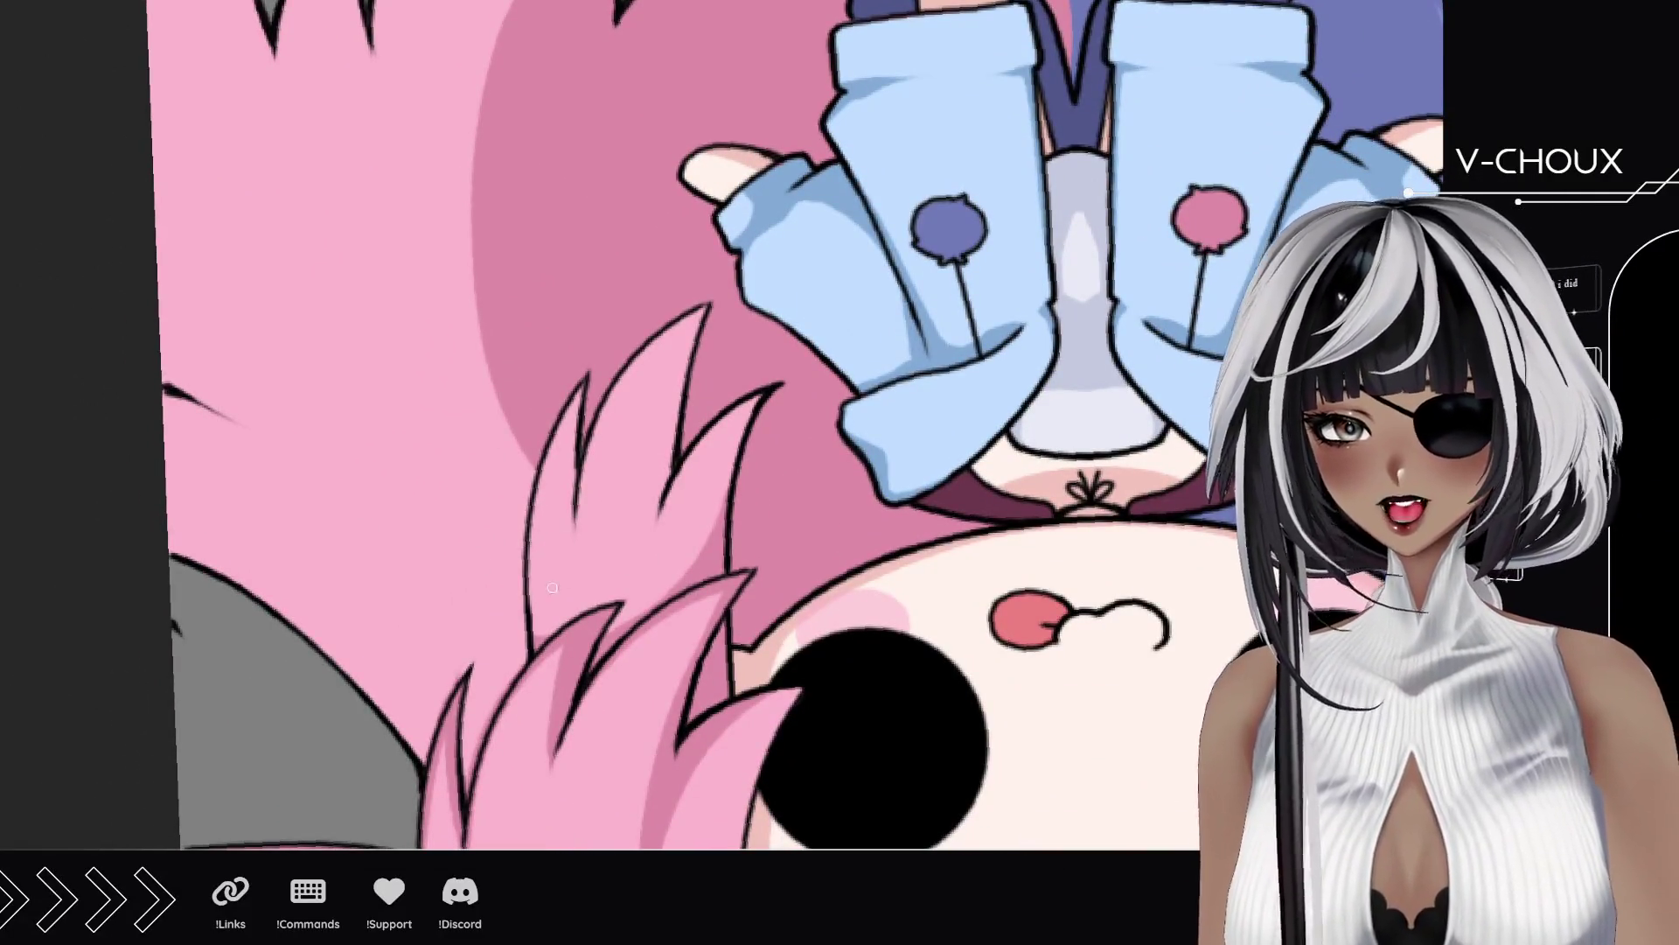
Step: Redo the misplaced stroke as a short darker pink shading stroke along the back hair's strand line
drag(531, 656, 508, 424)
key(ctrl+z)
drag(526, 596, 488, 365)
drag(522, 494, 520, 456)
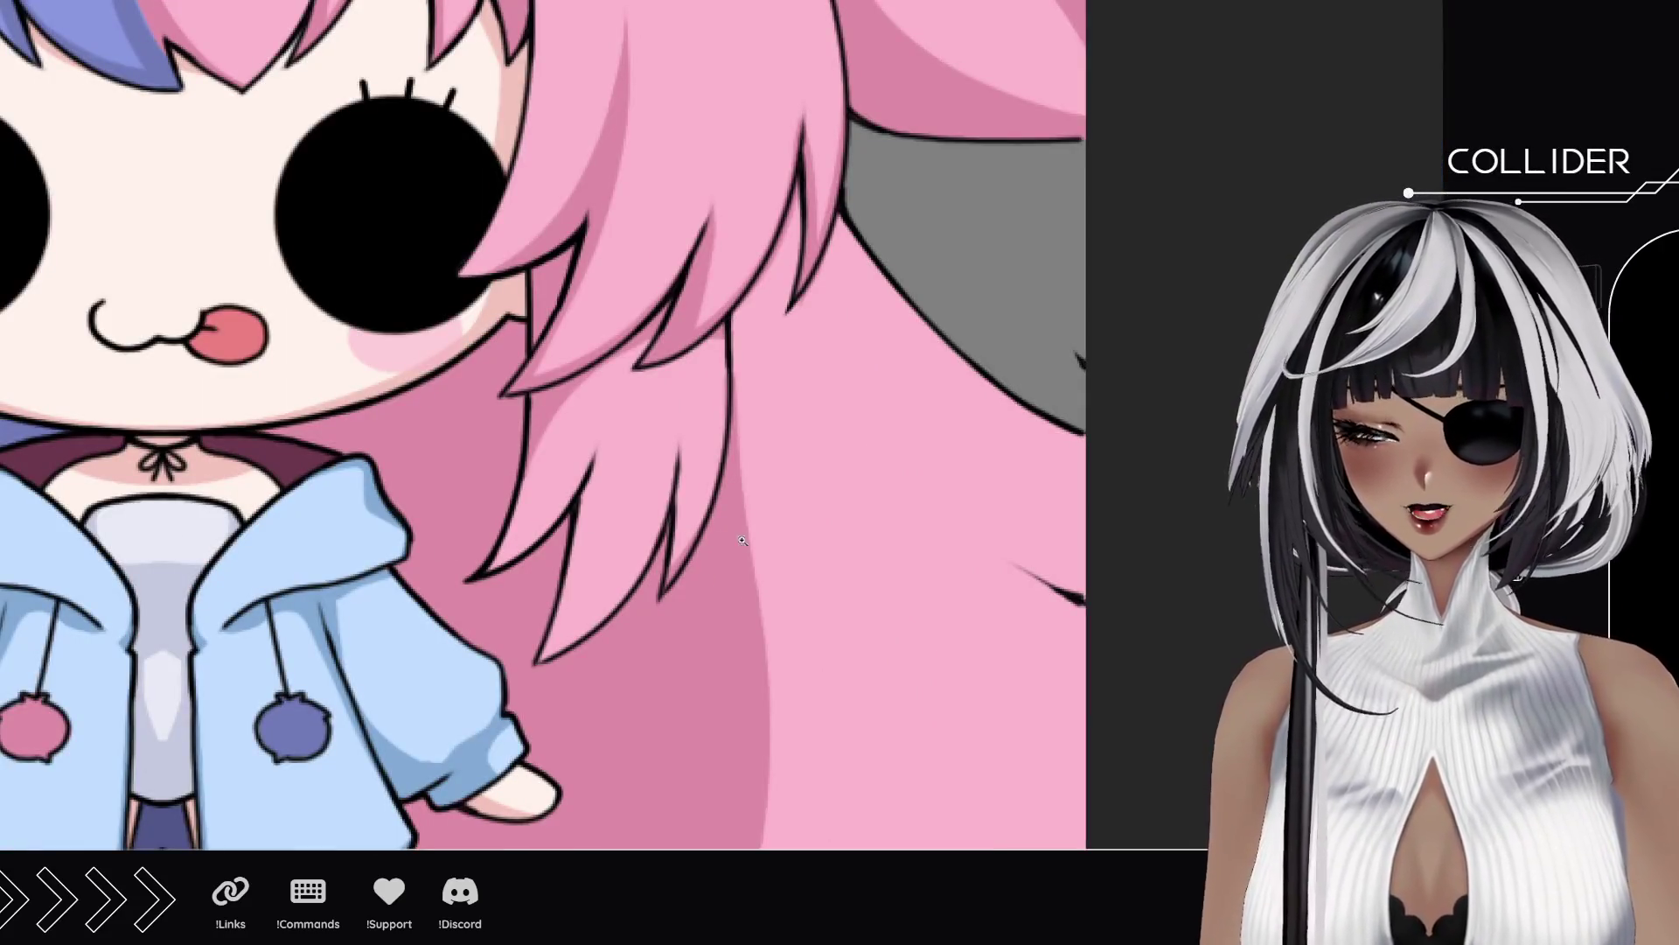
drag(809, 542, 649, 512)
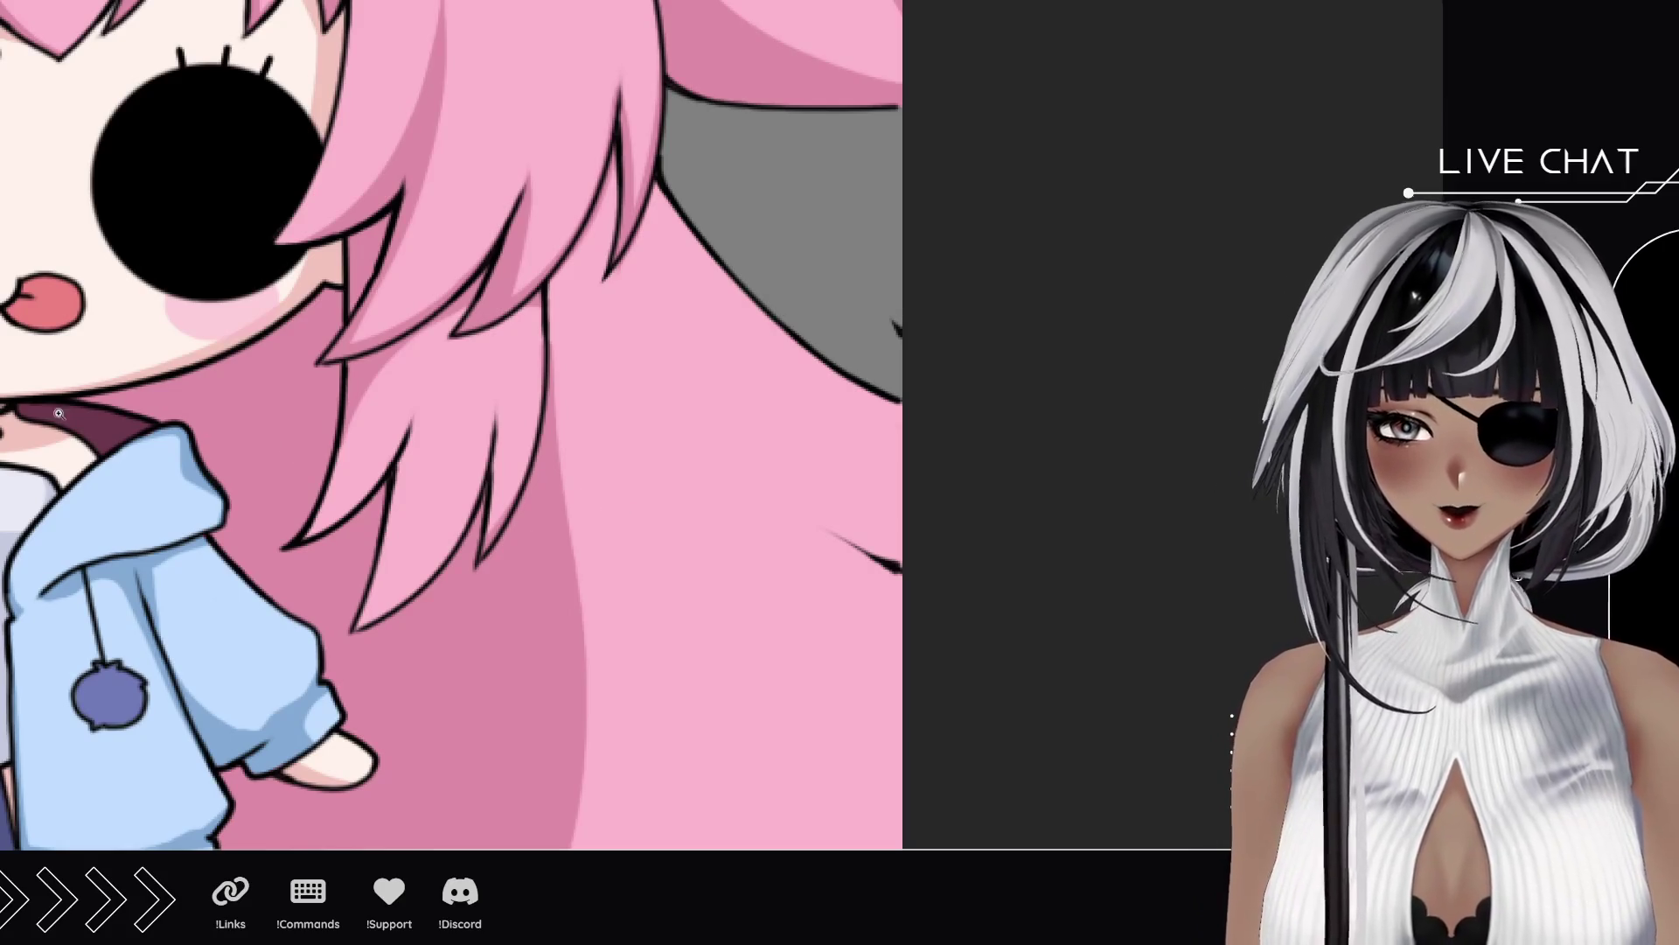
mouse_move(565, 586)
mouse_down()
mouse_move(528, 501)
mouse_move(539, 555)
mouse_move(530, 537)
mouse_up()
drag(602, 641, 471, 602)
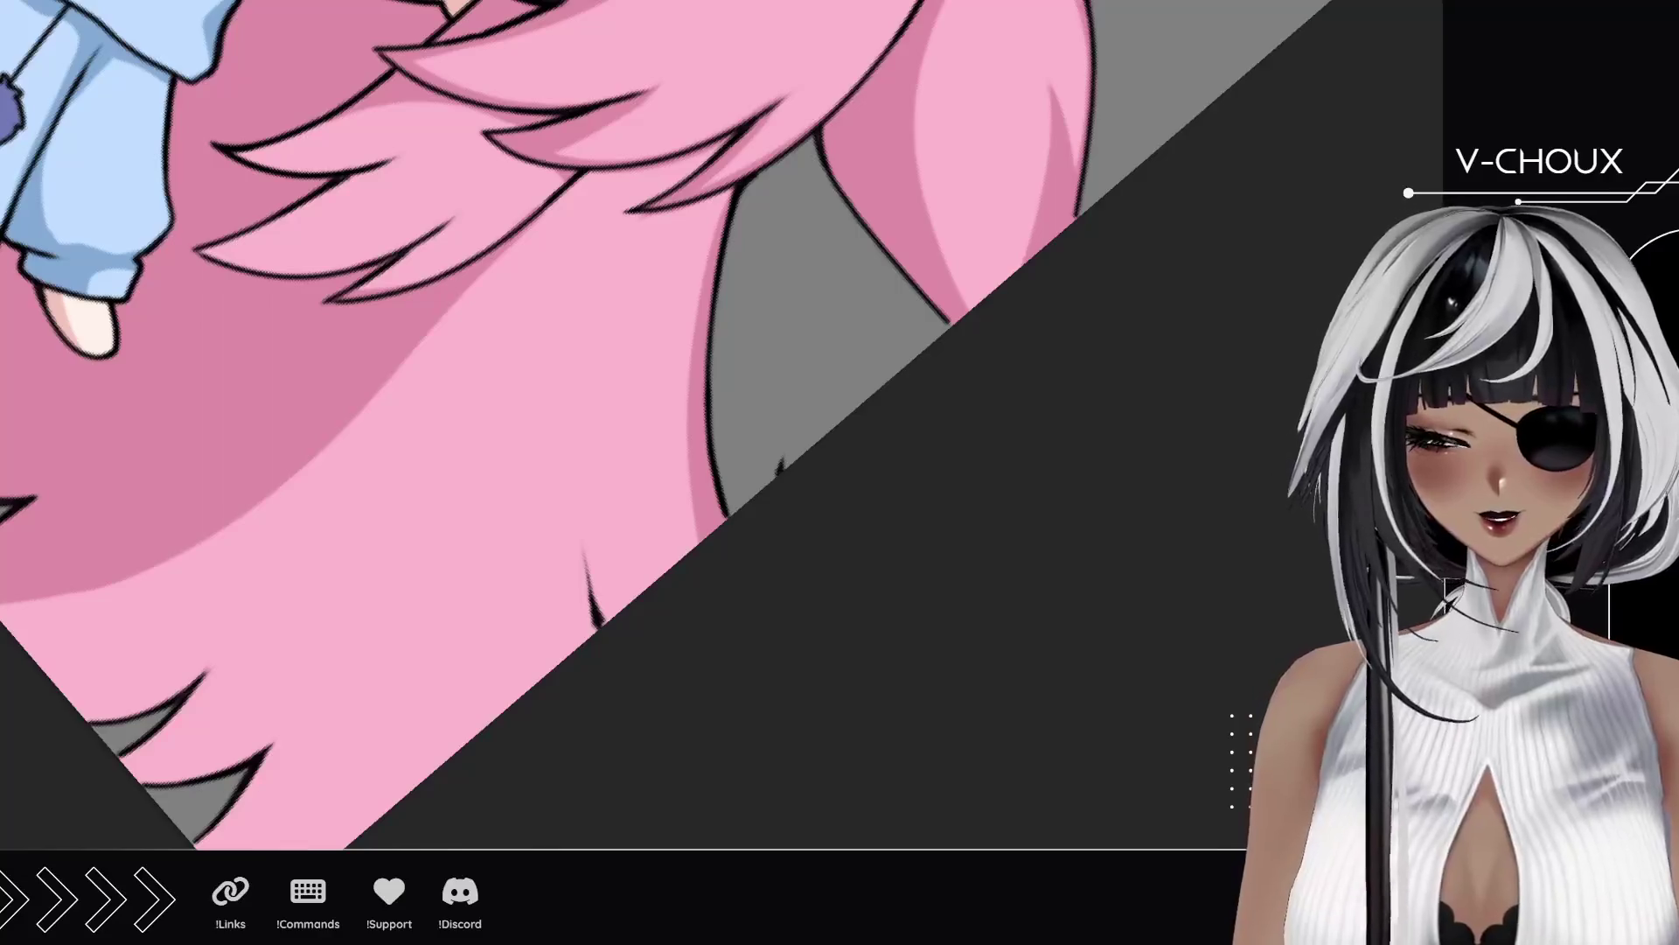
mouse_move(636, 626)
mouse_down()
mouse_move(588, 529)
mouse_move(569, 420)
mouse_move(570, 479)
mouse_up()
mouse_move(612, 621)
mouse_down()
mouse_move(593, 551)
mouse_move(604, 575)
mouse_up()
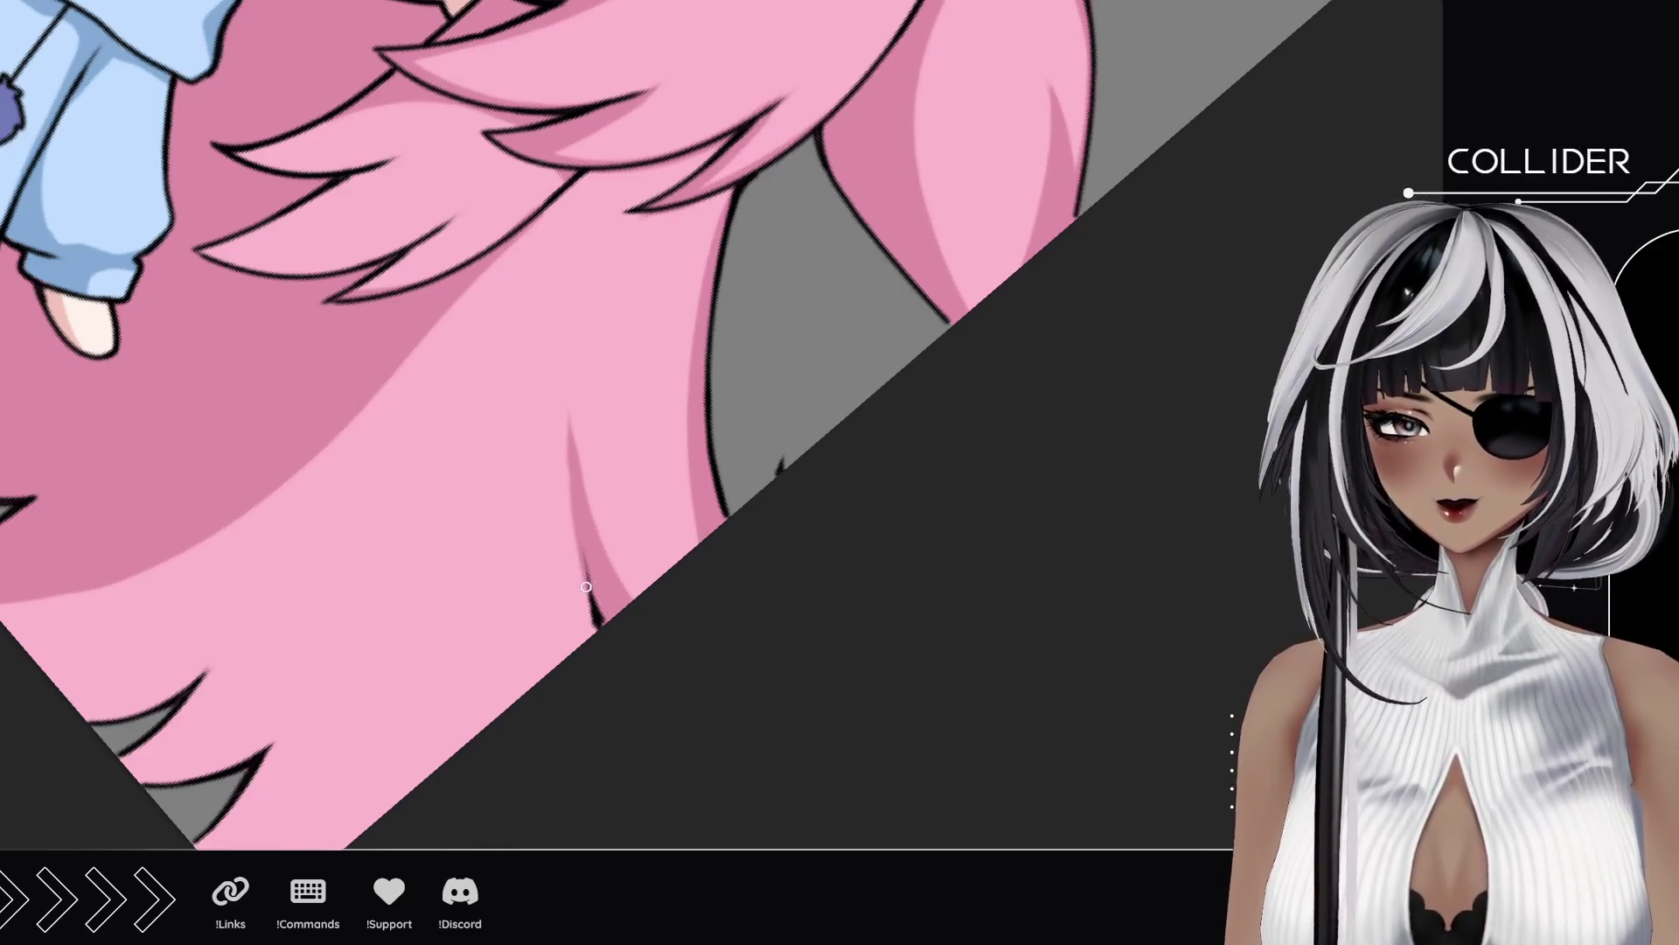
key(ctrl+z)
key(ctrl+z)
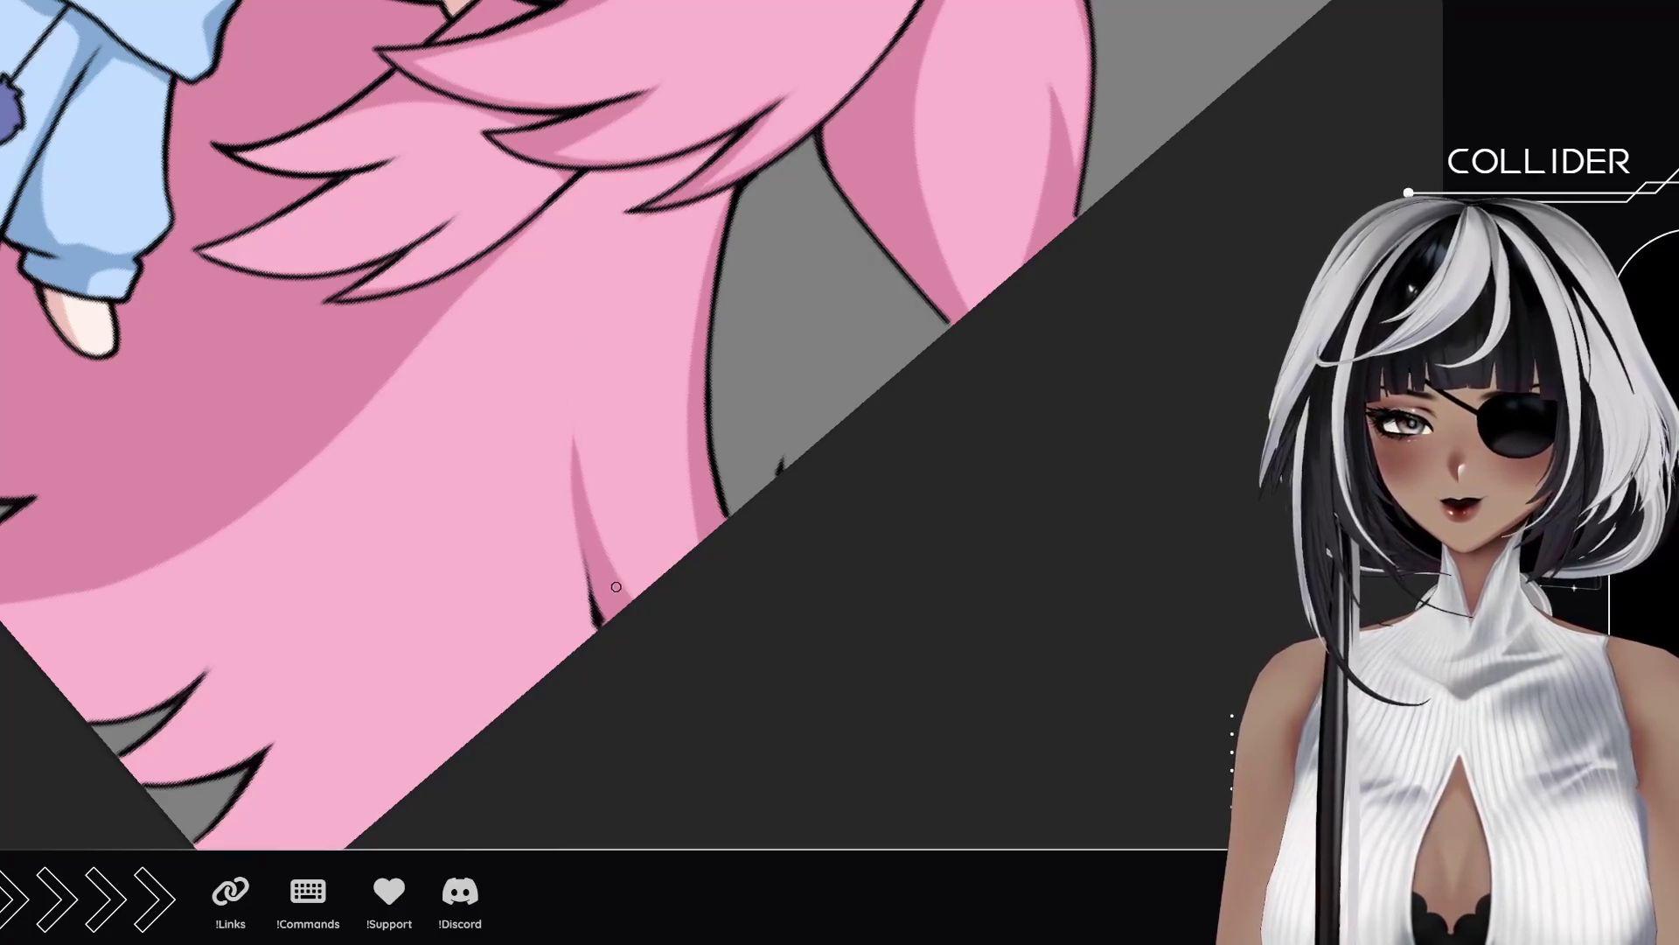
key(ctrl+y)
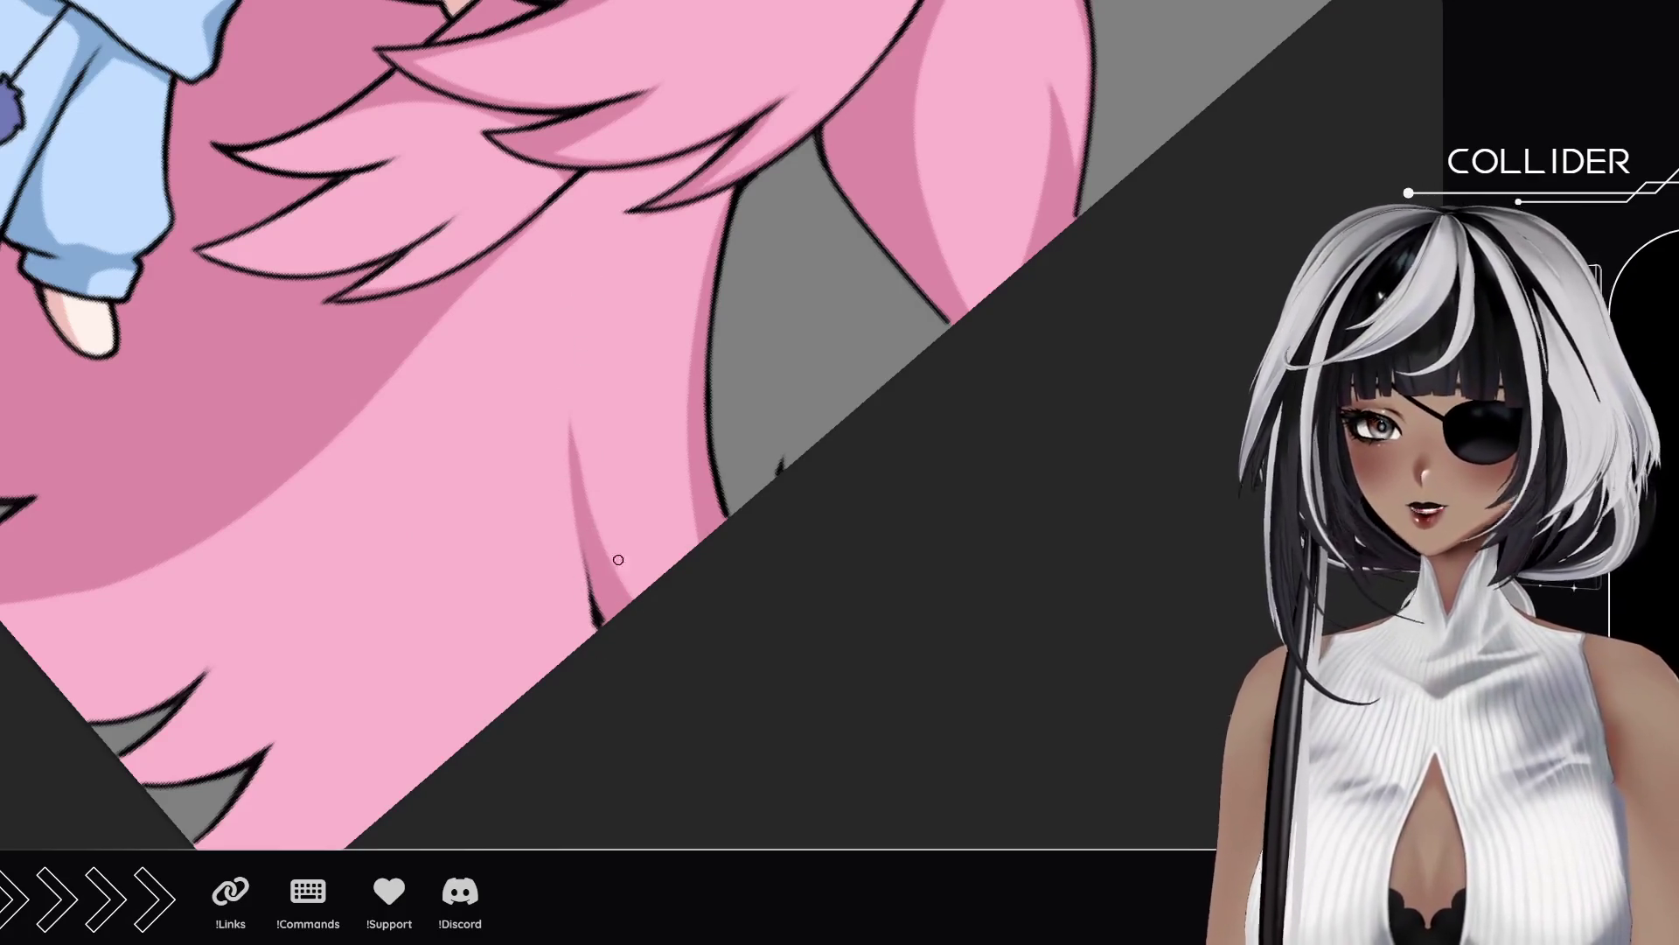
key(ctrl+z)
key(ctrl+z)
mouse_move(665, 577)
mouse_down()
mouse_move(626, 618)
mouse_move(739, 588)
mouse_up()
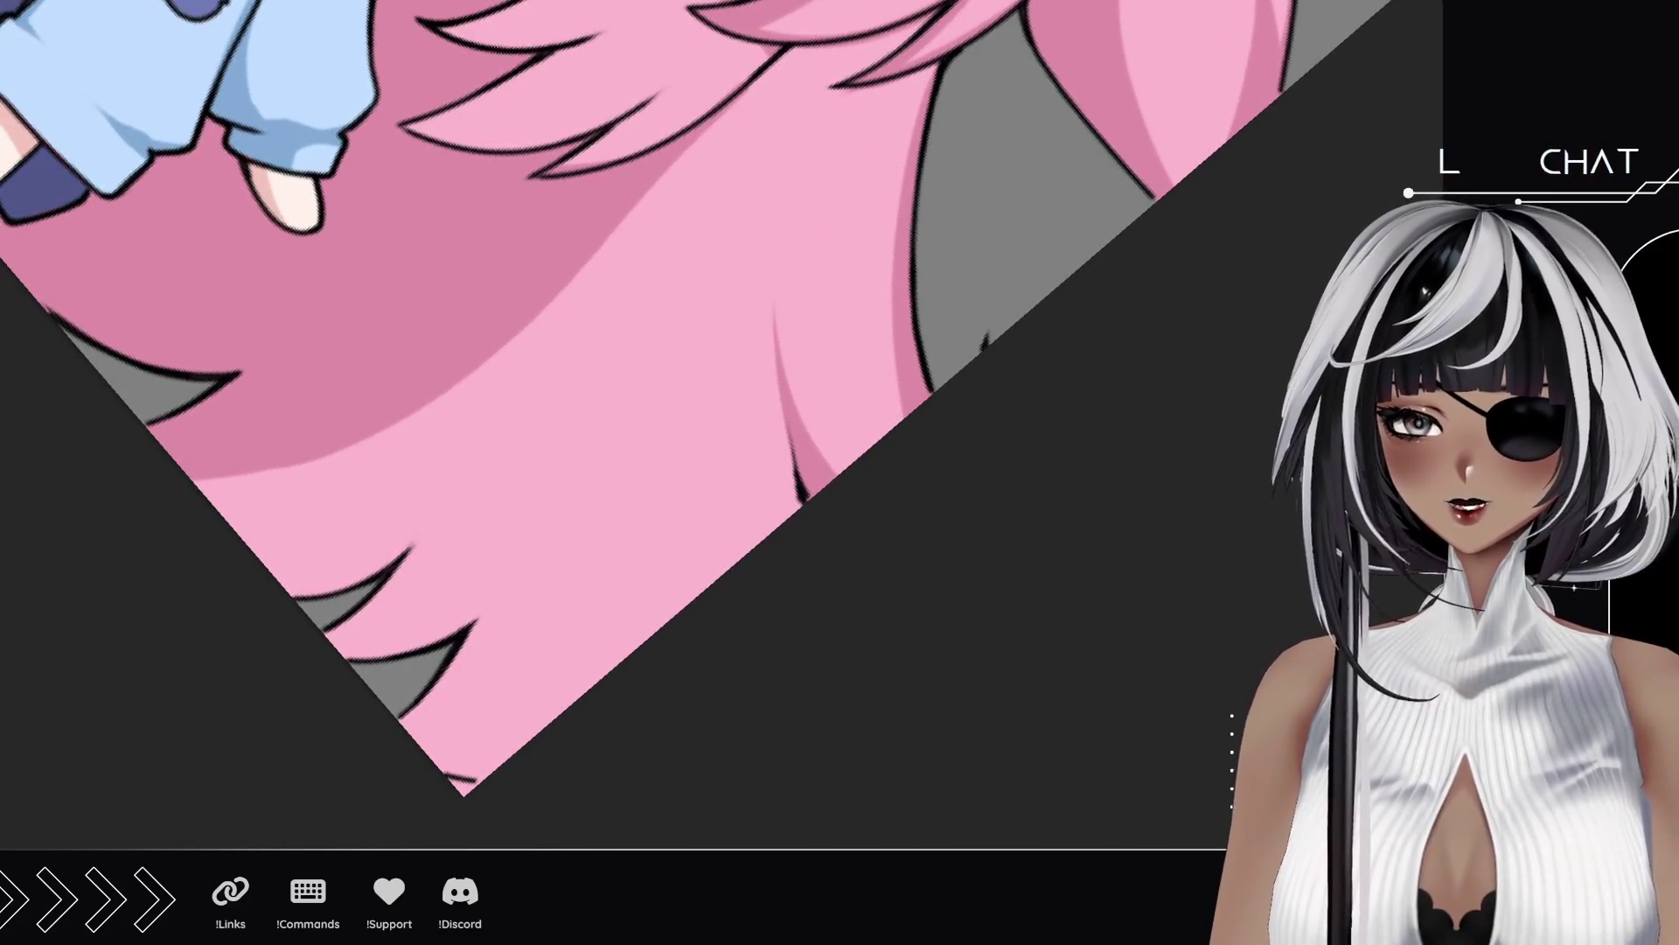
mouse_move(525, 688)
mouse_down()
mouse_move(412, 656)
mouse_move(544, 225)
mouse_move(700, 263)
mouse_move(537, 364)
mouse_move(525, 339)
mouse_up()
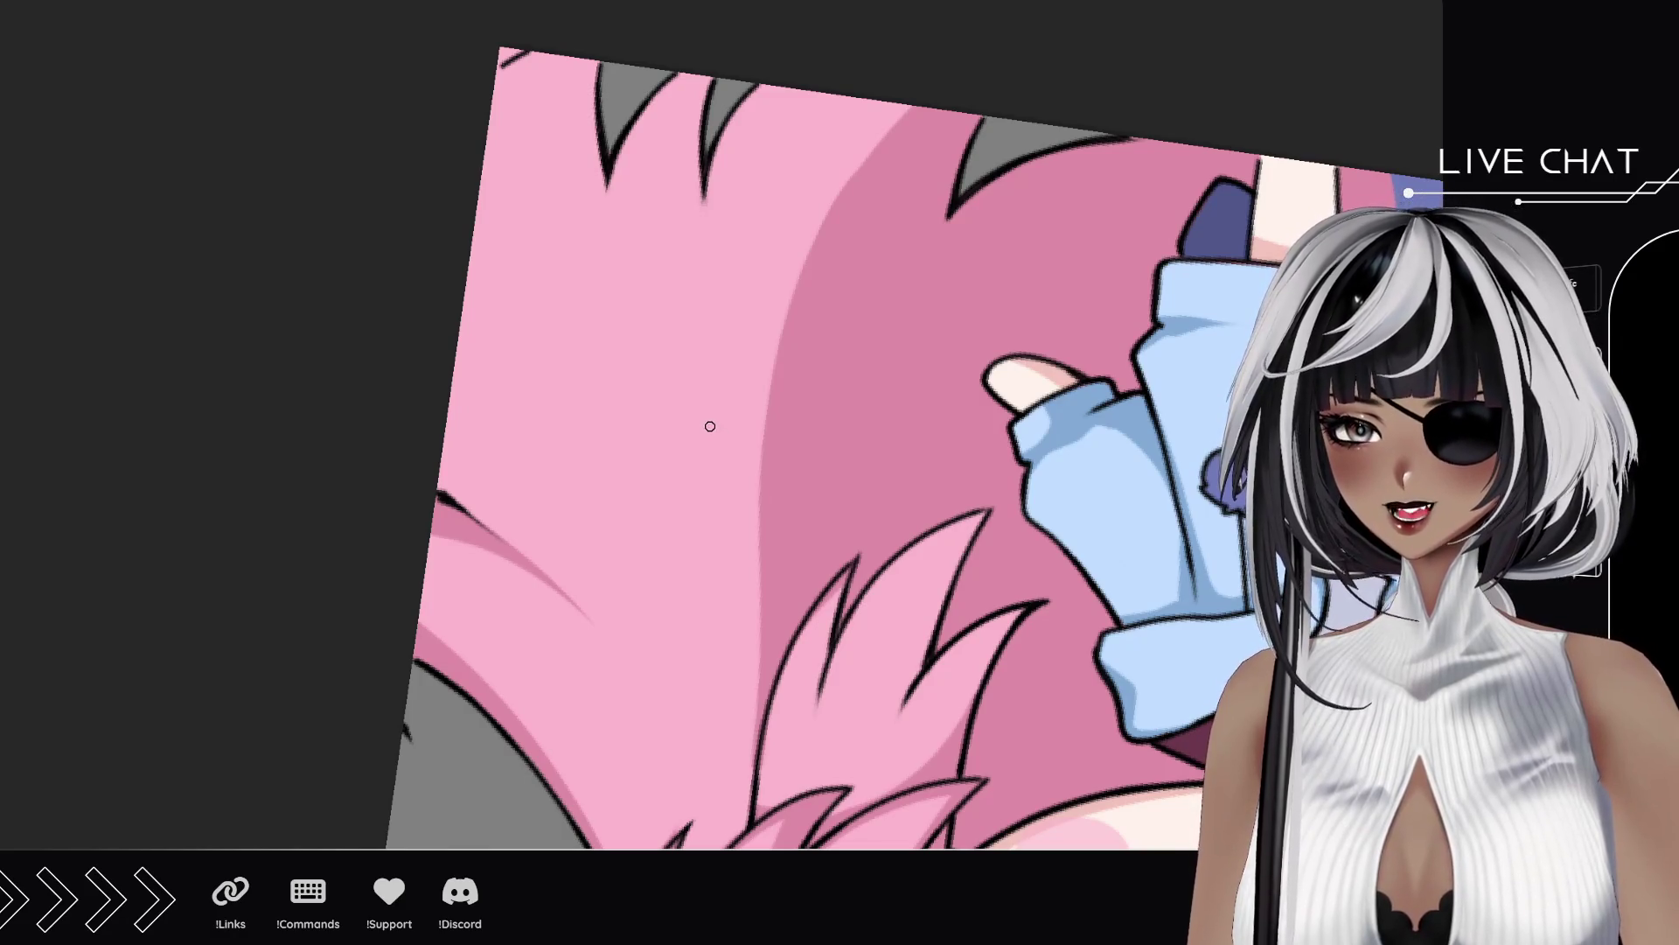
Step: Shade the left edge of the long back hair with darker pink, removing a stray diagonal stroke
mouse_move(602, 287)
mouse_down()
mouse_move(600, 371)
mouse_move(570, 398)
mouse_up()
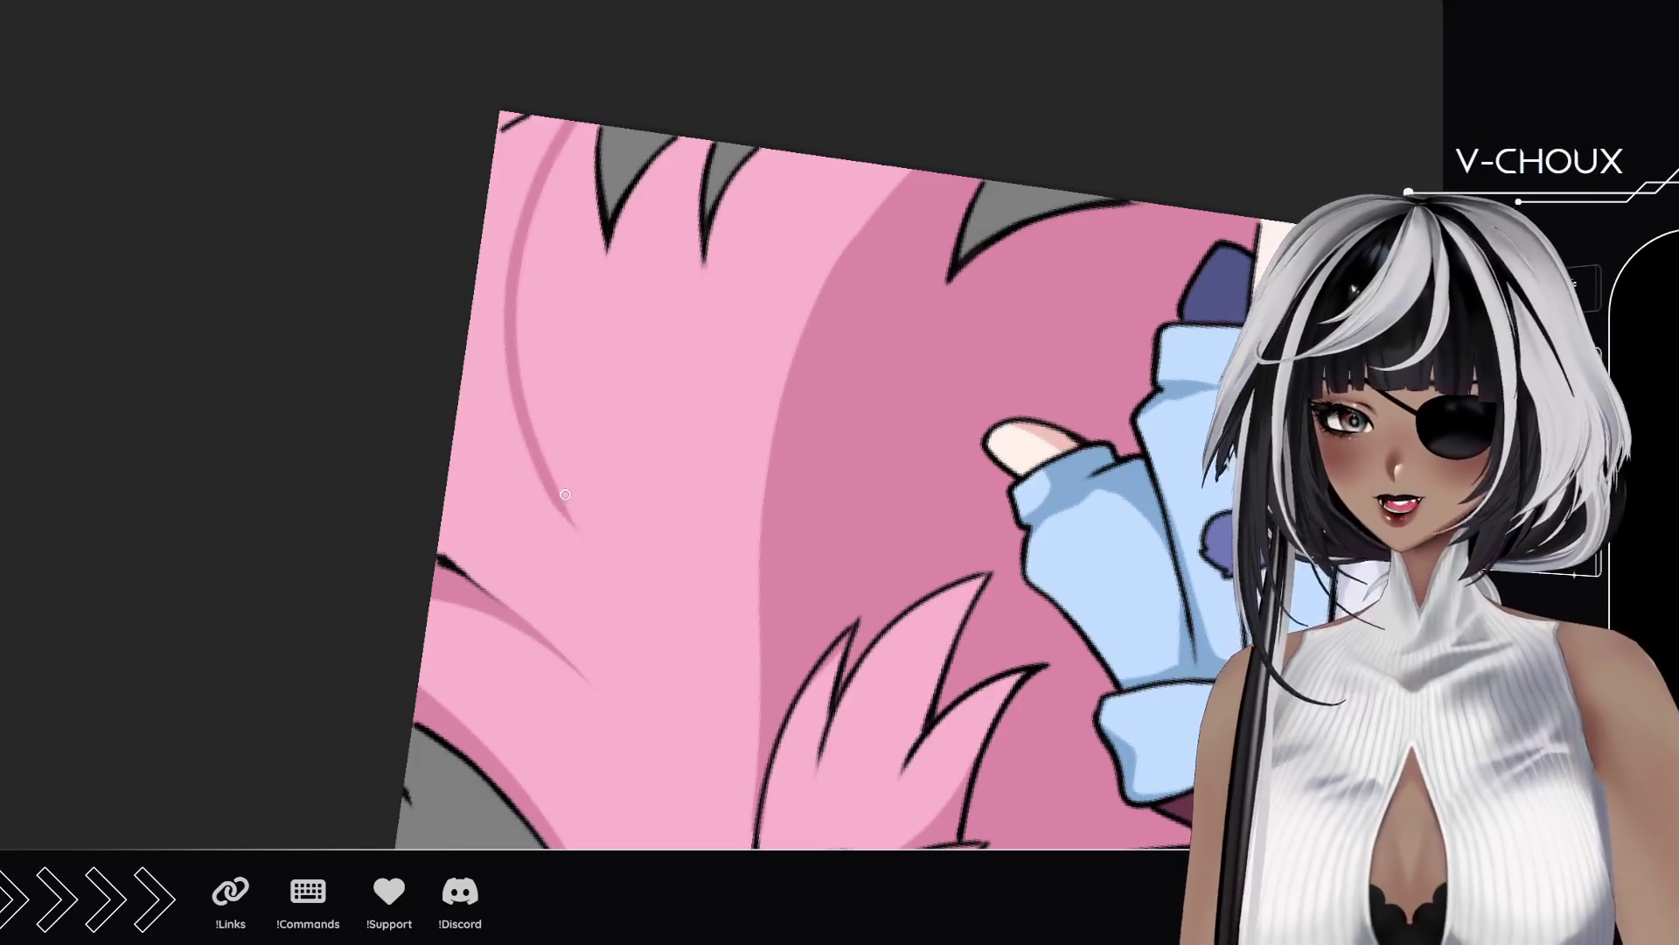
drag(549, 496, 462, 360)
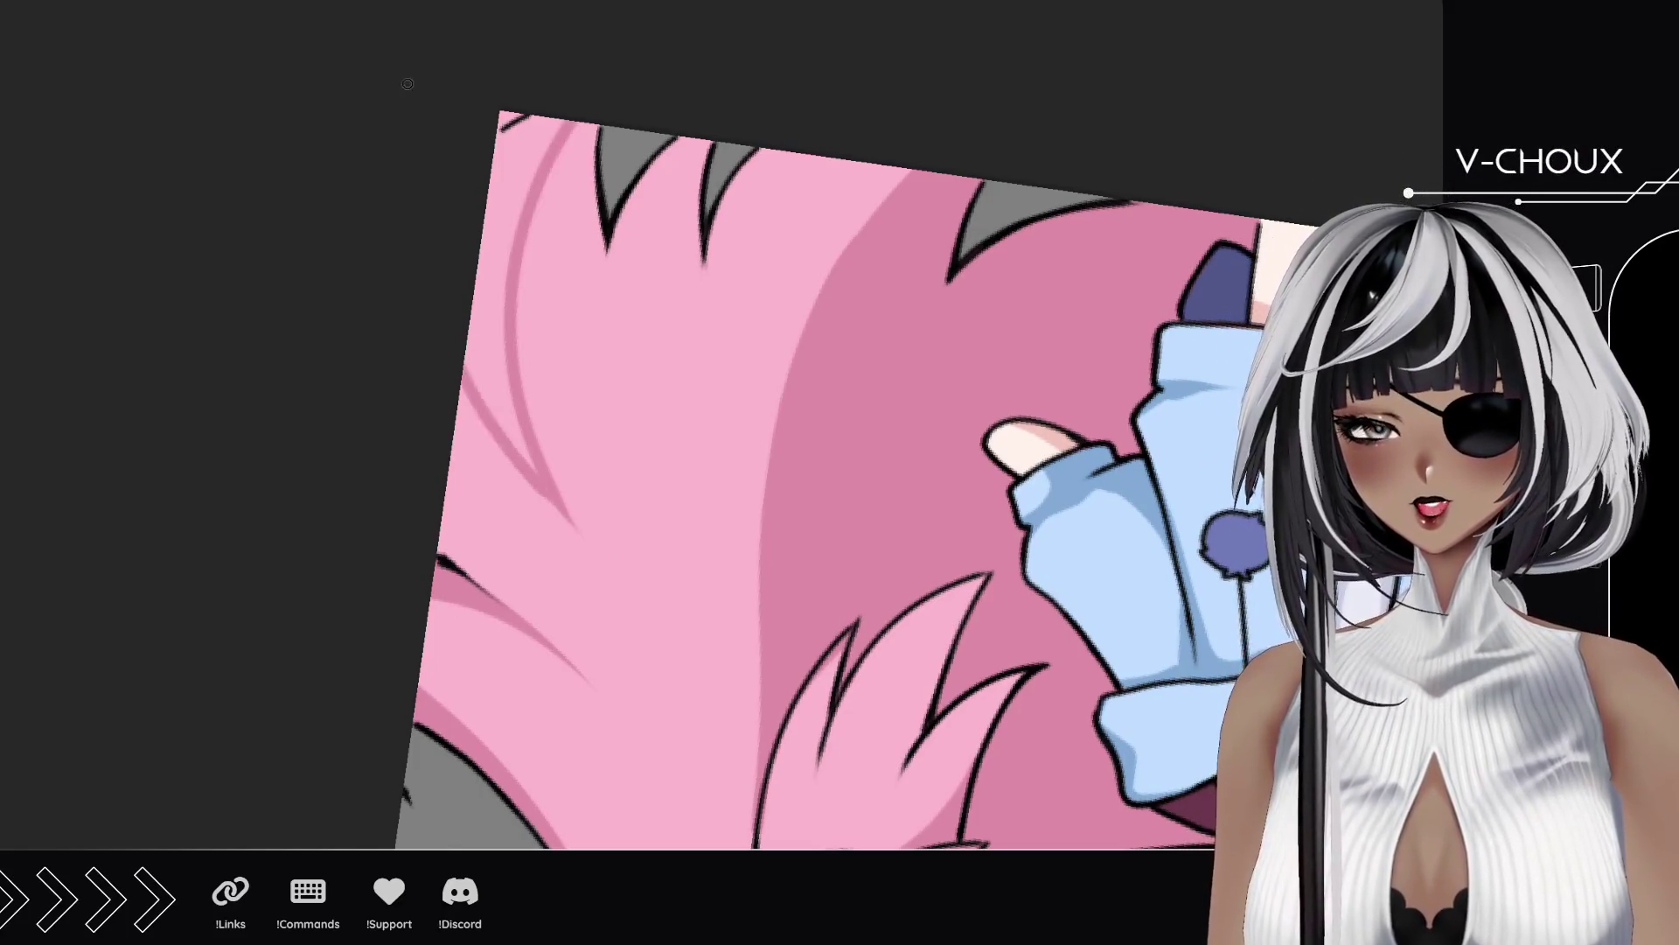
drag(533, 467, 463, 306)
drag(522, 428, 472, 289)
mouse_move(508, 376)
mouse_down()
mouse_move(499, 219)
mouse_move(560, 122)
mouse_up()
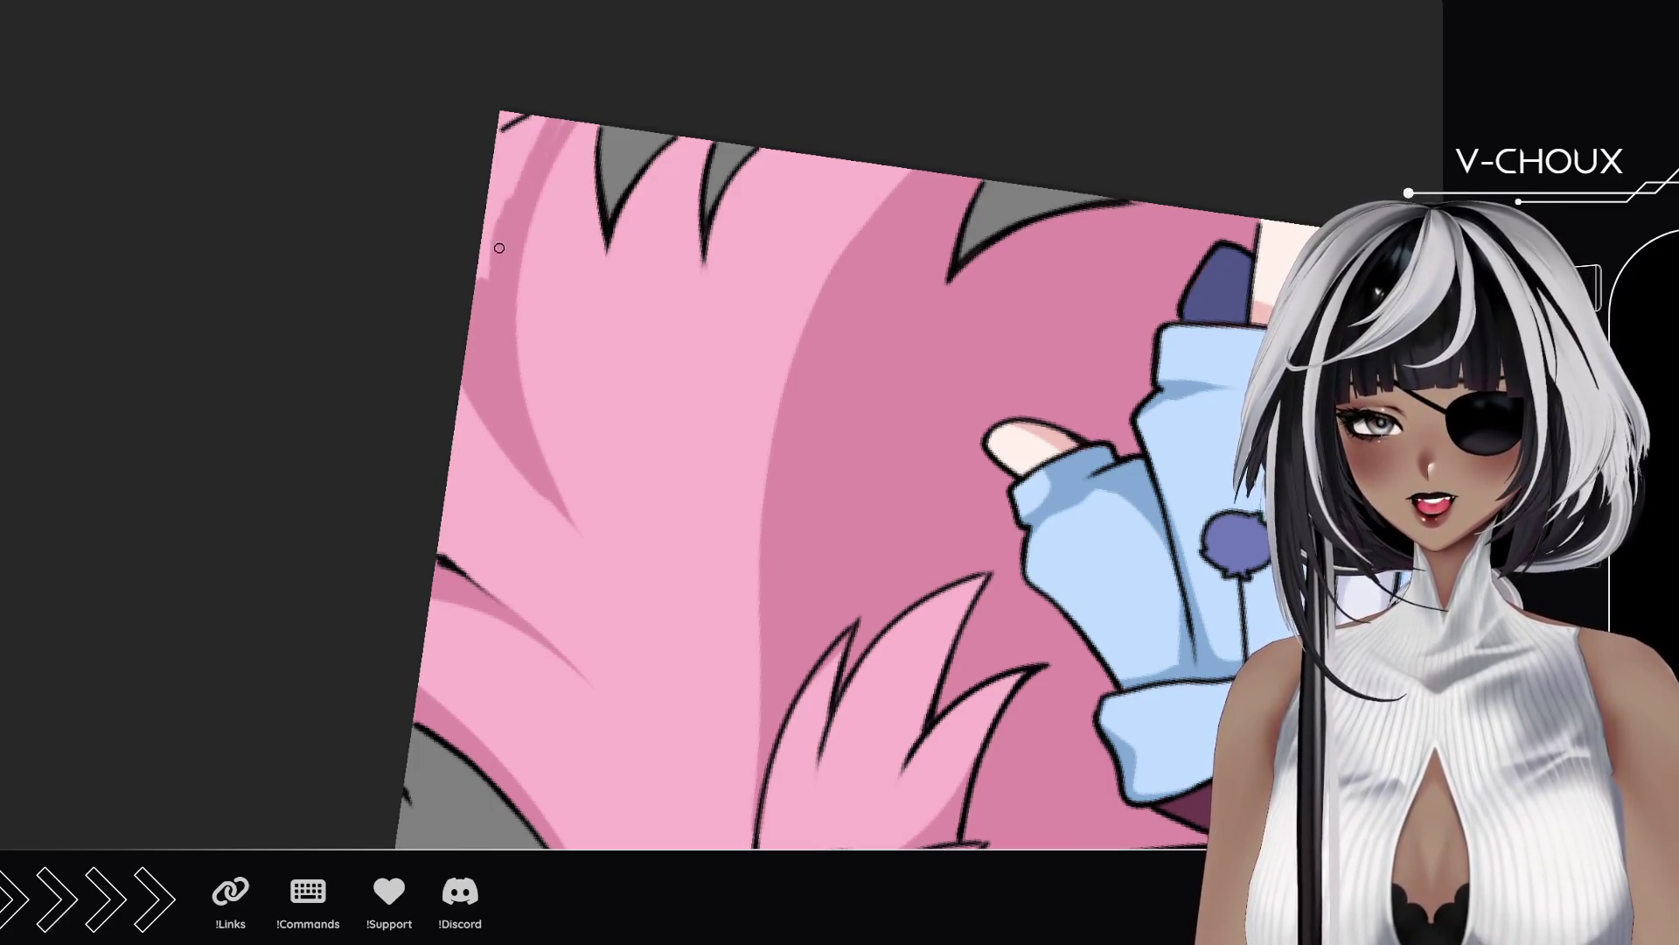
drag(489, 272, 521, 118)
drag(498, 197, 503, 113)
drag(516, 469, 619, 573)
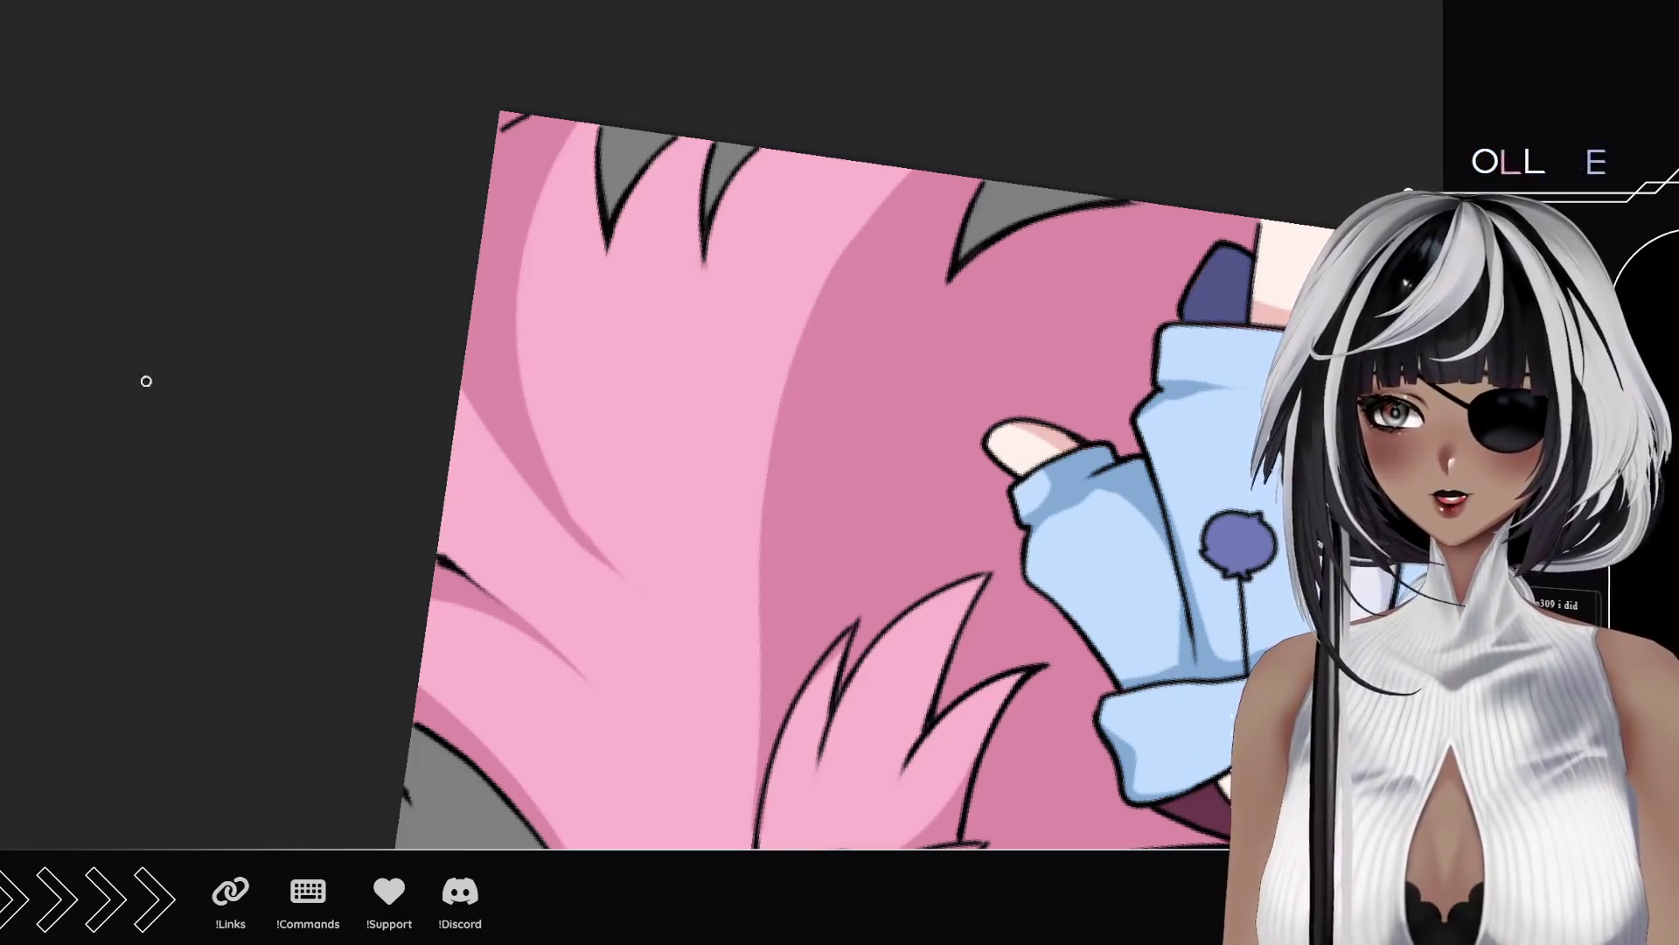
key(ctrl+z)
key(ctrl+z)
key(ctrl+z)
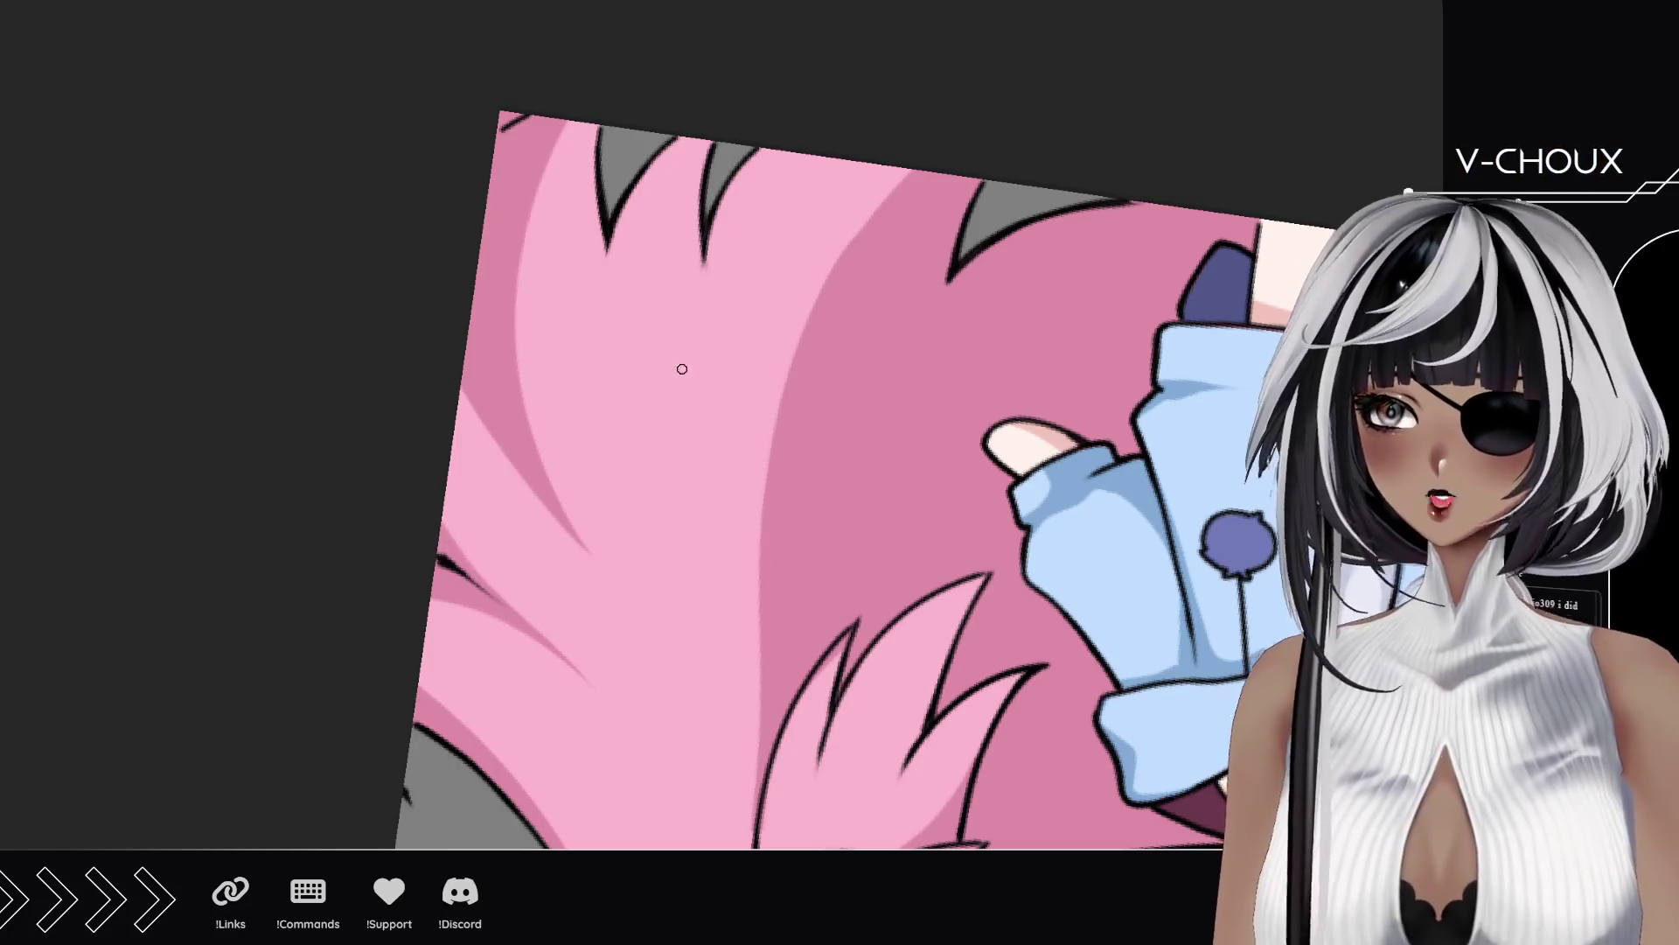
Step: Draw a fine dark strand line along the back hair and make the brush much smaller
drag(591, 231, 628, 347)
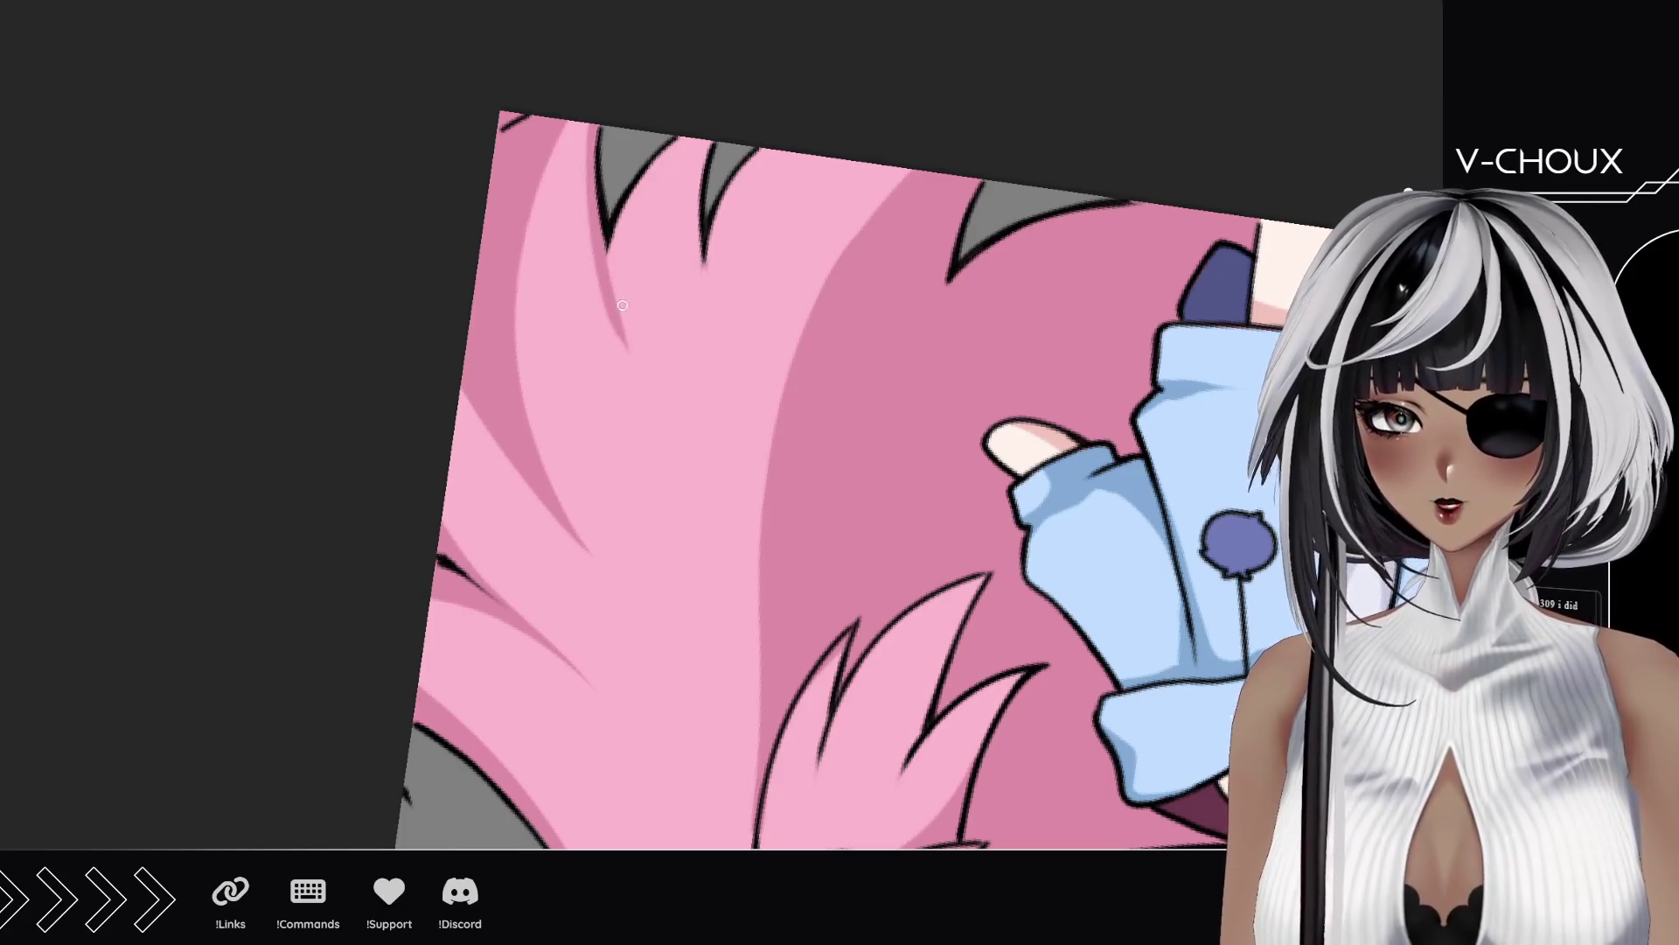
key(ctrl+shift+z)
key(ctrl+z)
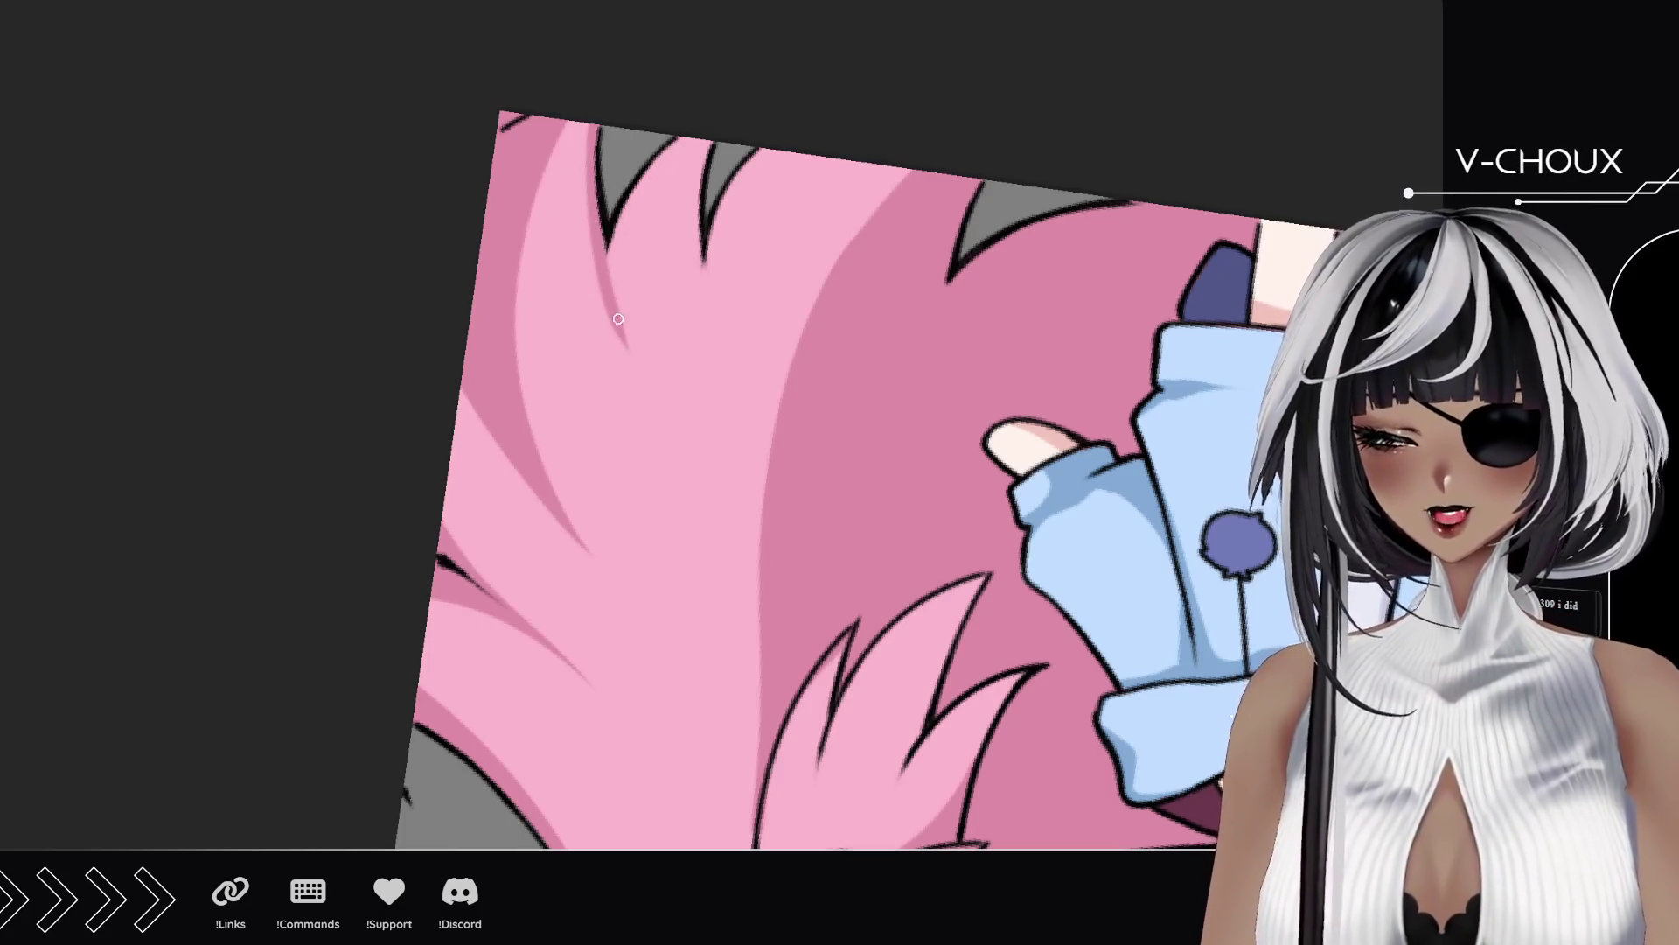
key(ctrl+shift+z)
key(ctrl+z)
key(ctrl+shift+z)
key(ctrl+z)
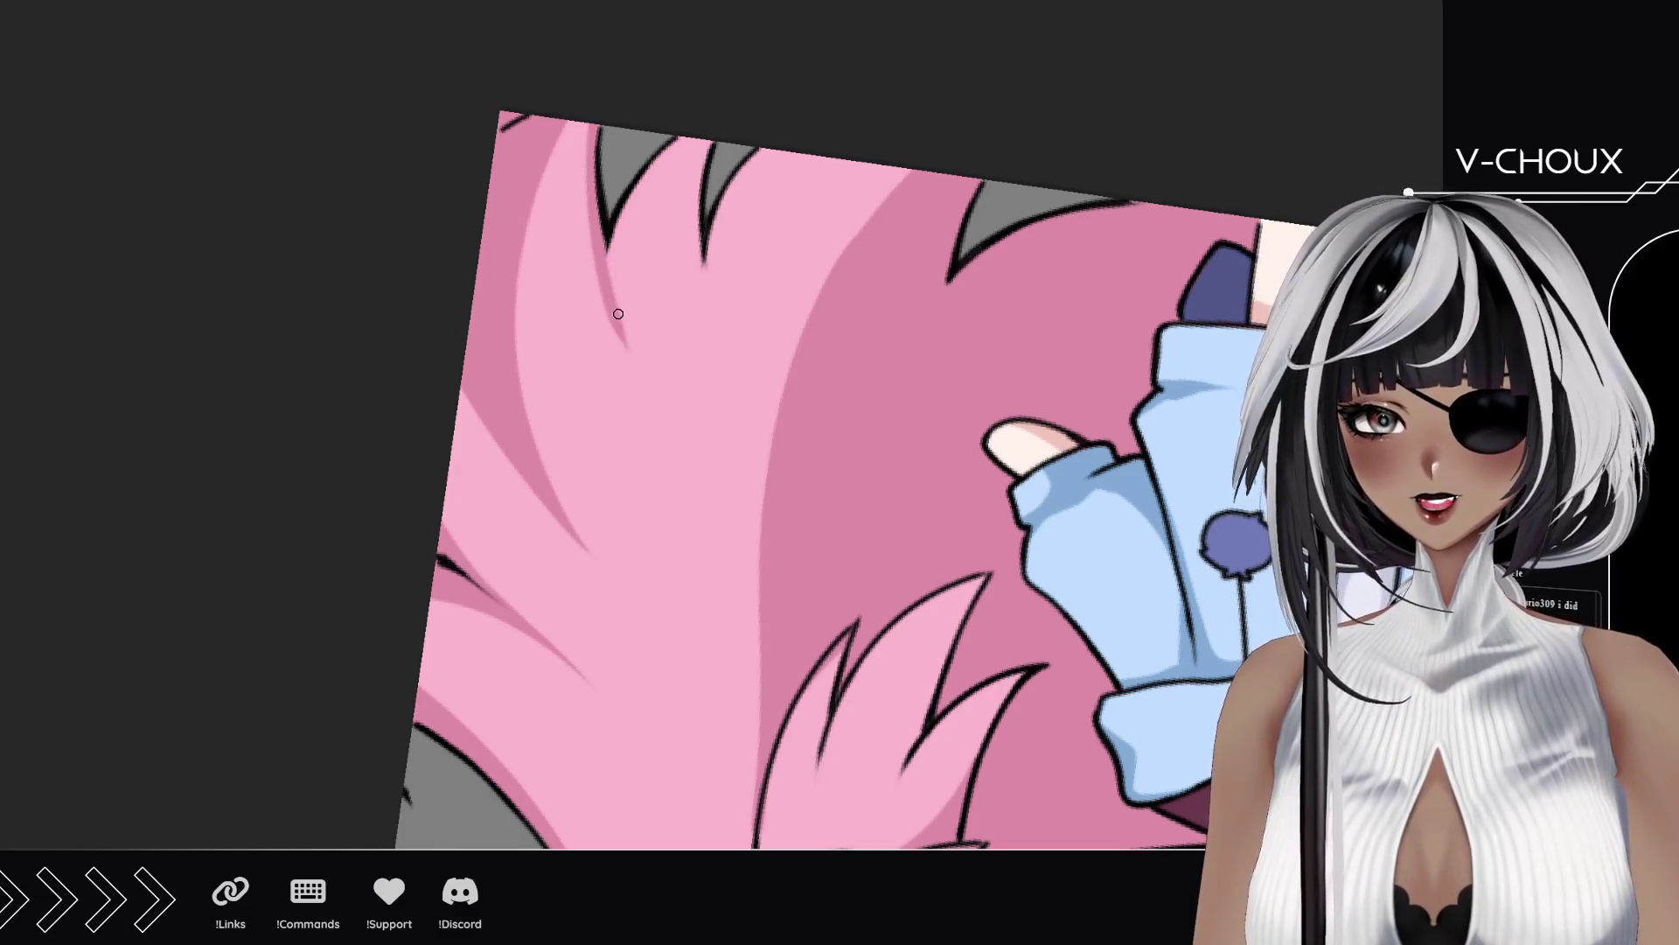
key(ctrl+shift+z)
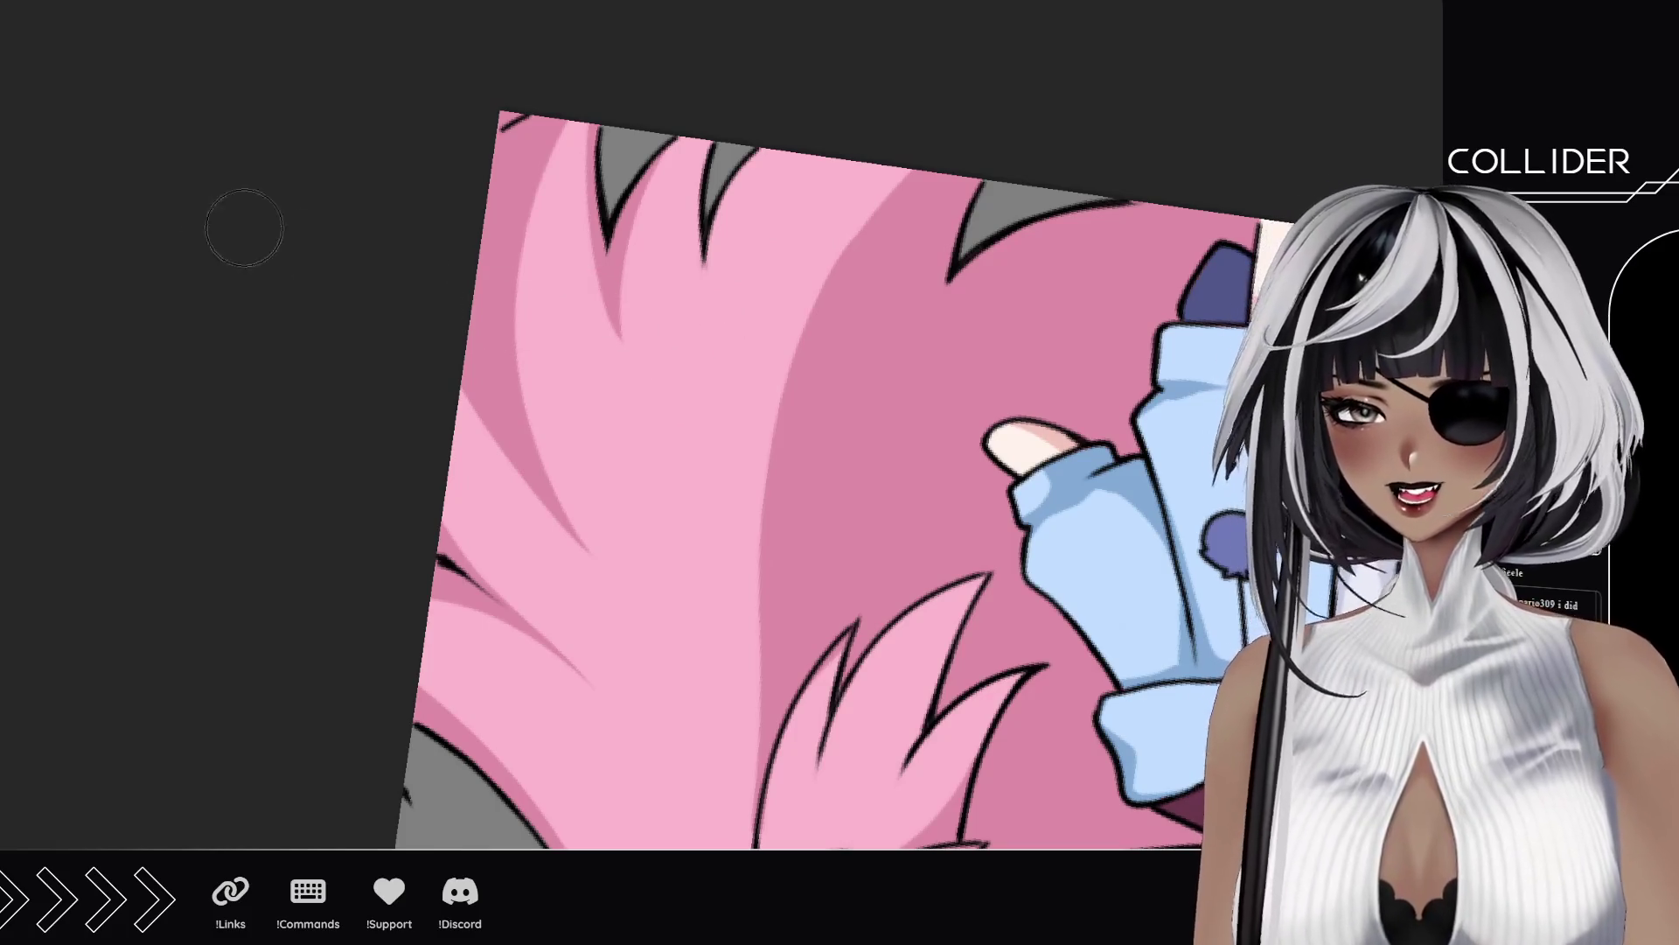
key(bracketleft)
key(bracketleft)
key(bracketleft)
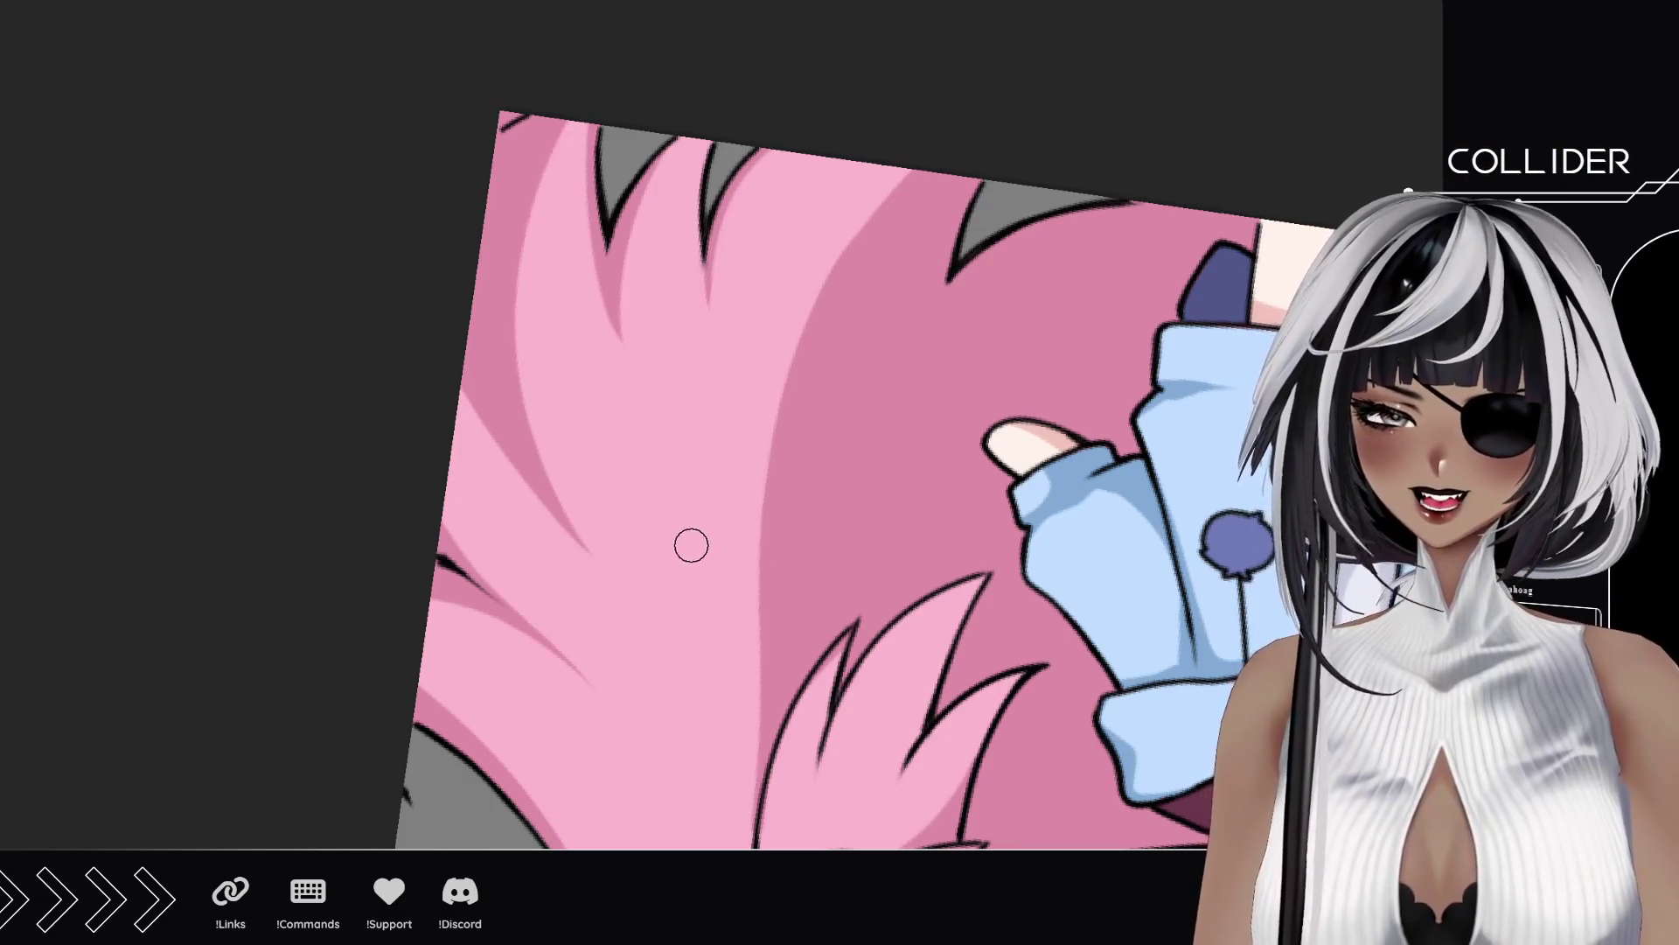
mouse_move(686, 480)
mouse_down()
mouse_move(473, 432)
mouse_move(540, 566)
mouse_up()
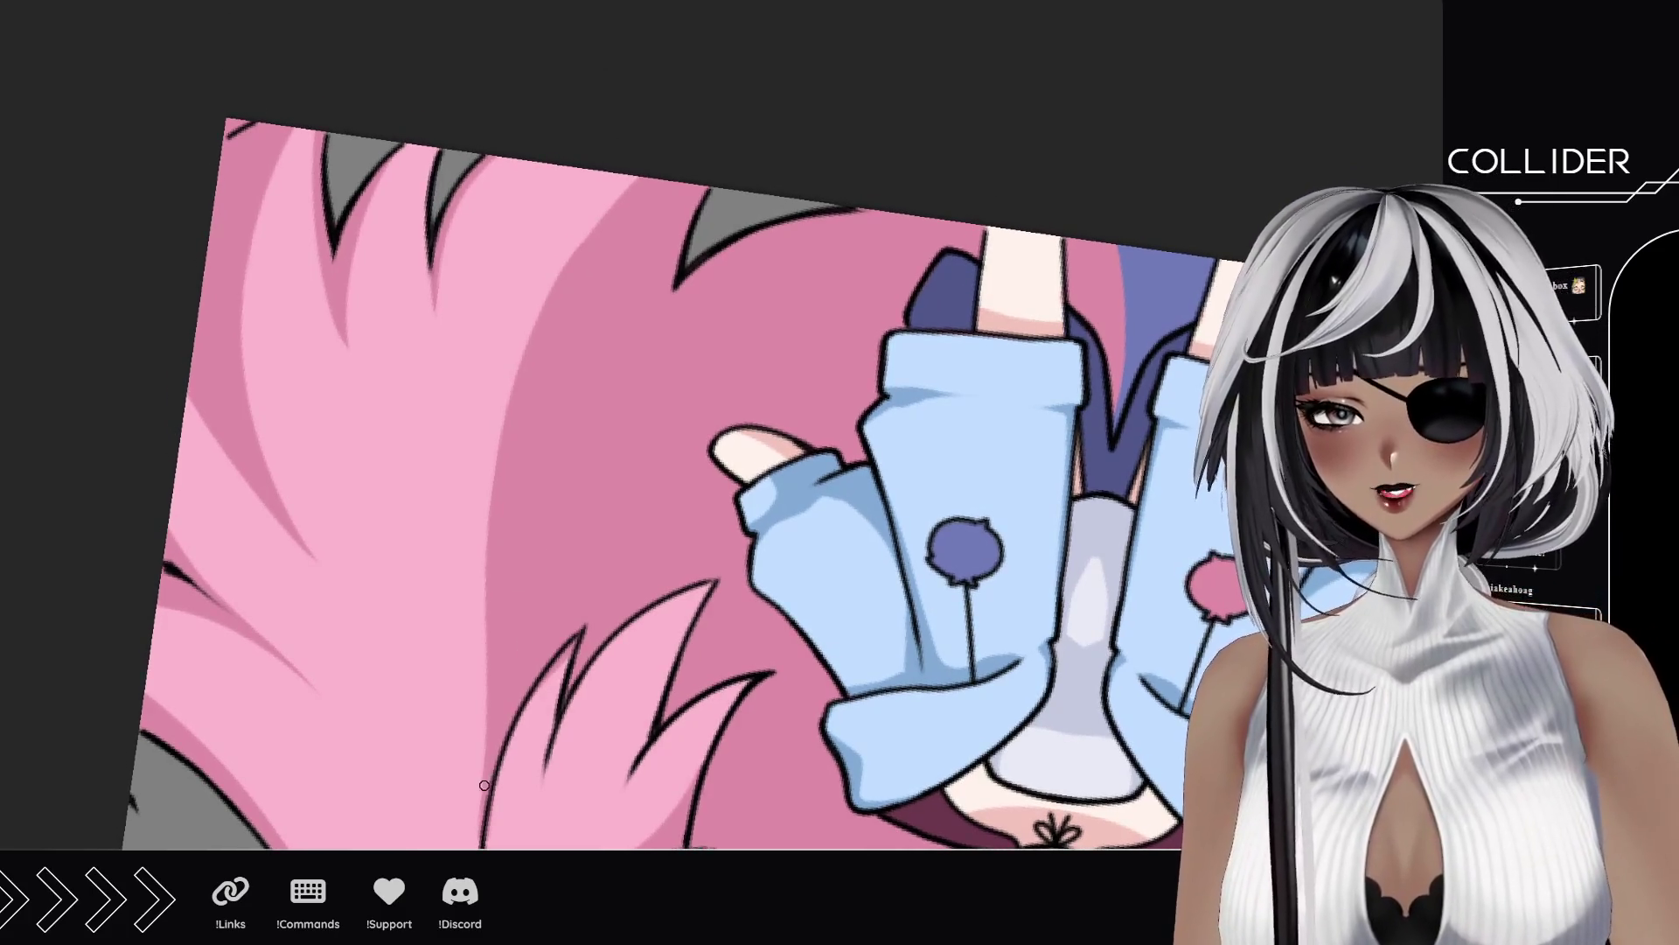
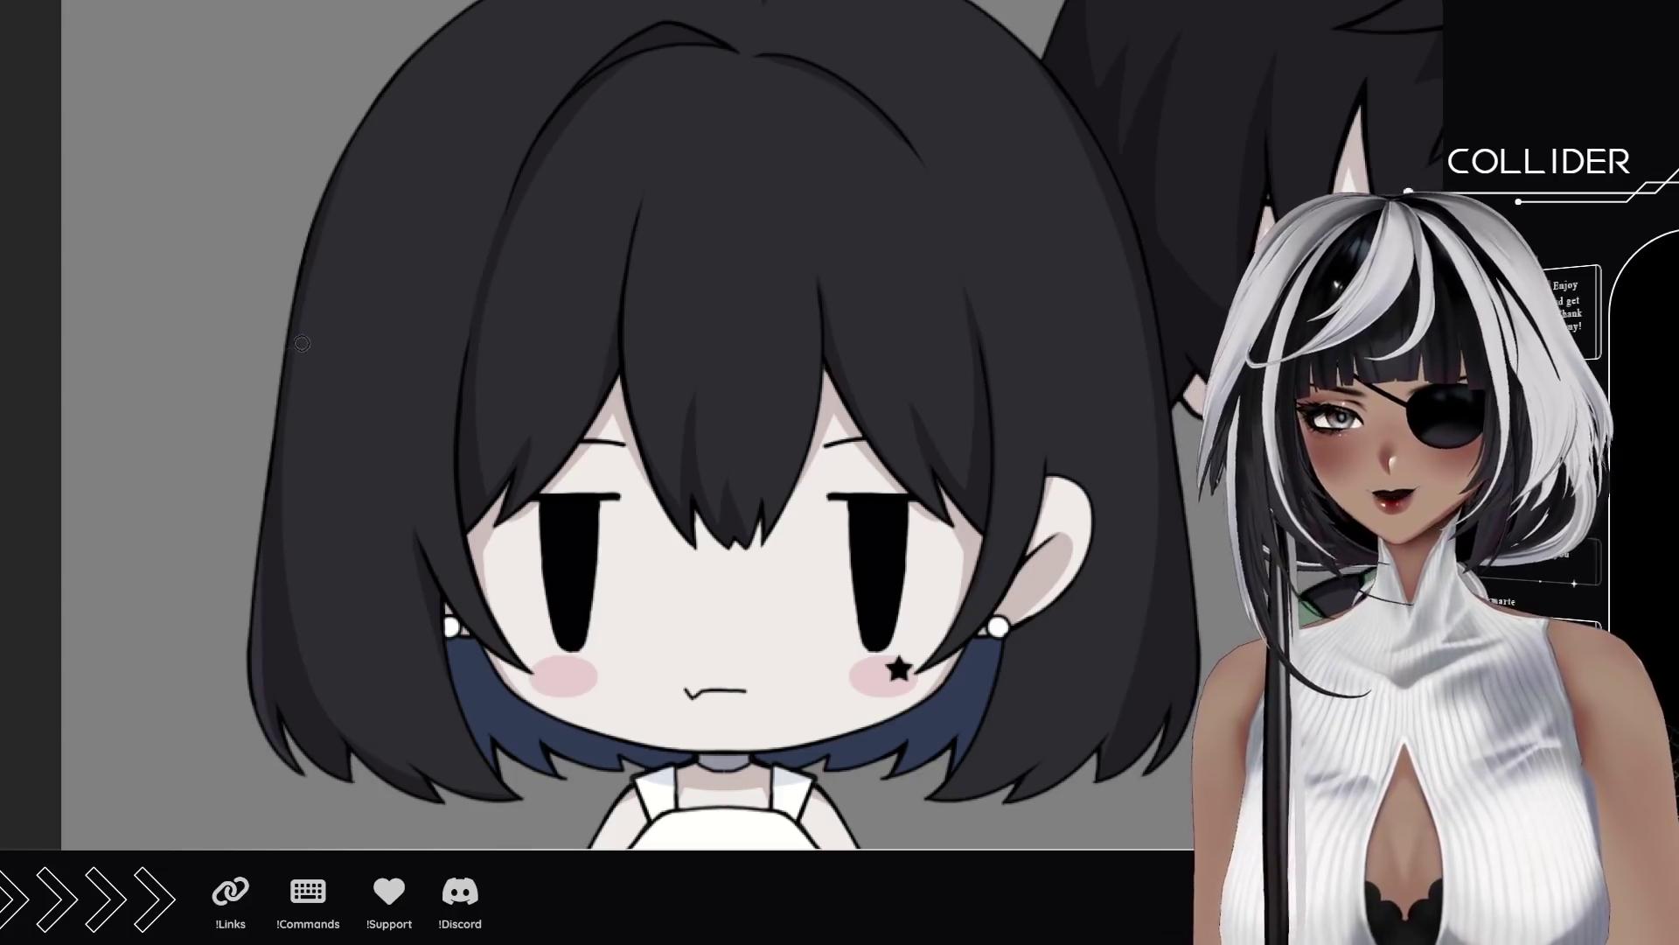
Step: Dab small light-grey highlight dots and ovals along the black bob's left edge and top
scroll(295, 347, up, 2)
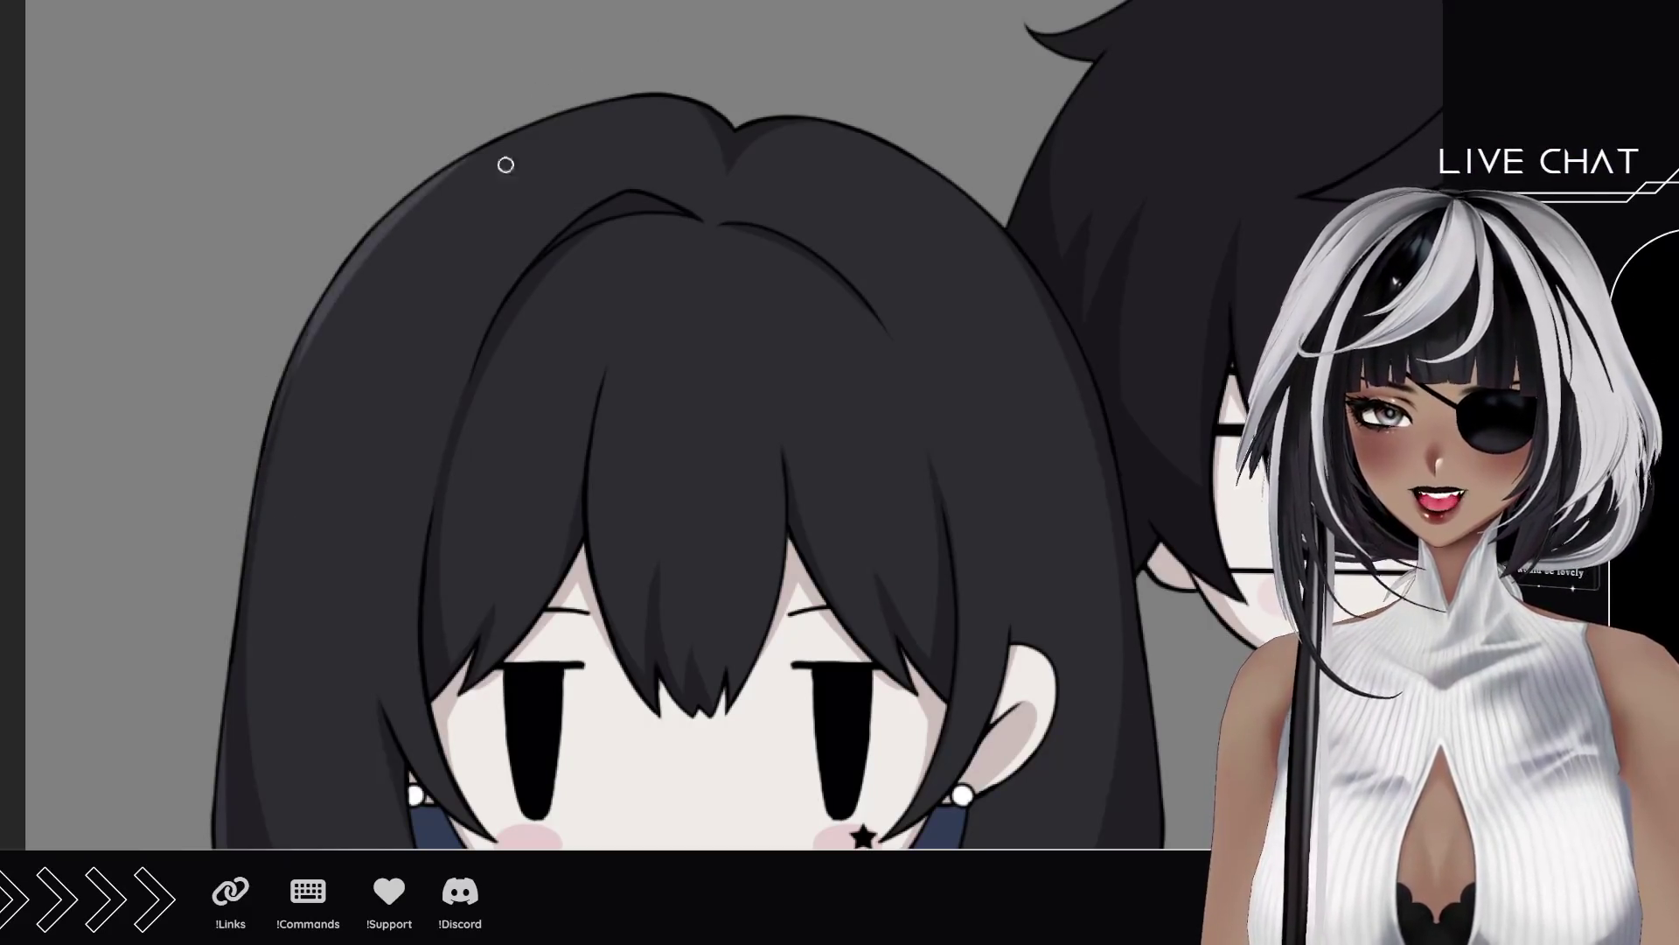
mouse_move(330, 213)
mouse_down()
mouse_move(214, 495)
mouse_move(270, 573)
mouse_up()
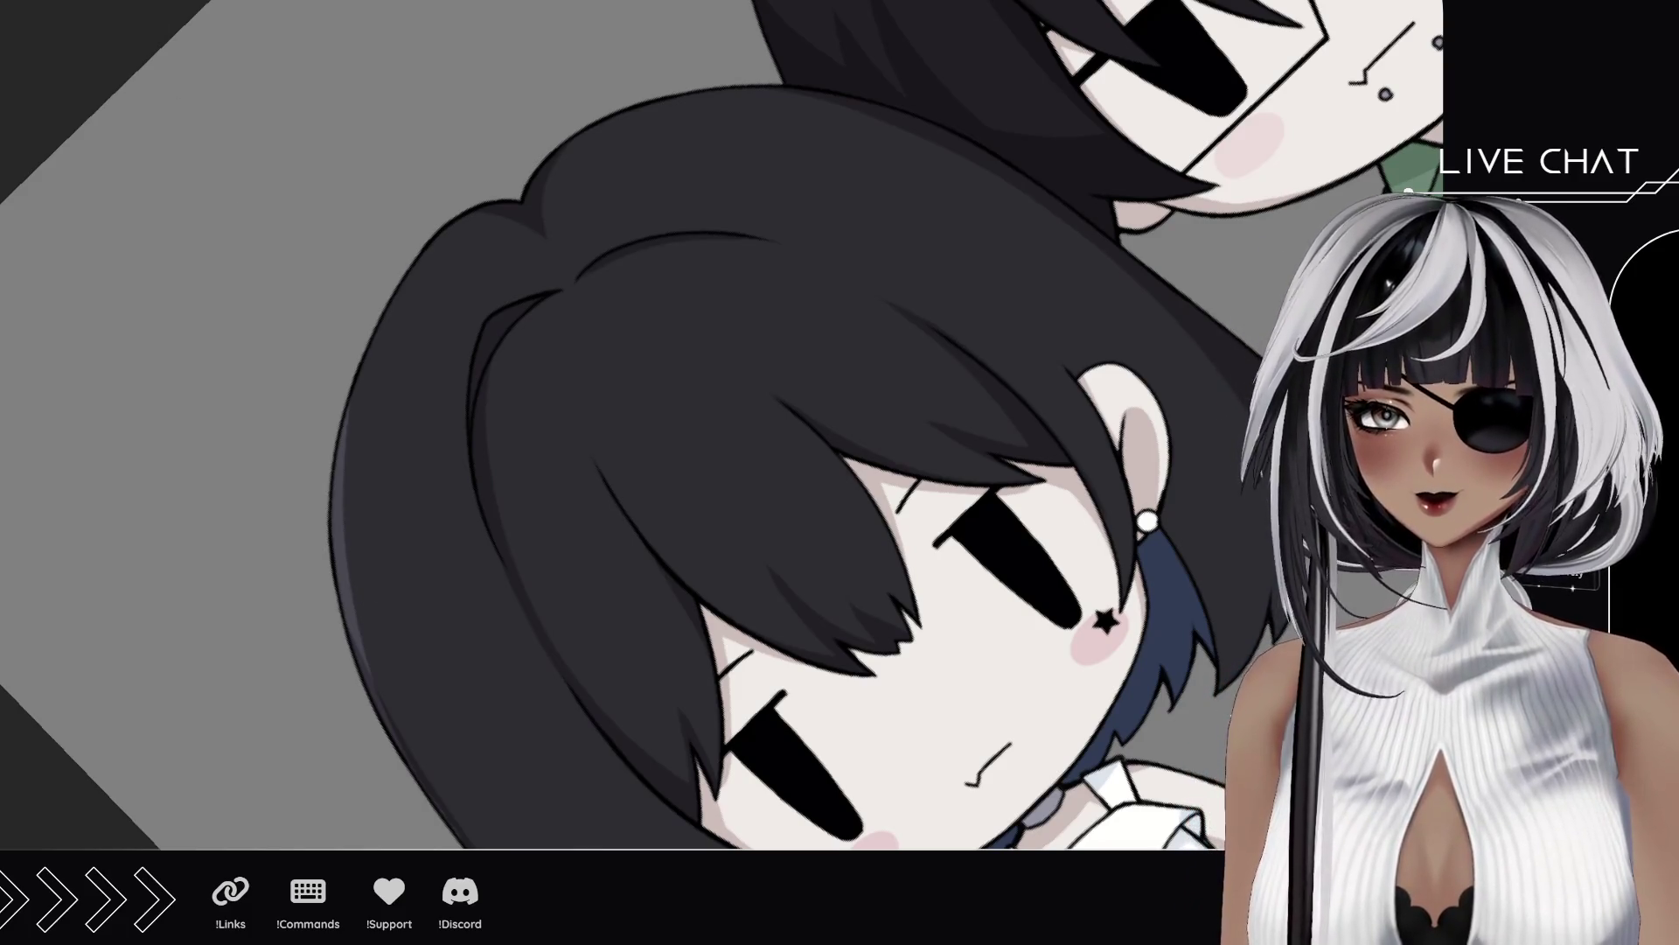
drag(368, 592, 364, 556)
click(388, 570)
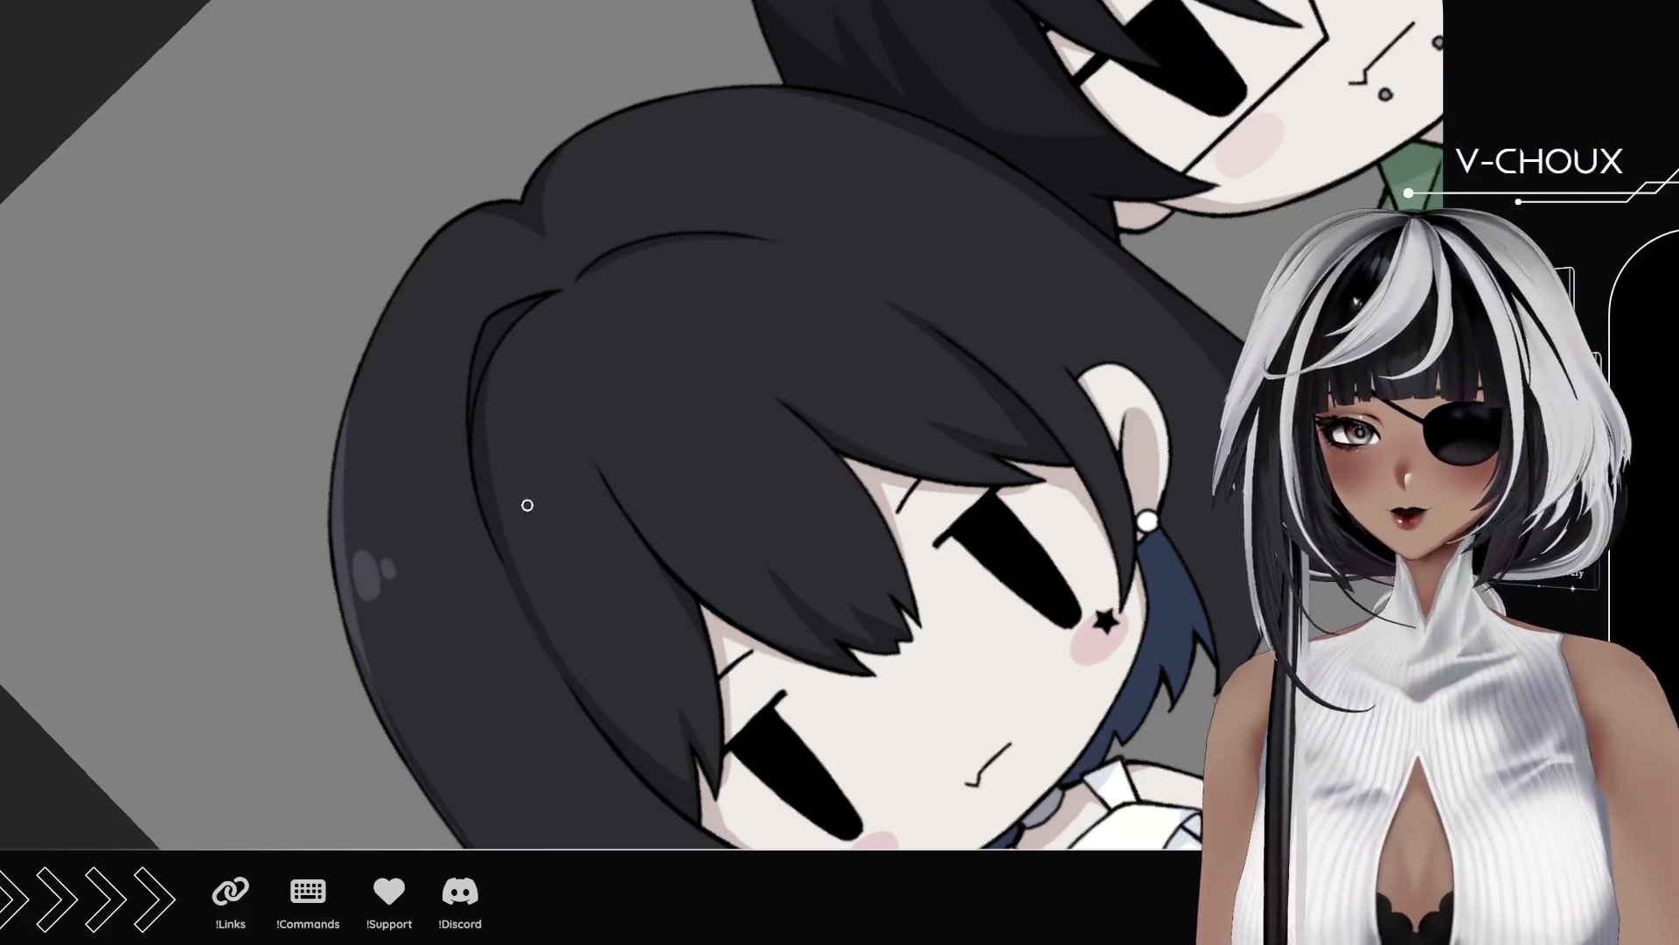
click(525, 507)
drag(730, 265, 768, 262)
click(733, 284)
click(687, 351)
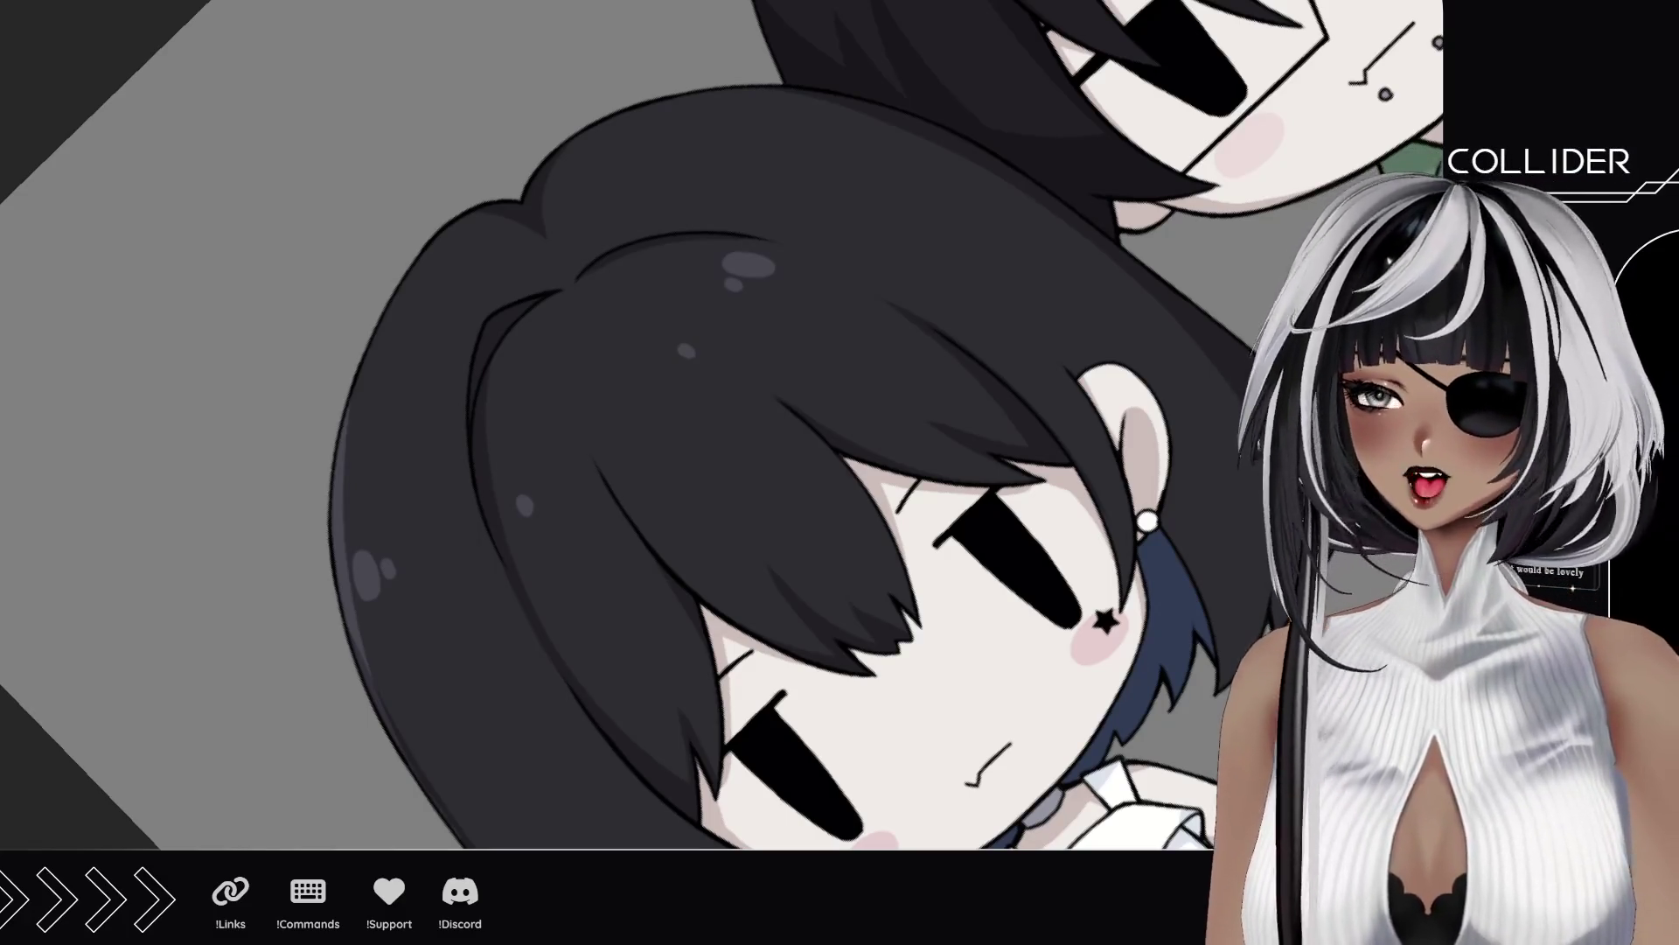
scroll(732, 547, down, 6)
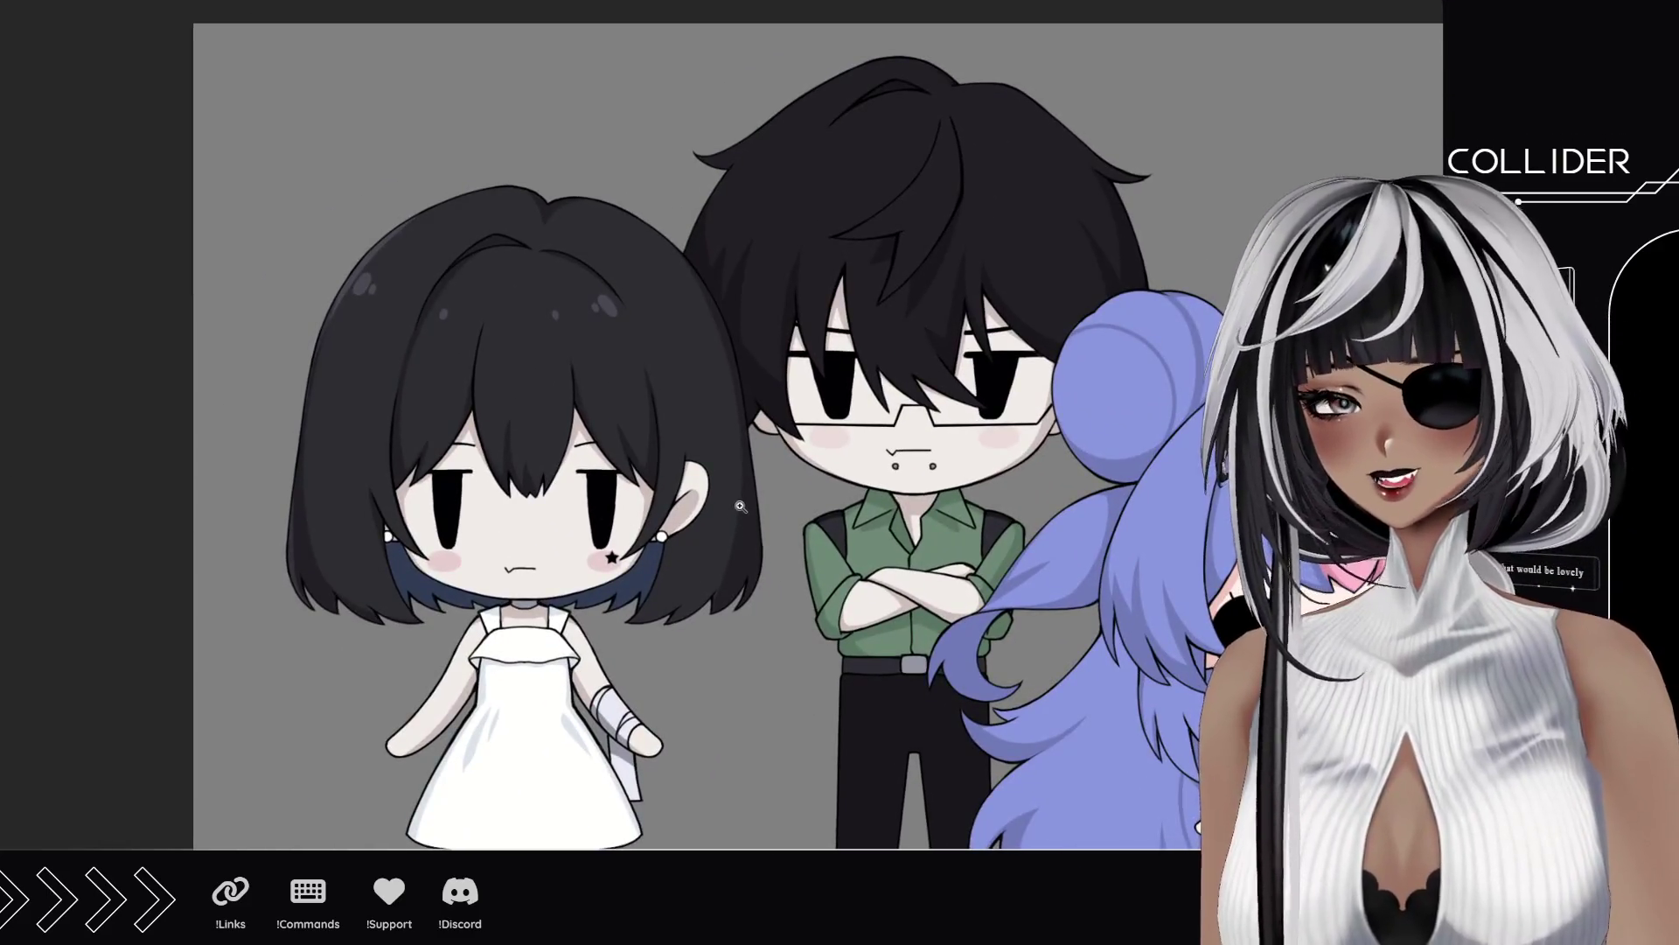
Step: Paint a thin grey highlight stroke along one strand of the black-haired girl's hair
scroll(740, 509, up, 3)
mouse_move(153, 391)
mouse_down()
mouse_move(822, 535)
mouse_move(604, 497)
mouse_up()
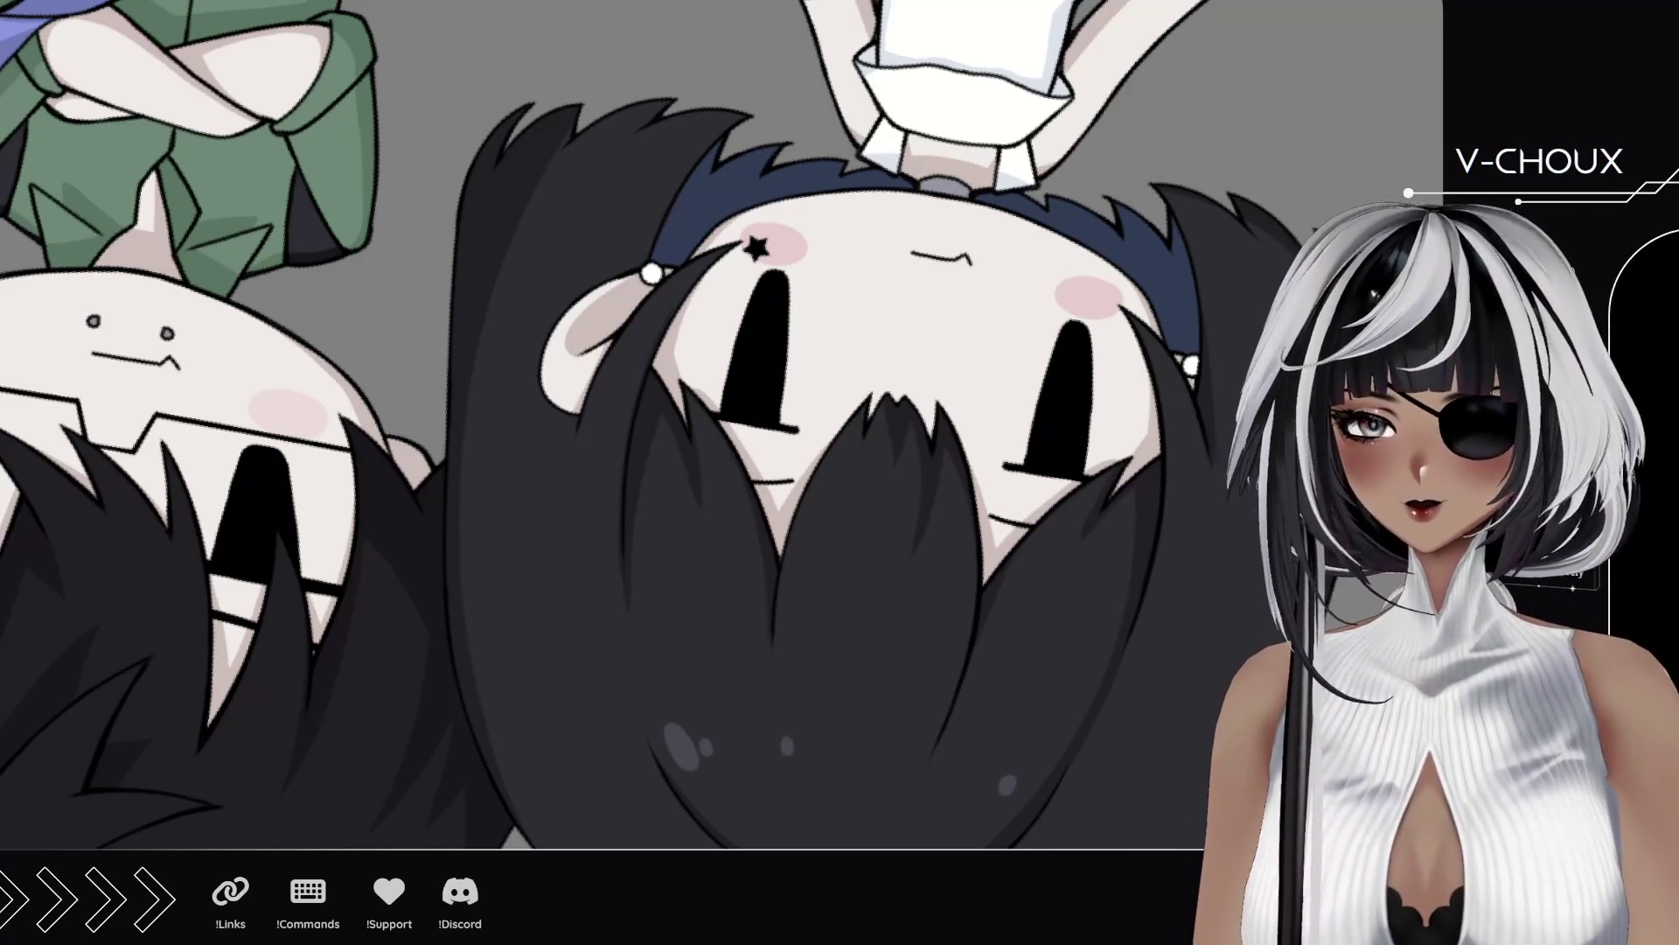
key(ctrl+plus)
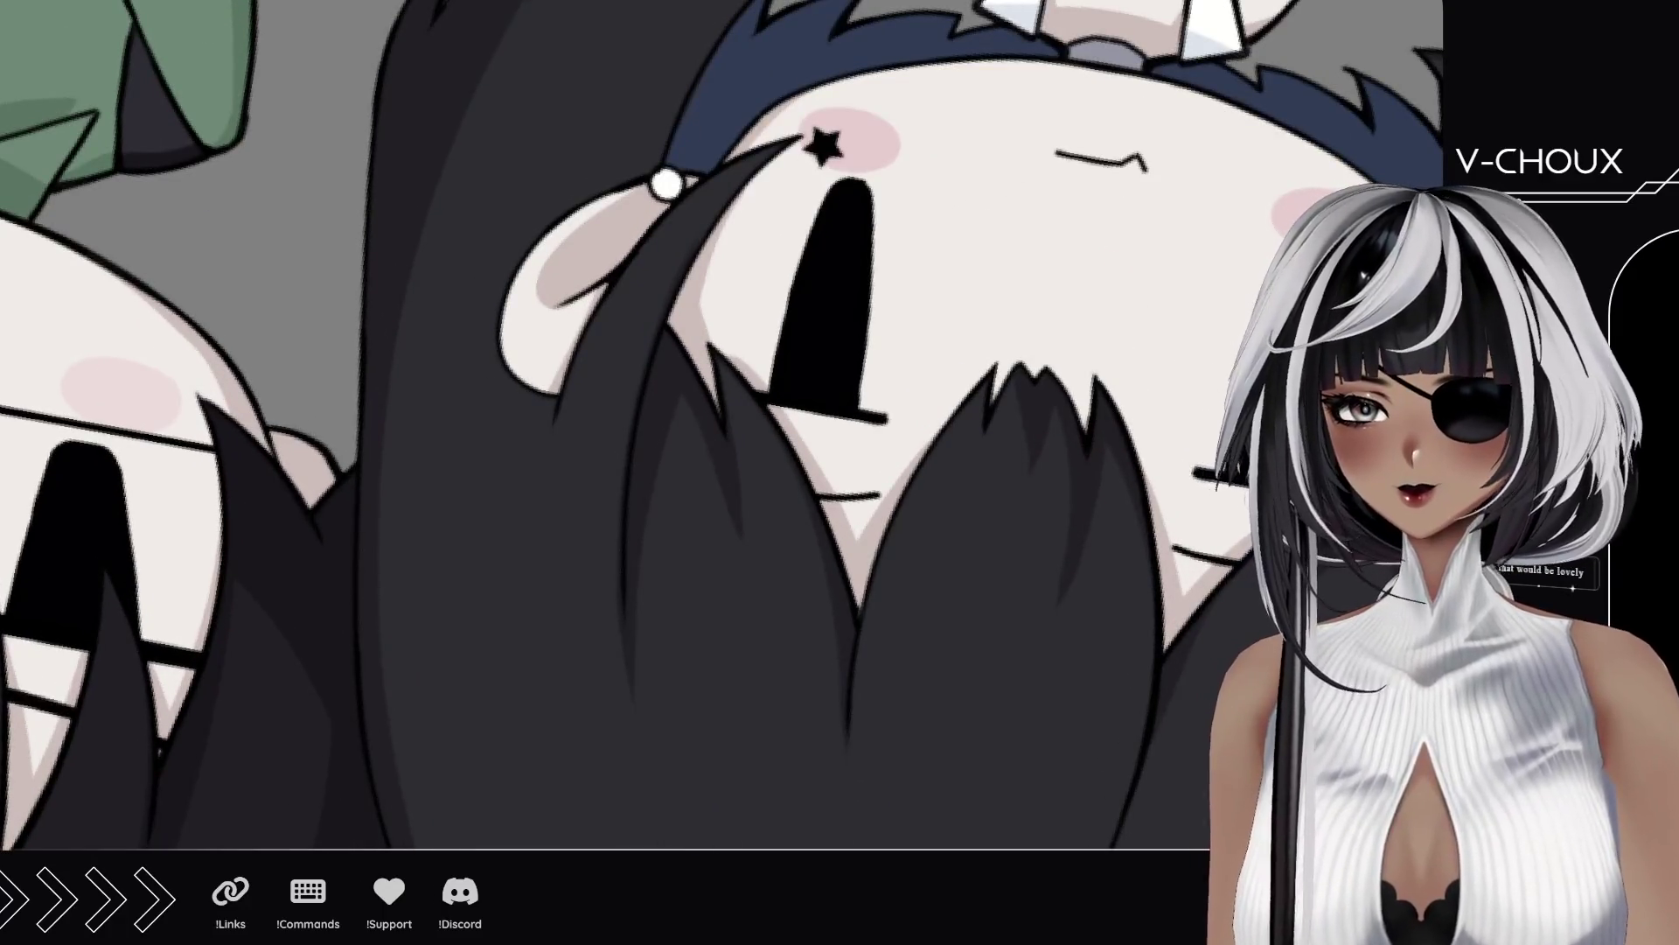
mouse_move(484, 263)
mouse_down()
mouse_move(405, 397)
mouse_move(257, 331)
mouse_up()
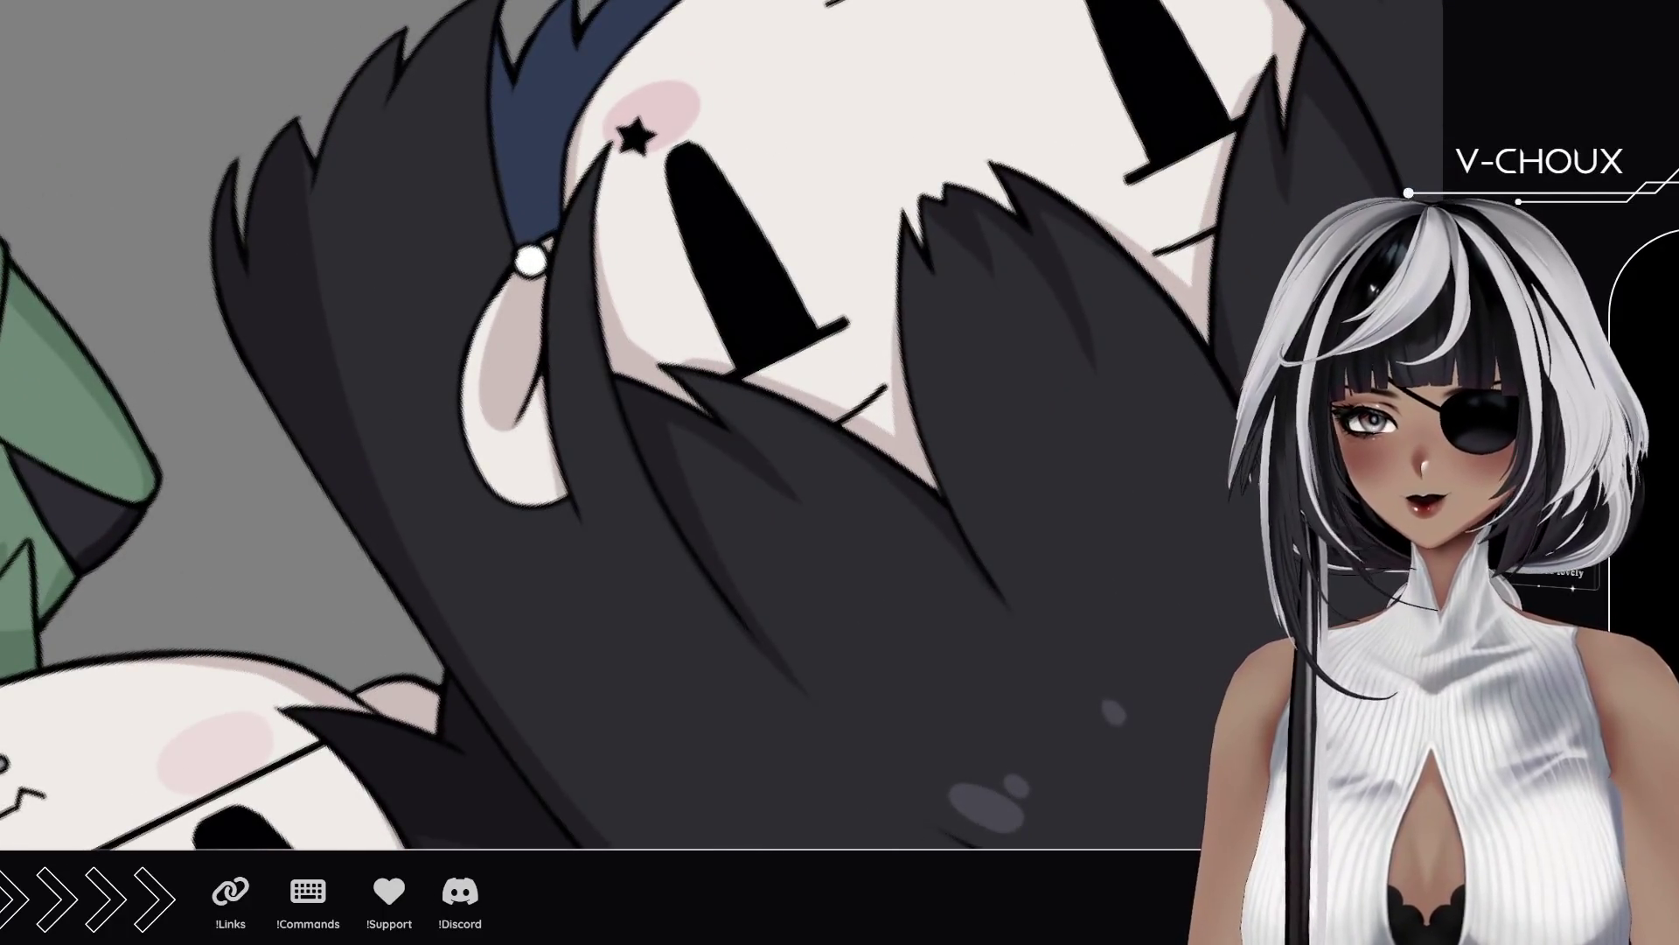
mouse_move(651, 599)
mouse_down()
mouse_move(613, 516)
mouse_move(573, 170)
mouse_up()
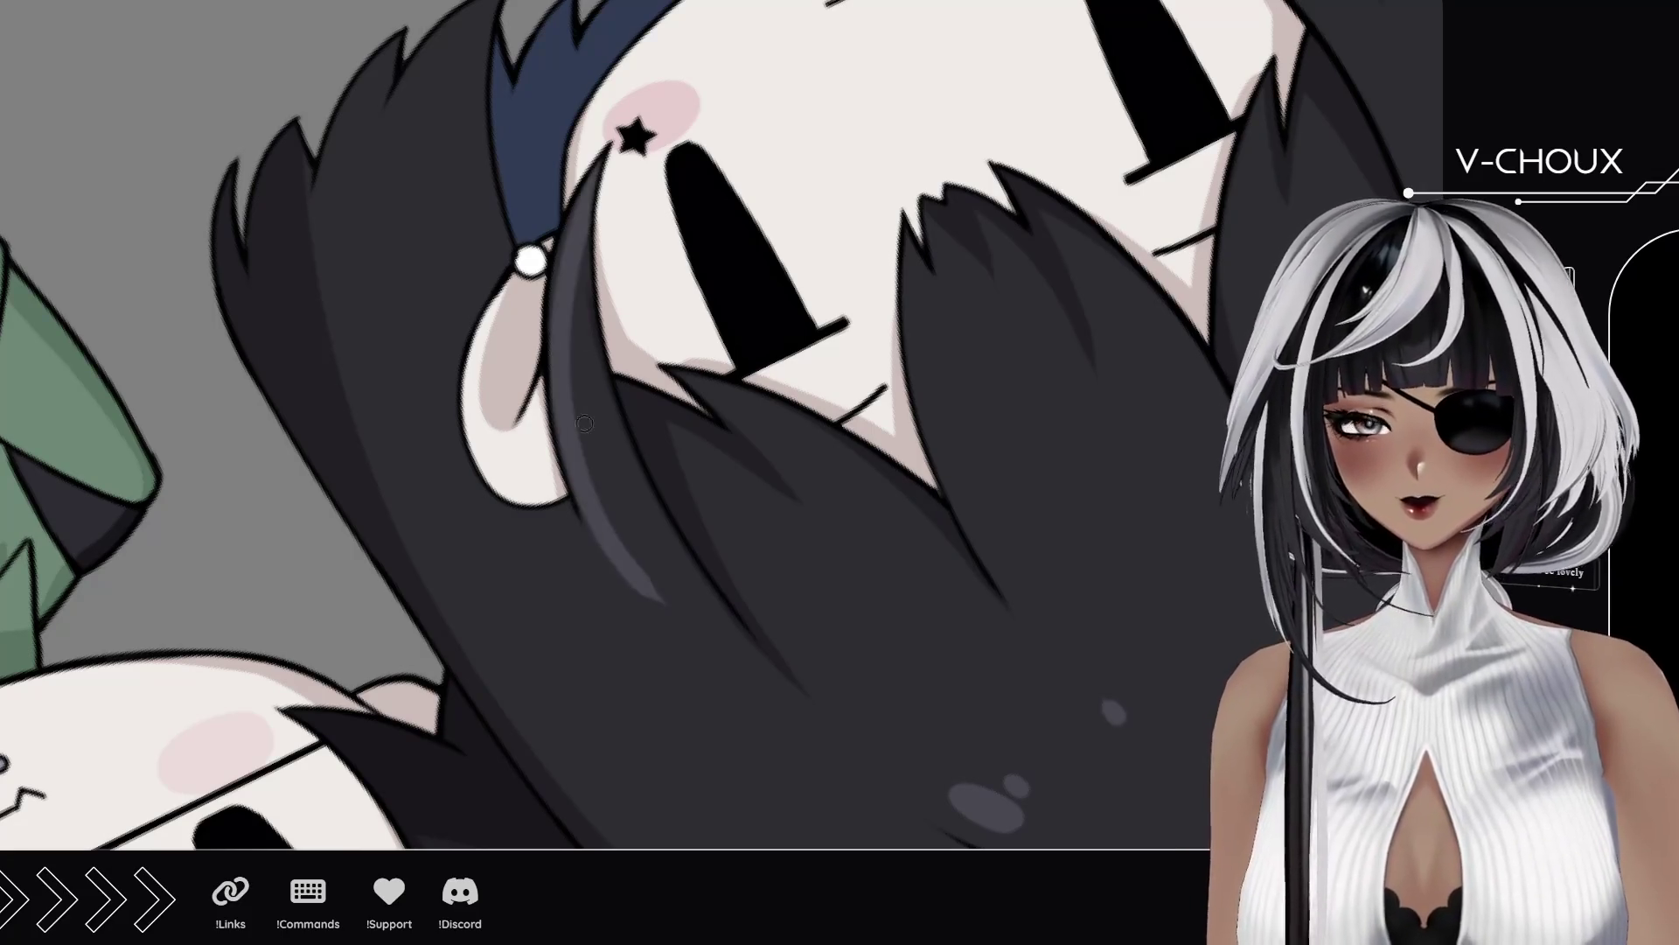
Step: Compare the hair with and without the strand highlight, keep it, and reset to the full view
key(ctrl+z)
key(ctrl+y)
key(ctrl+z)
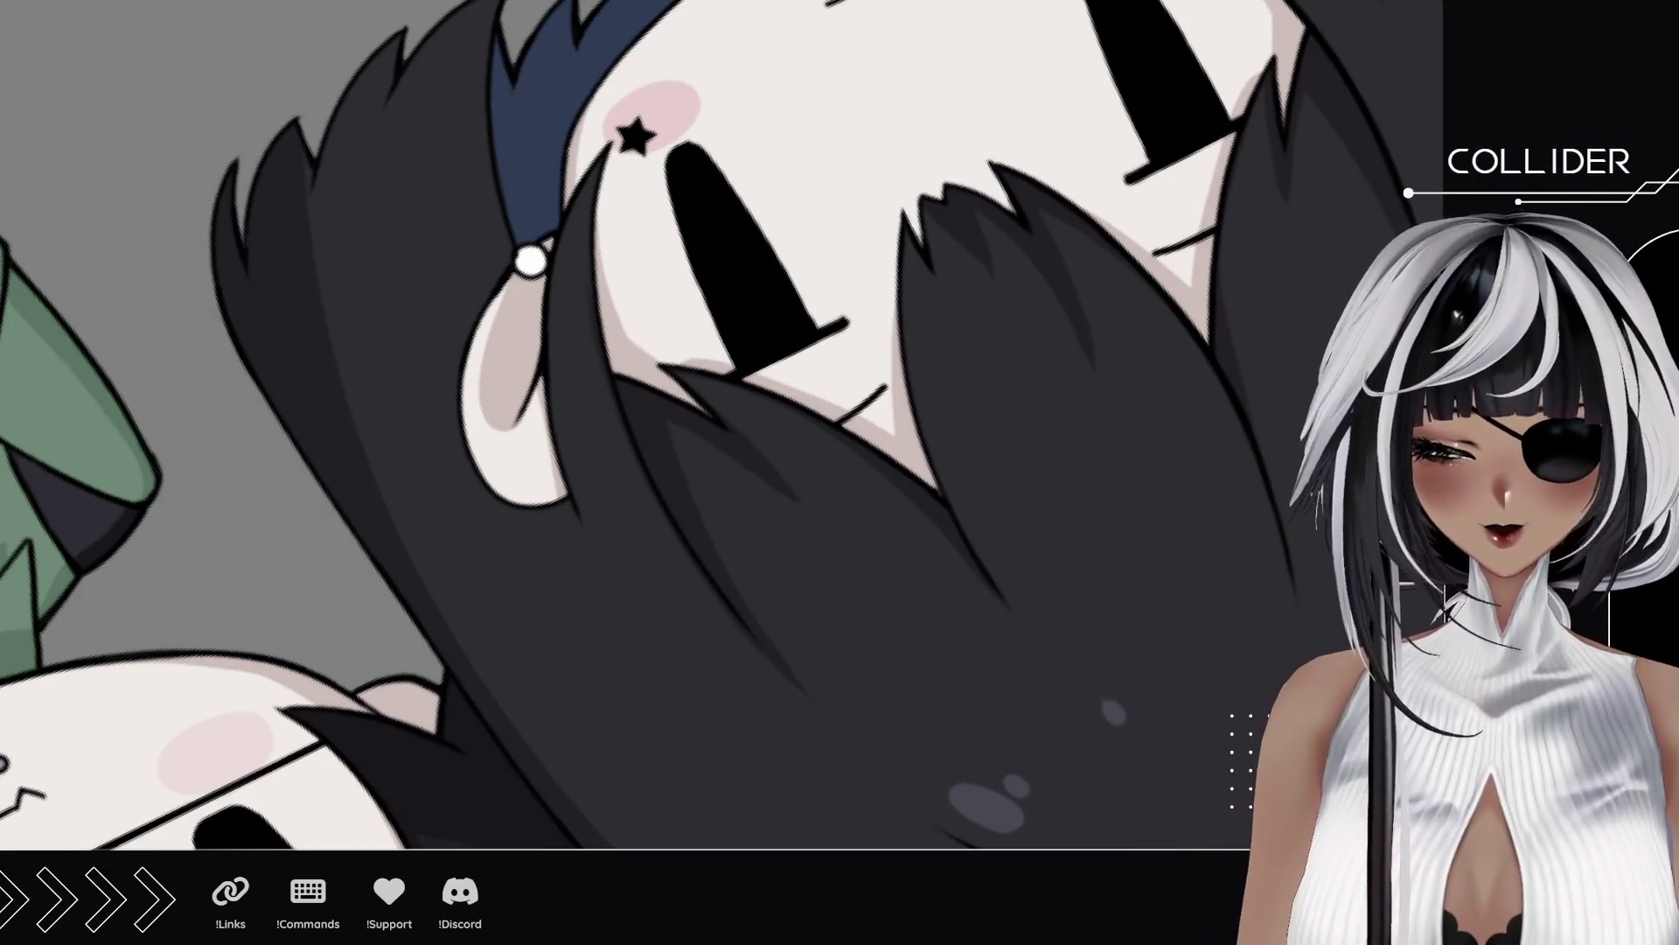
key(ctrl+y)
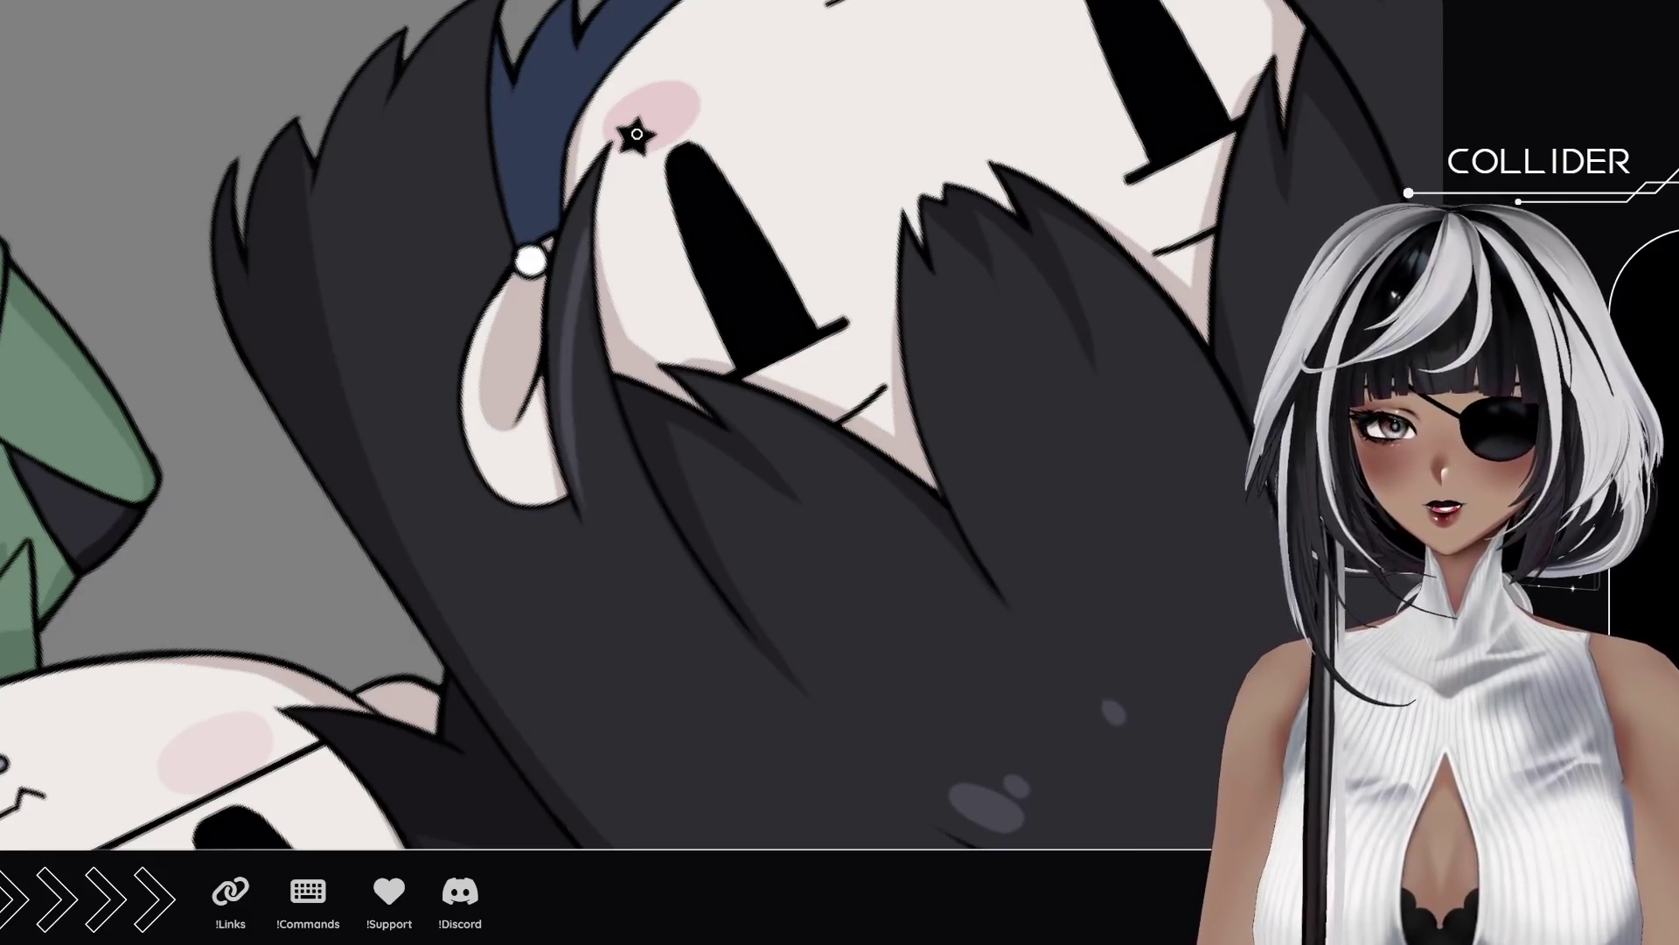
key(ctrl+z)
key(ctrl+y)
key(ctrl+z)
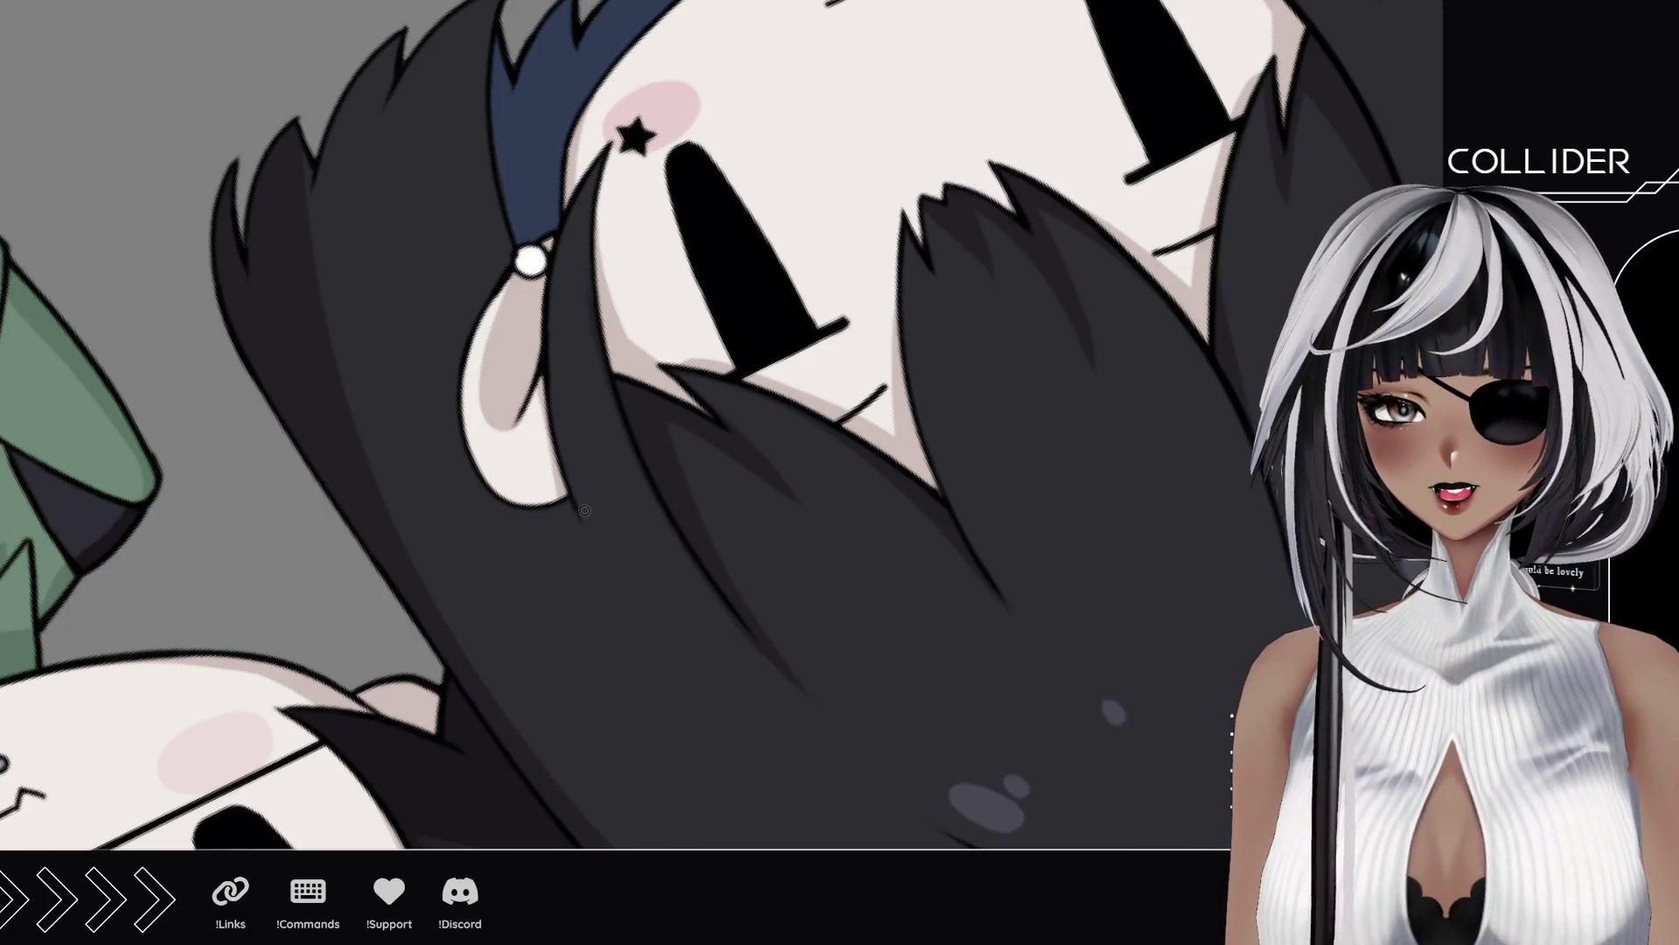
key(ctrl+y)
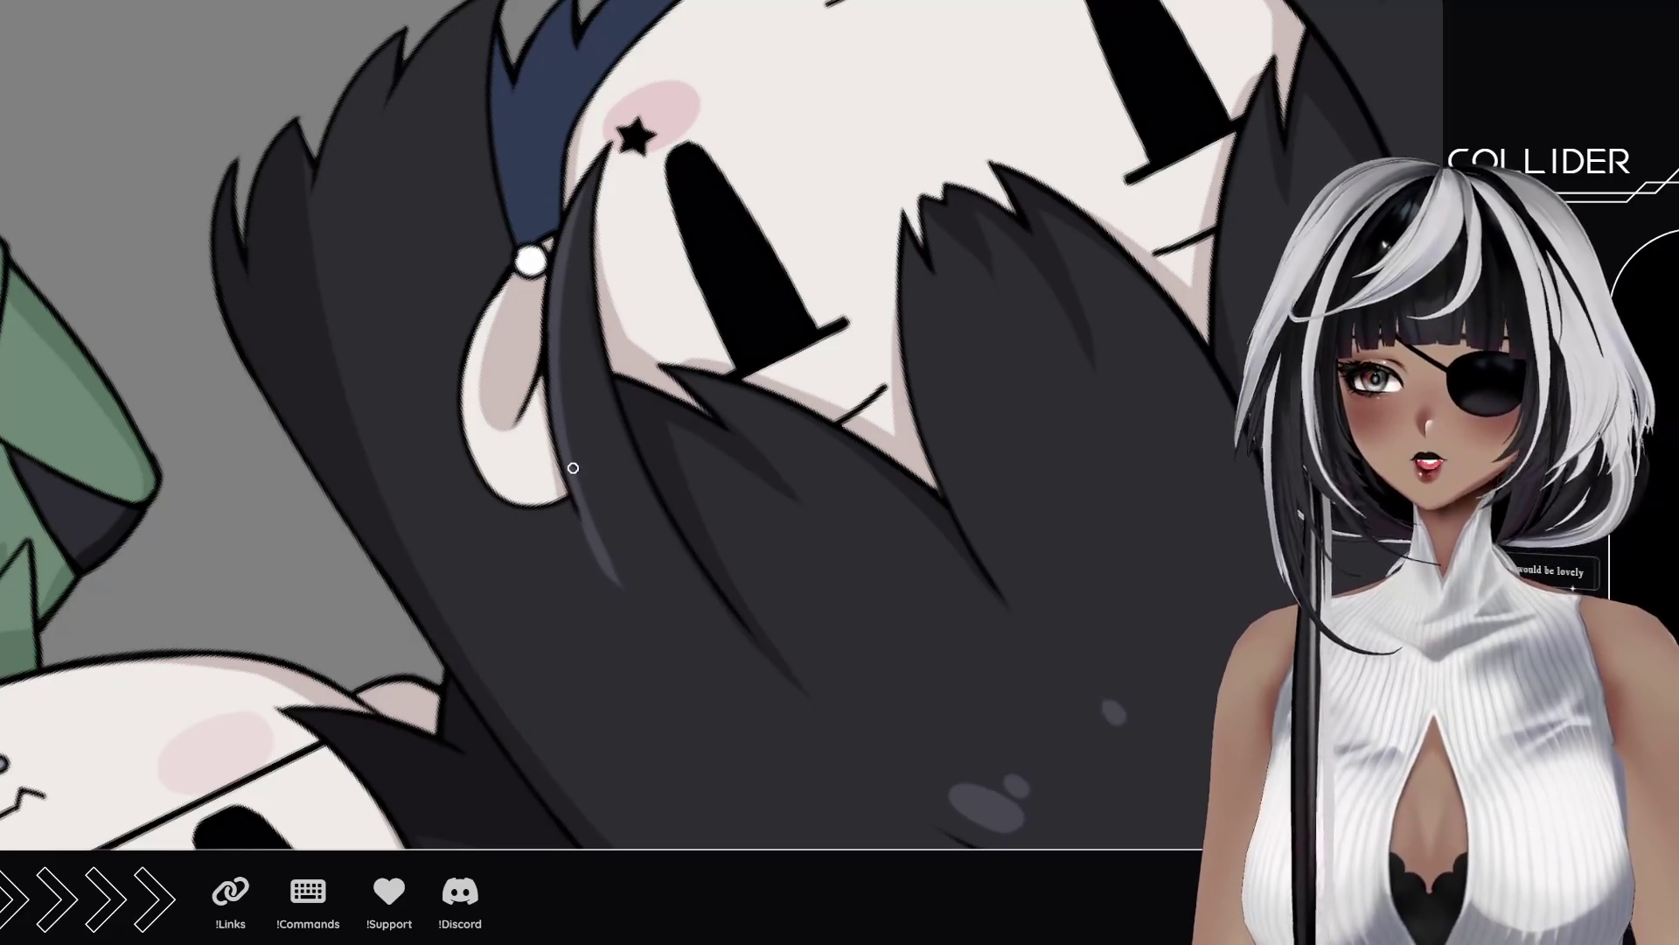
key(ctrl+z)
key(ctrl+y)
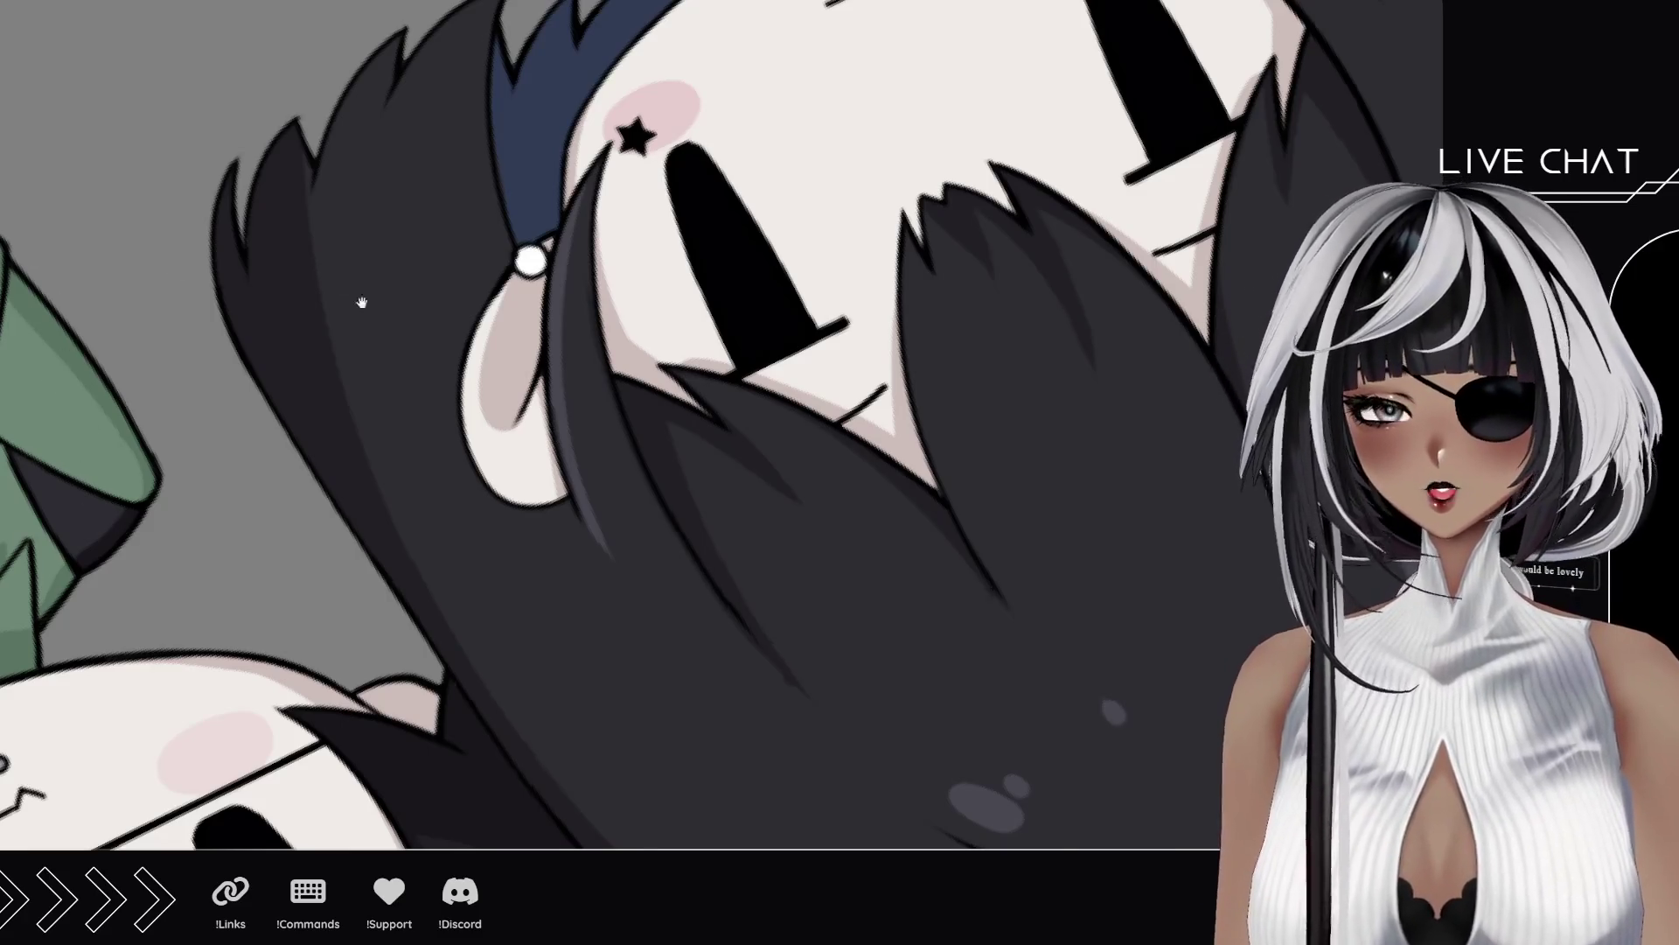
drag(360, 303, 408, 391)
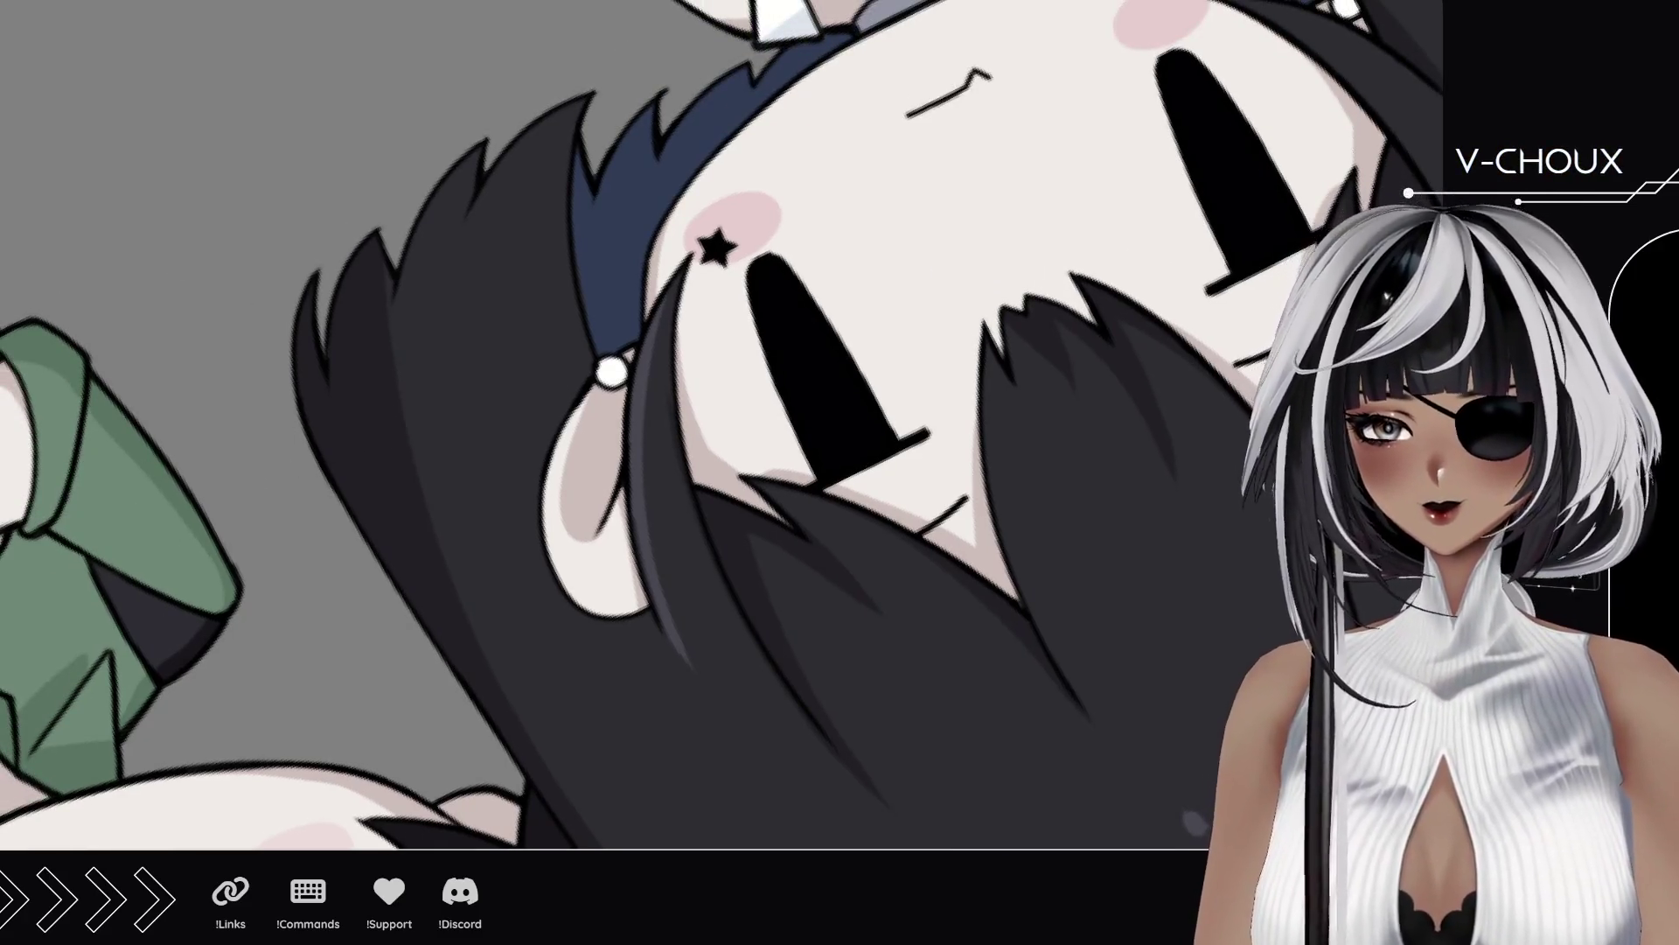
key(ctrl+0)
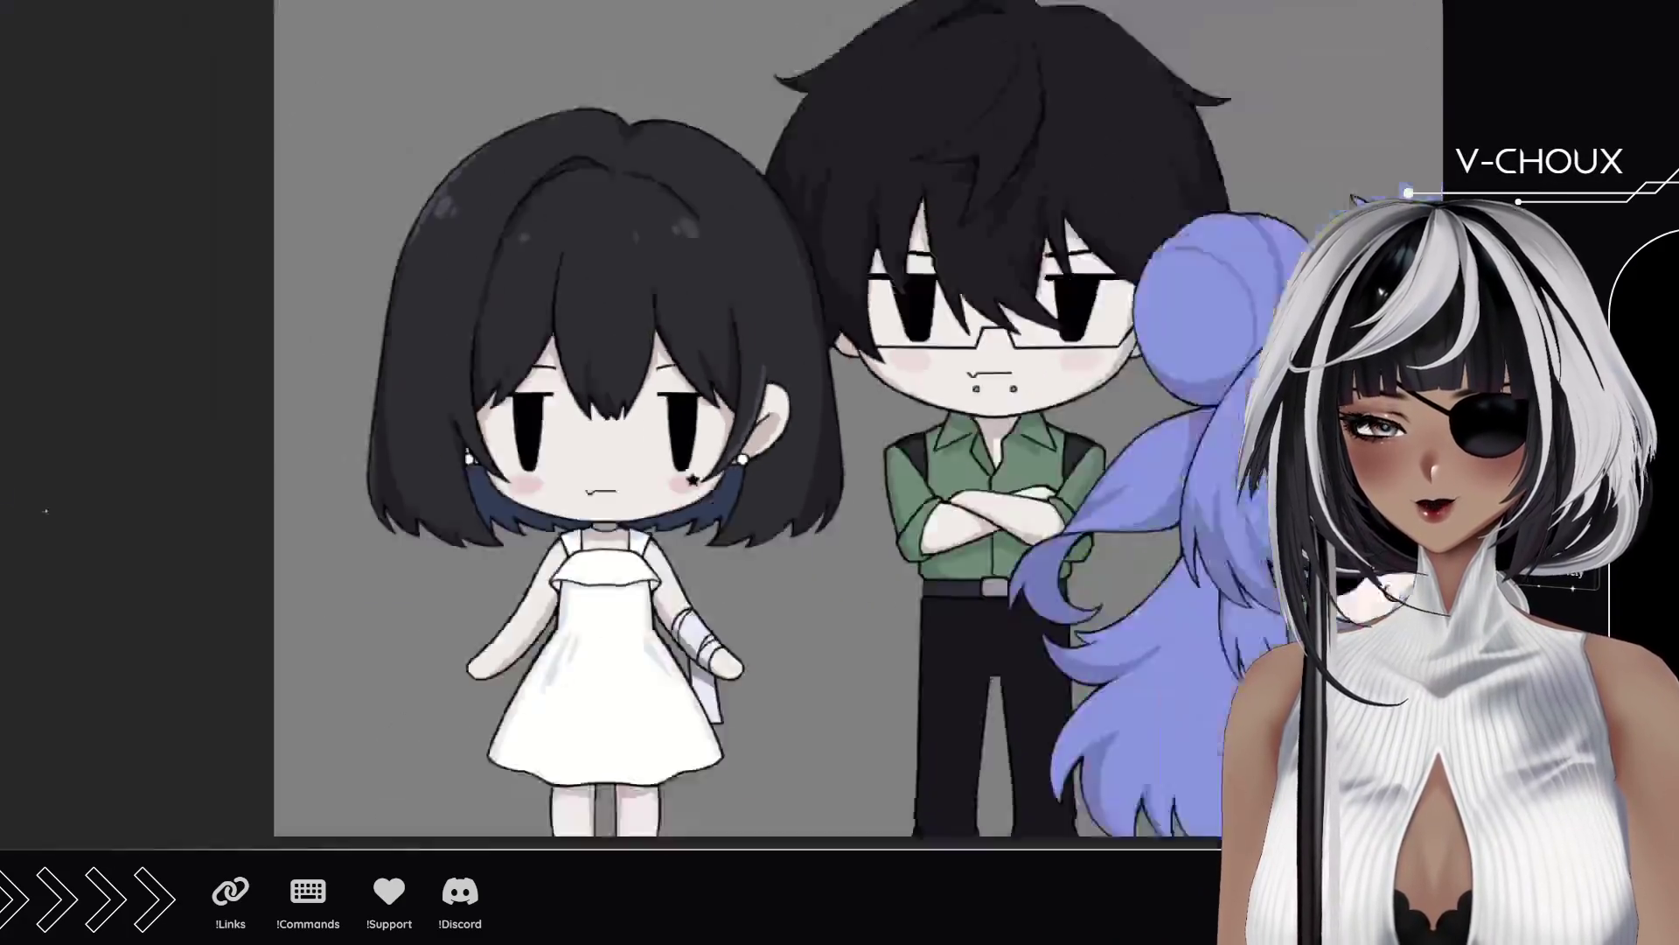
click(607, 461)
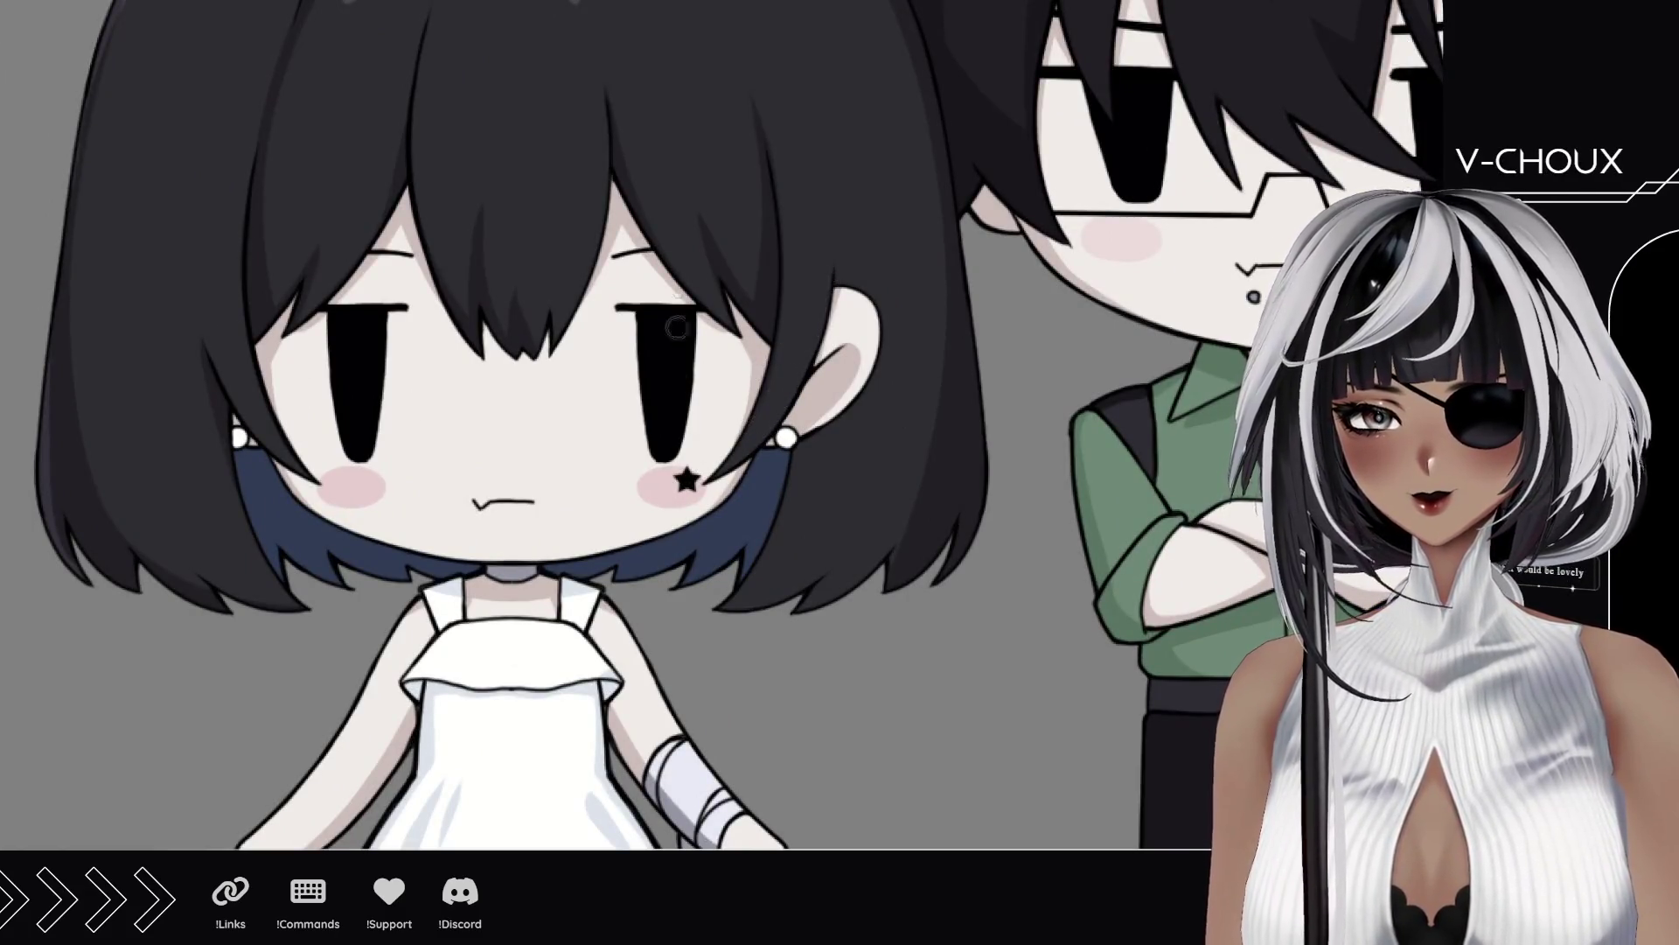
drag(717, 306, 638, 531)
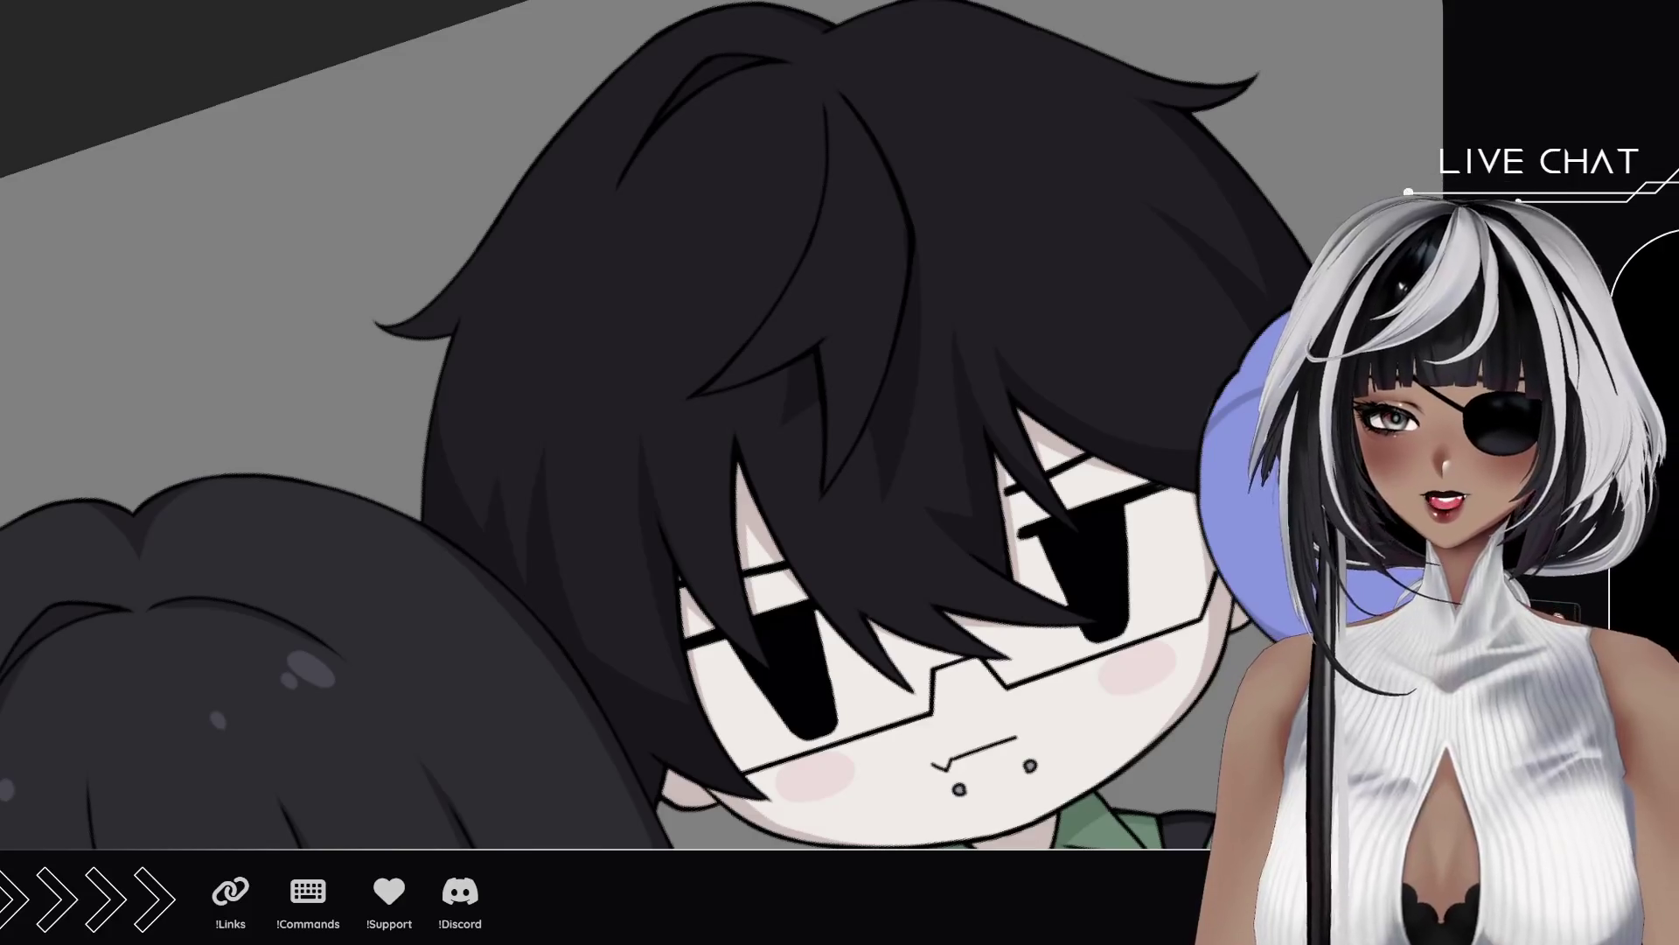
Step: Paint a small highlight stroke on the boy's black hair
click(516, 448)
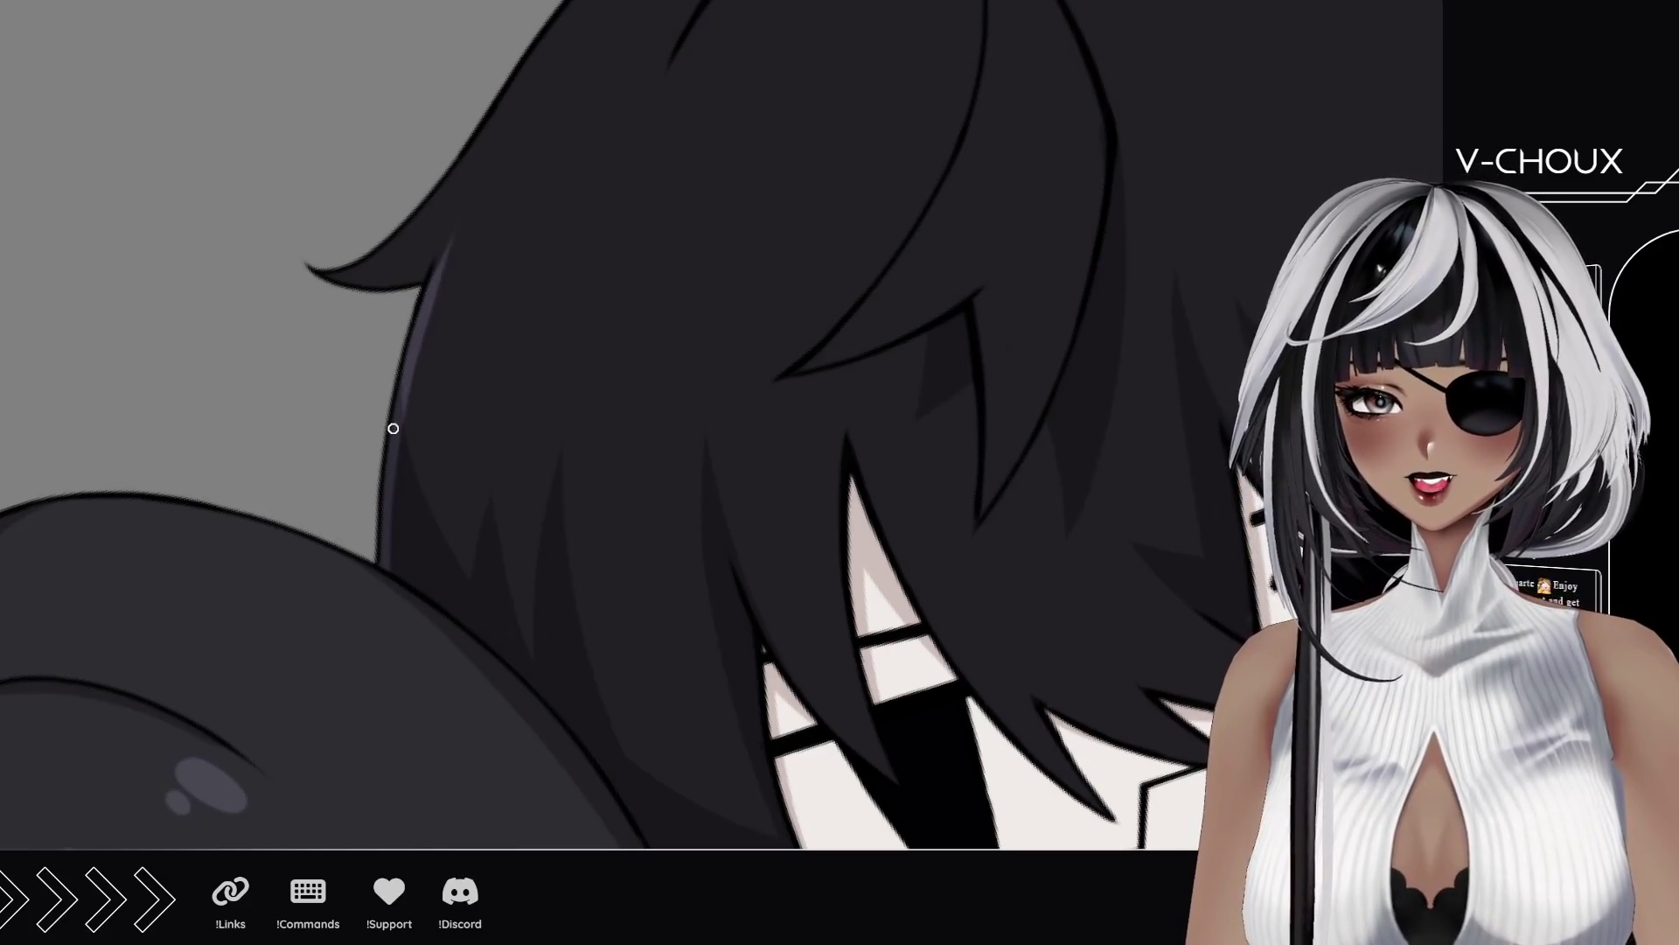
drag(461, 226, 477, 192)
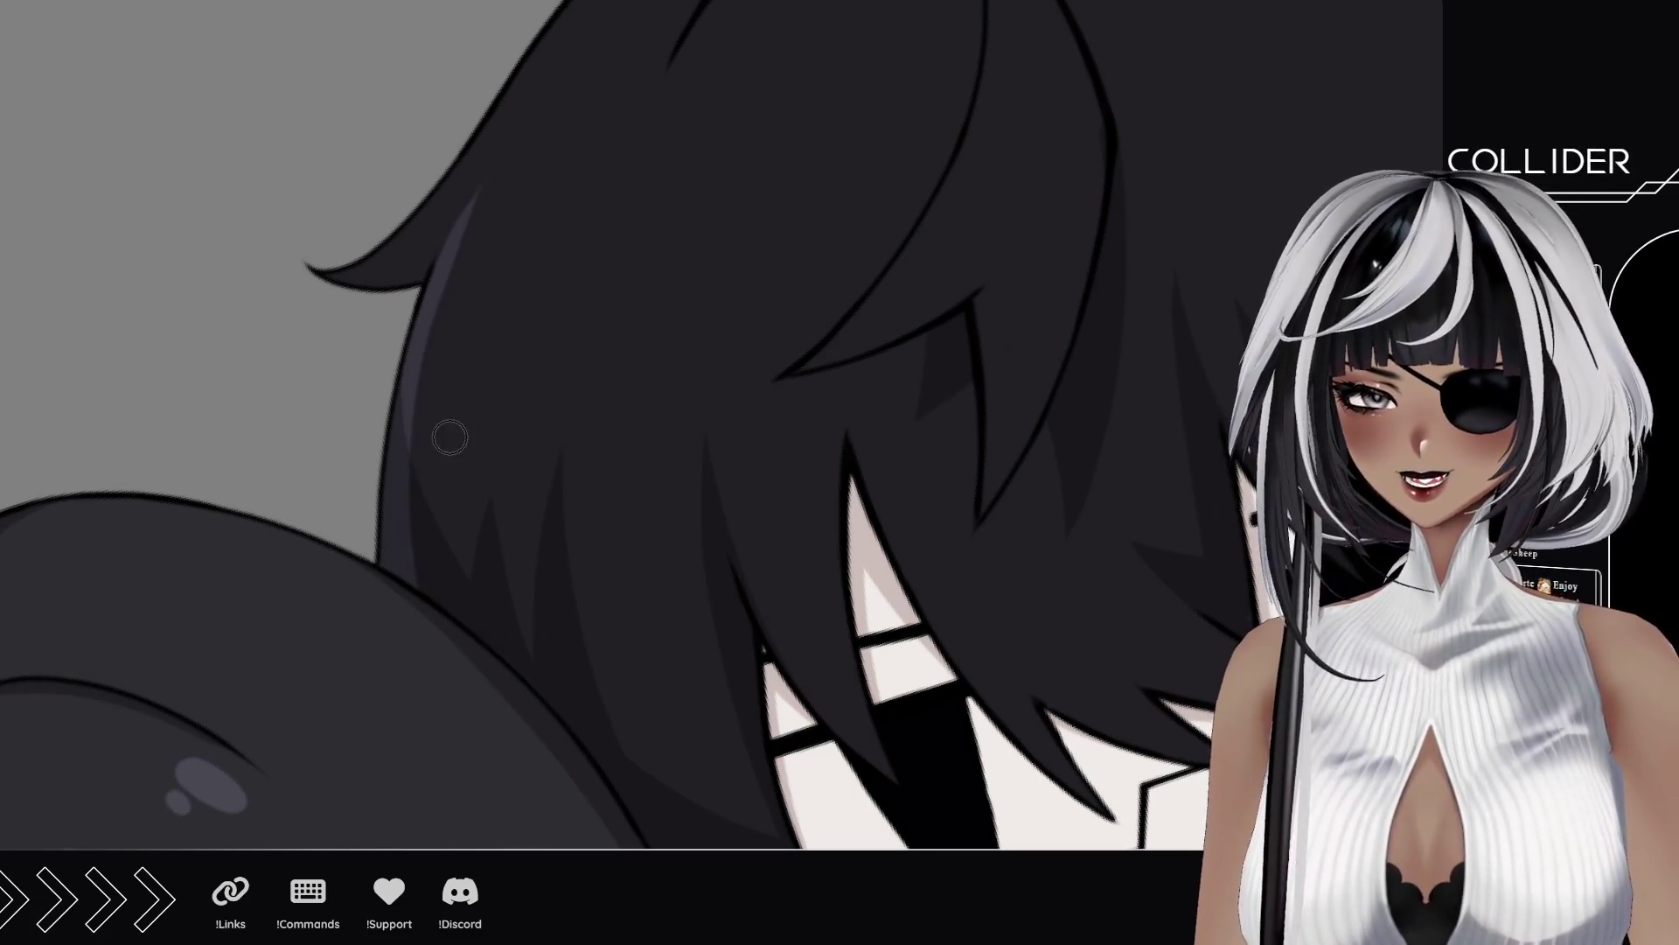
mouse_move(487, 363)
mouse_down()
mouse_move(510, 562)
mouse_move(480, 562)
mouse_move(485, 636)
mouse_up()
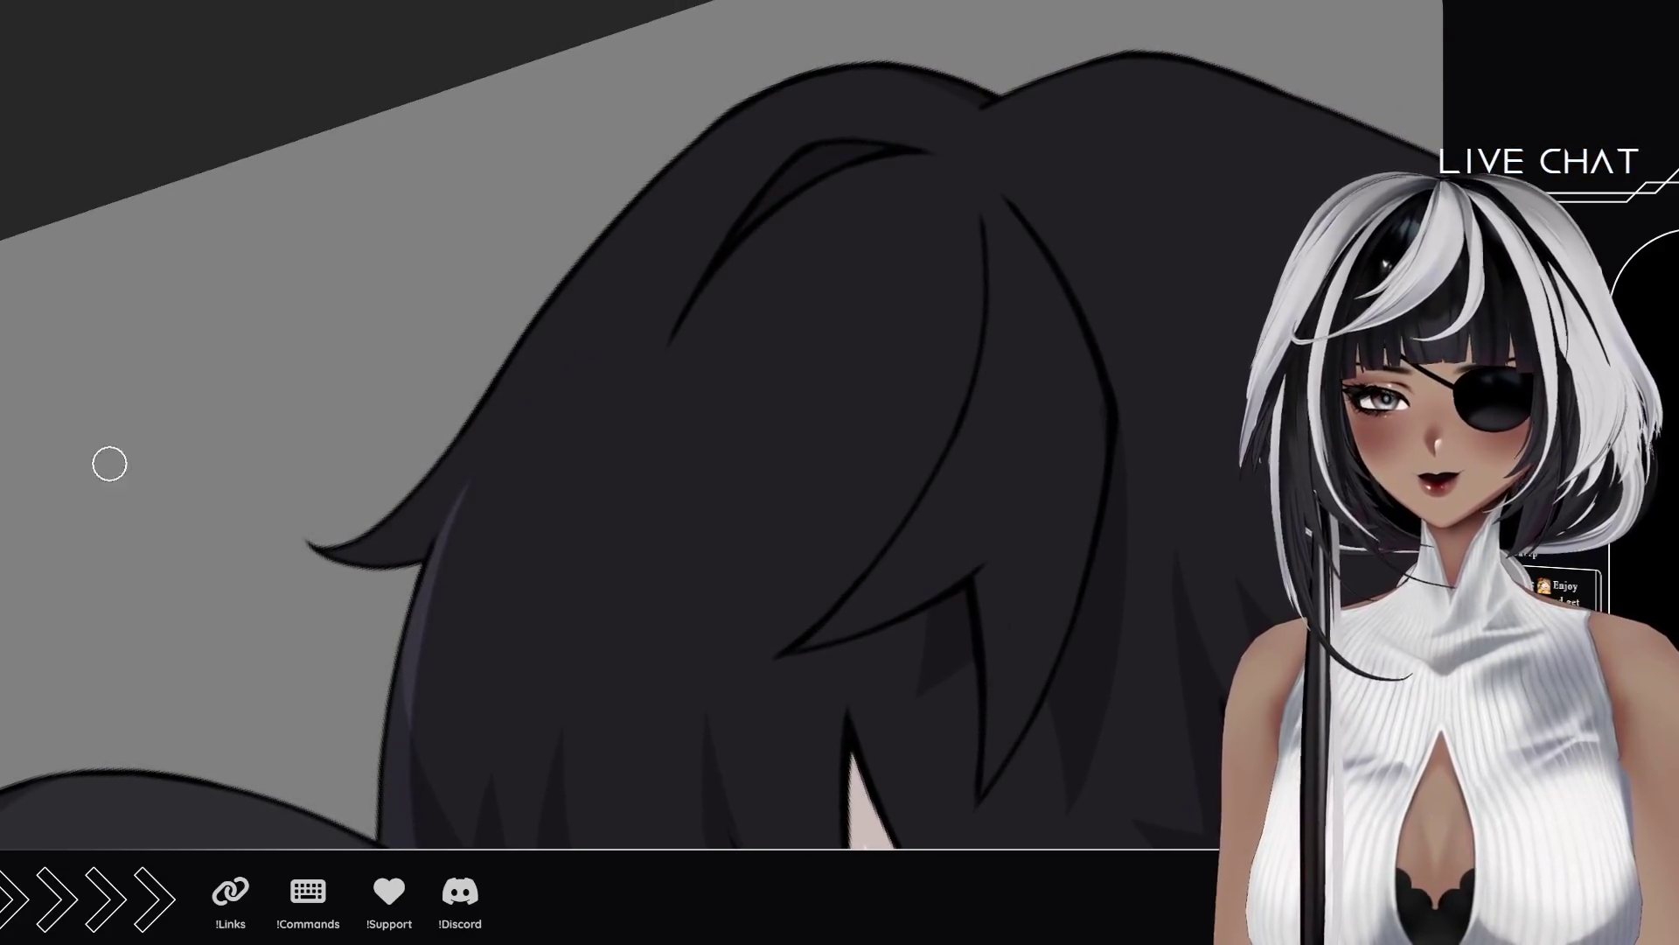
mouse_move(294, 292)
mouse_down()
mouse_move(281, 544)
mouse_move(481, 697)
mouse_move(420, 389)
mouse_move(487, 386)
mouse_up()
Step: Add a soft vertical highlight and small grey shine dabs on the dark hair
scroll(461, 323, up, 2)
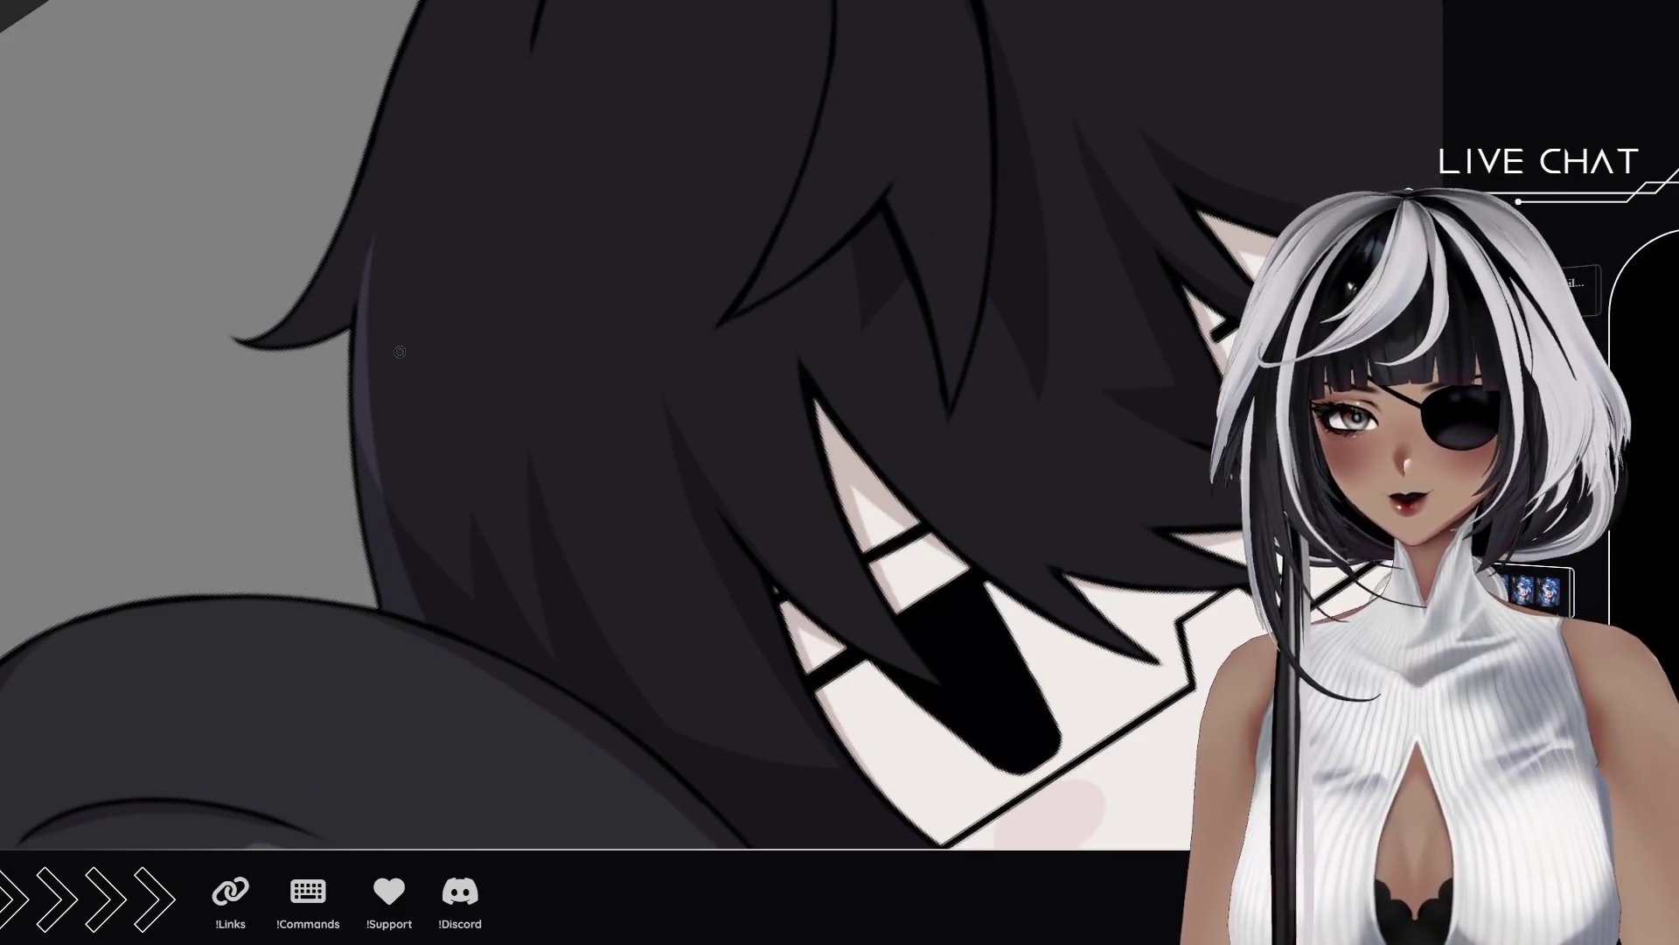
drag(398, 352, 395, 342)
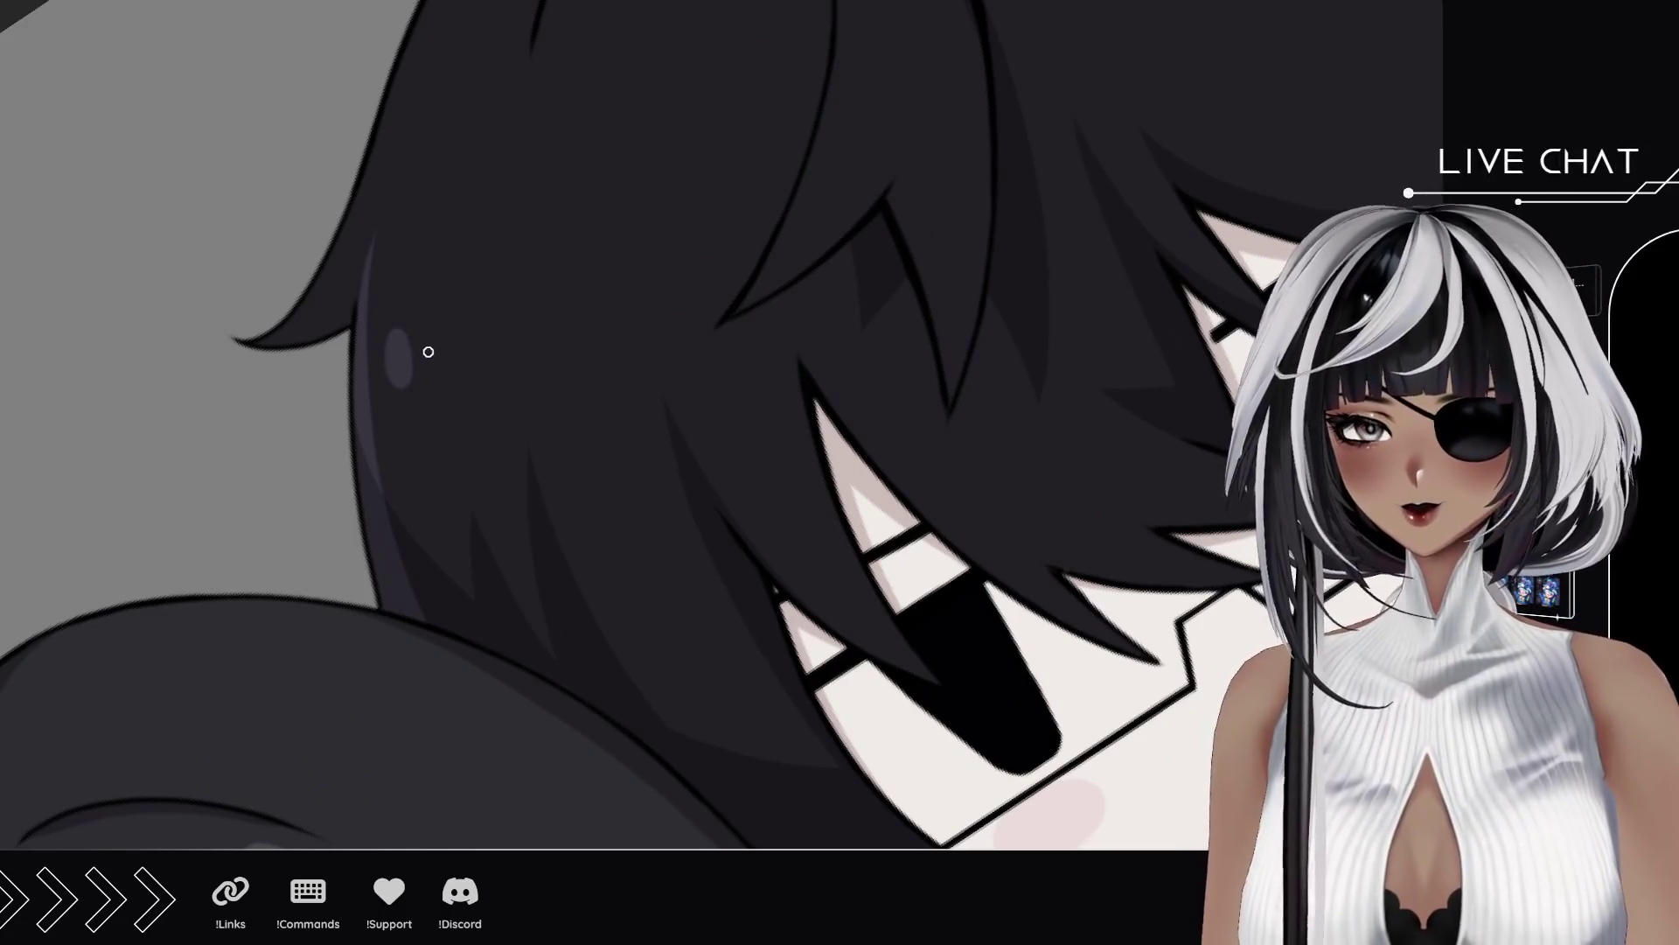
click(427, 351)
drag(423, 280, 490, 443)
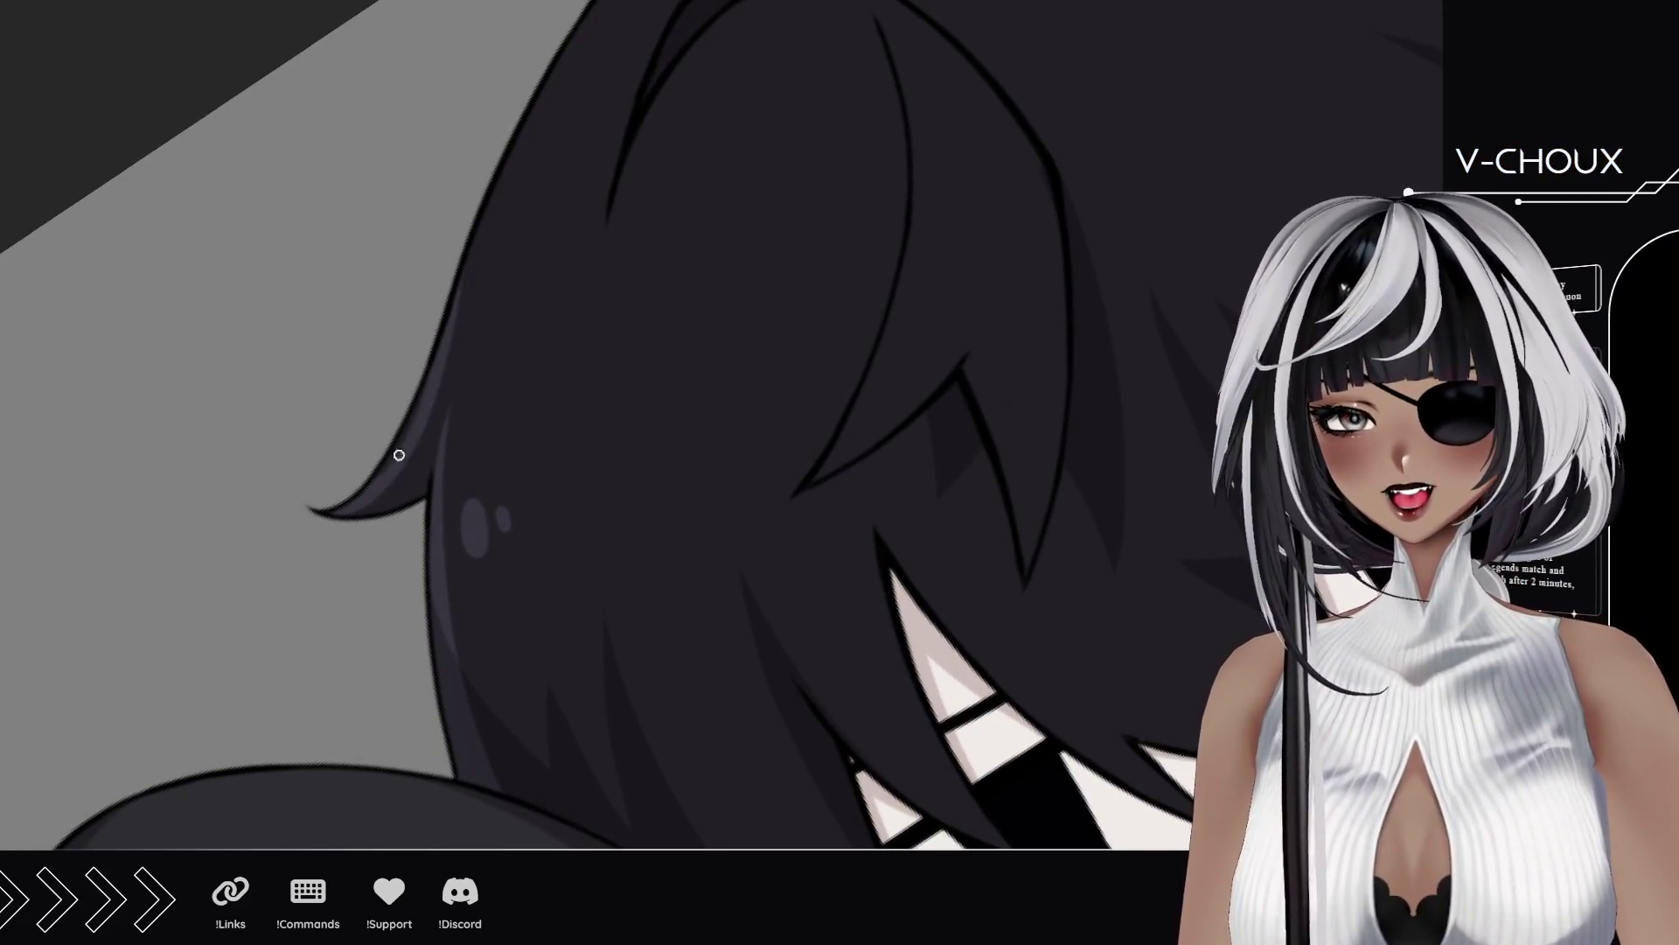
drag(415, 299, 423, 551)
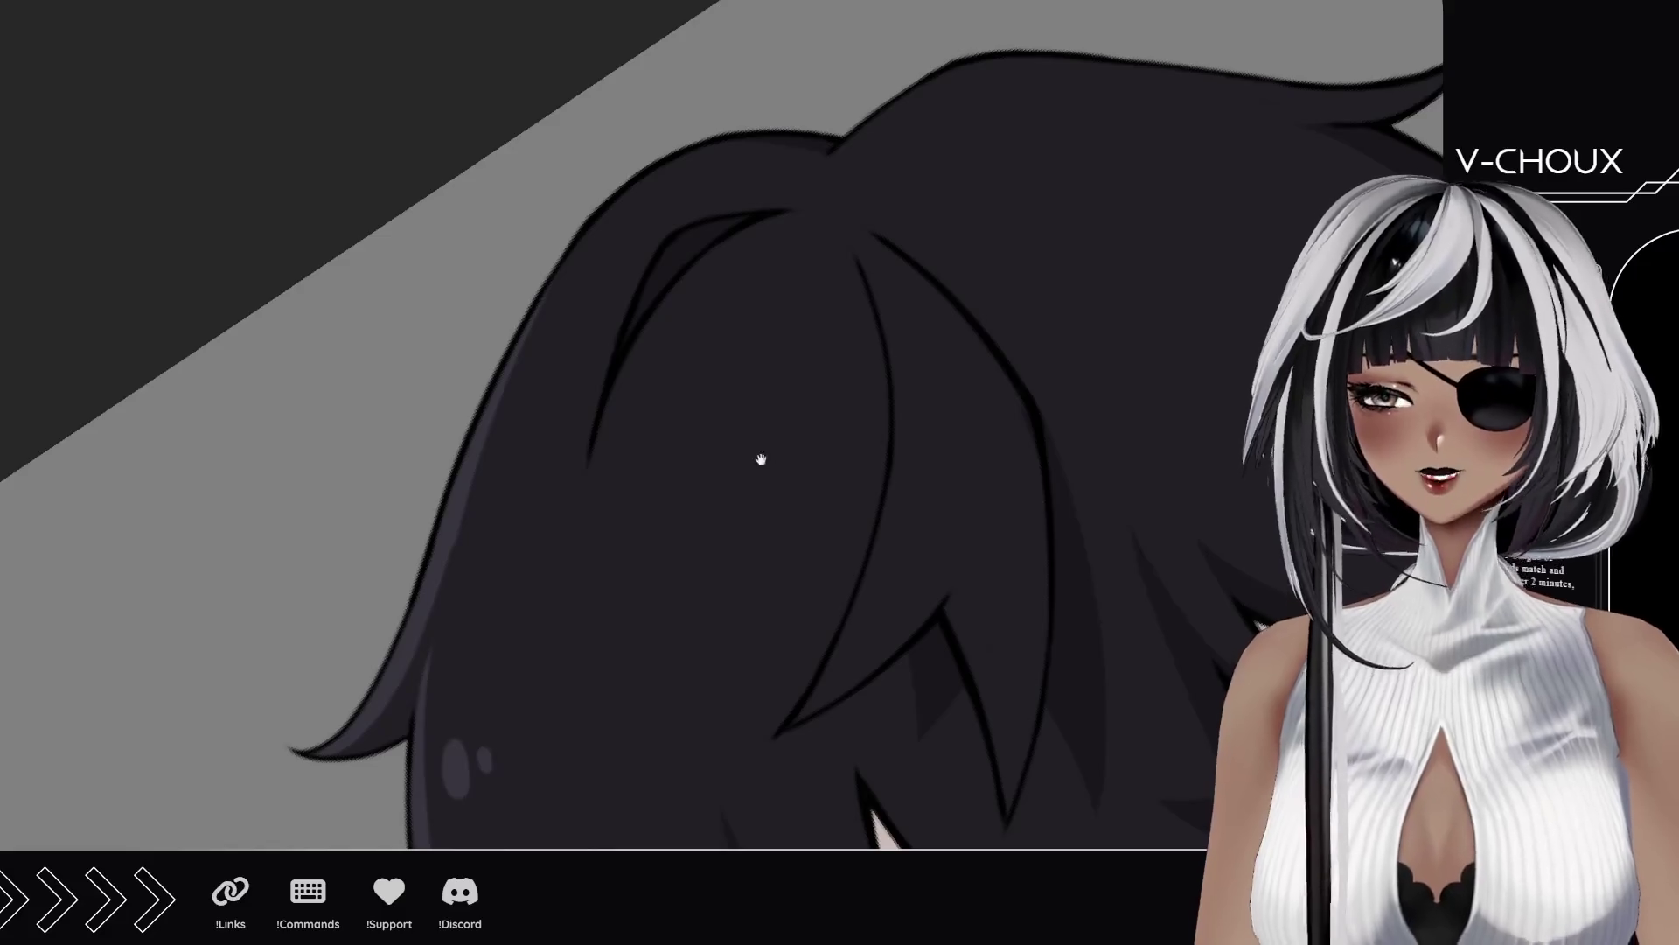
drag(761, 458, 638, 341)
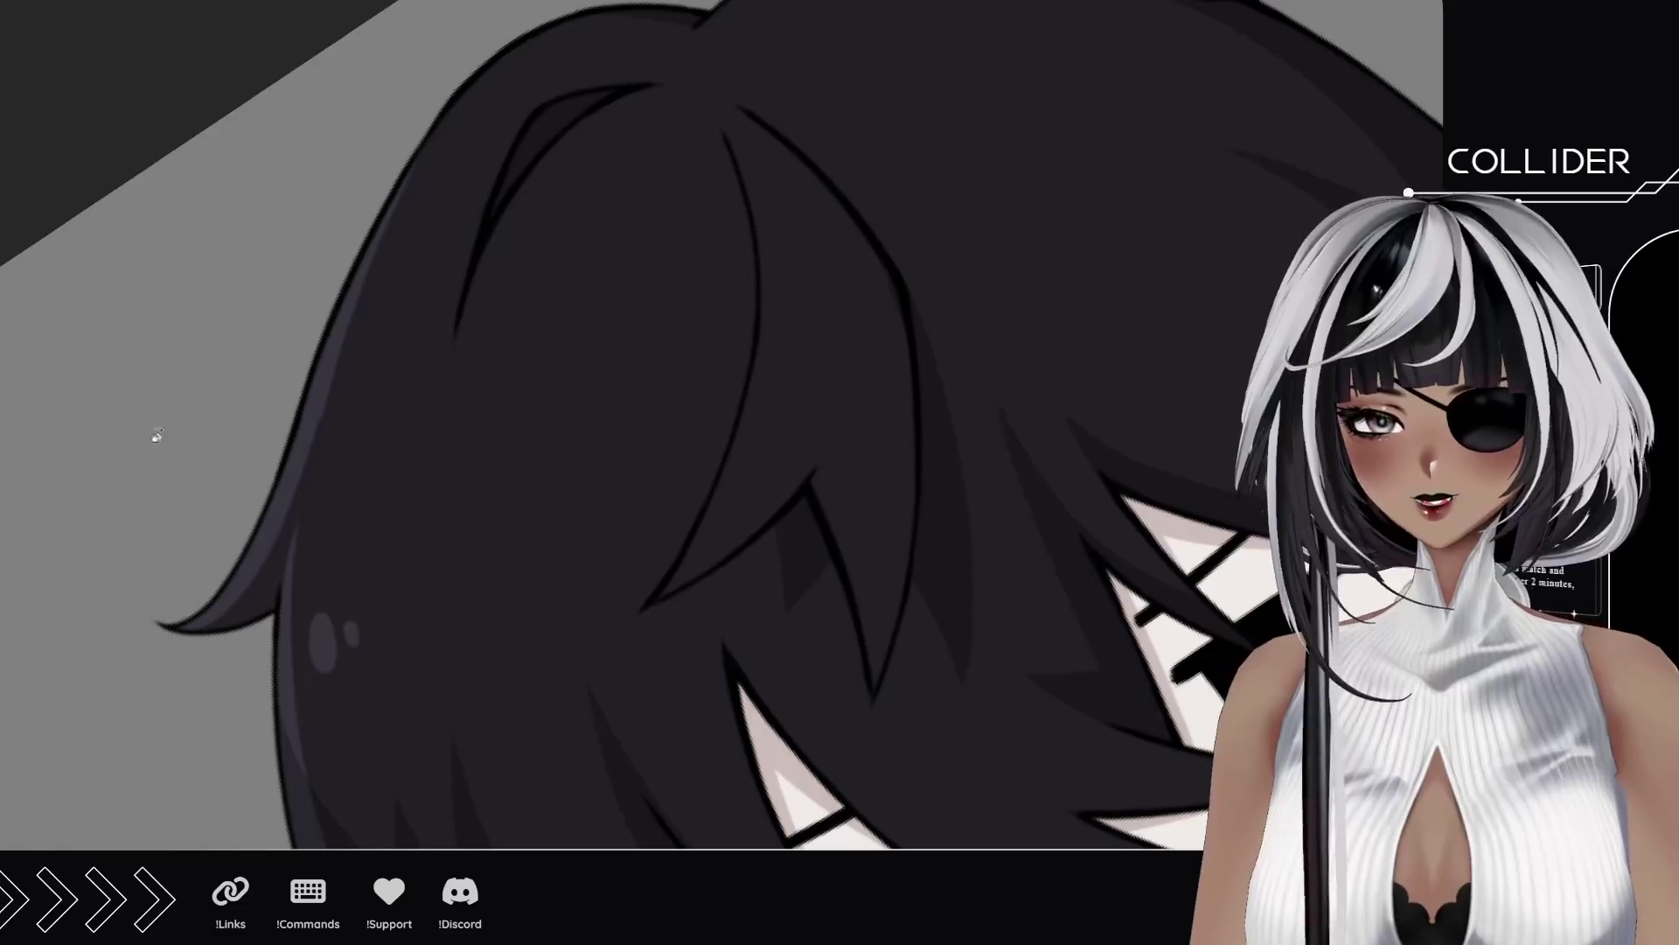
mouse_move(667, 161)
mouse_down()
mouse_move(607, 667)
mouse_move(792, 661)
mouse_move(600, 586)
mouse_up()
mouse_move(681, 642)
mouse_down()
mouse_move(540, 543)
mouse_move(522, 581)
mouse_up()
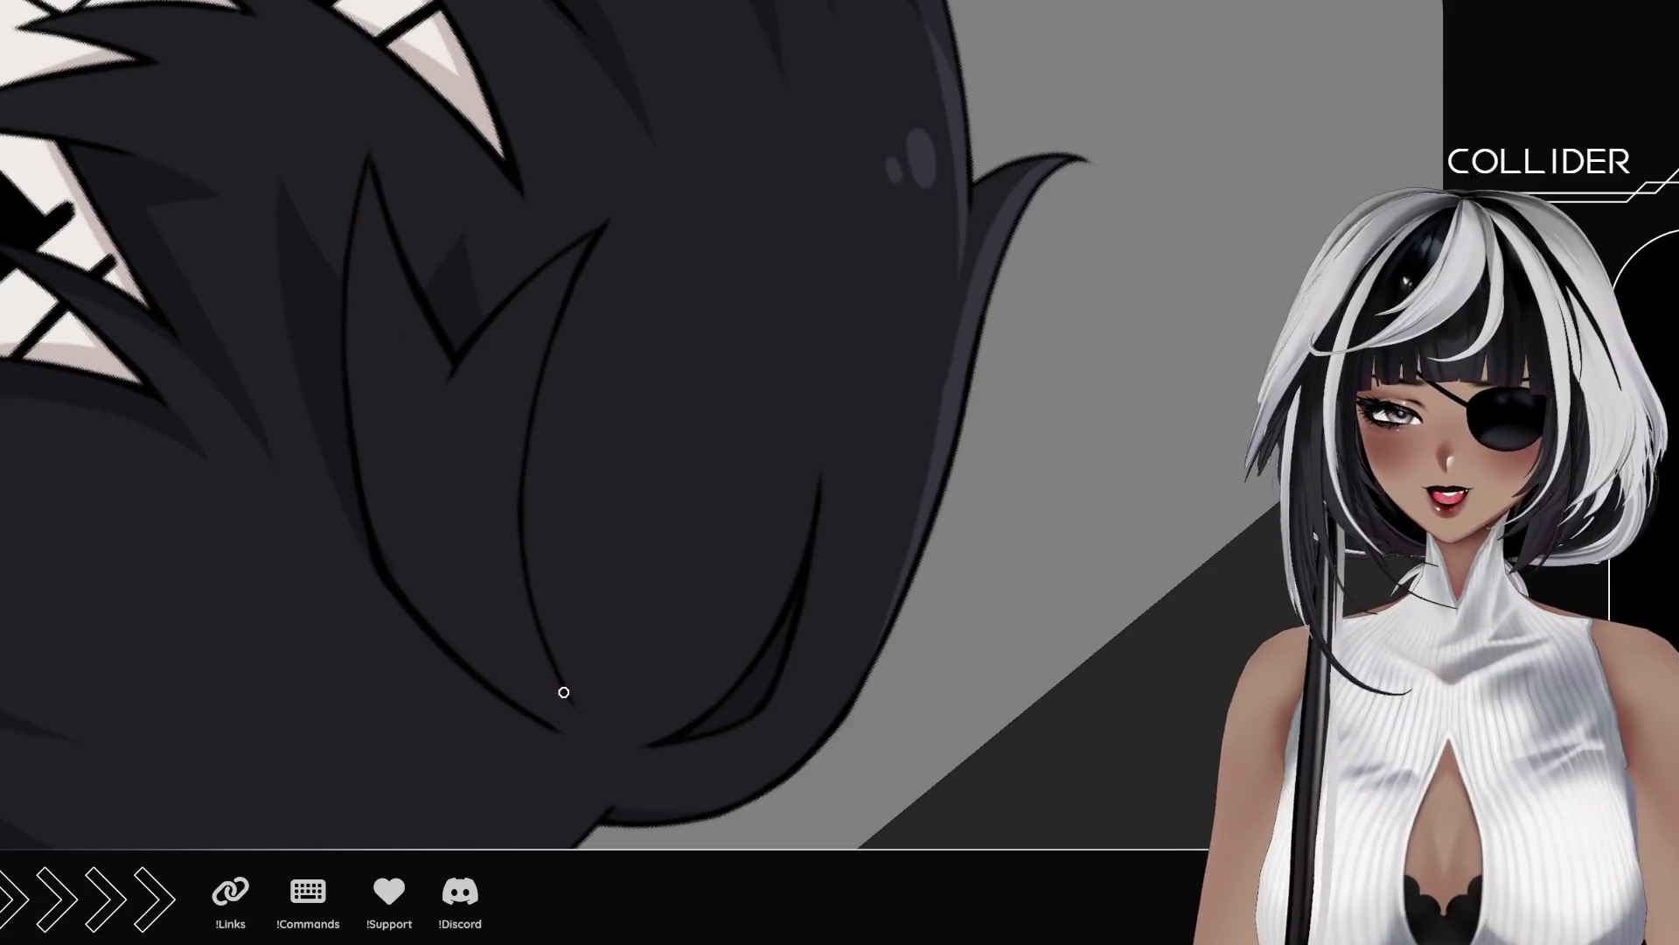
Step: Brush a long light highlight along the curved black hair strand
drag(543, 663, 579, 282)
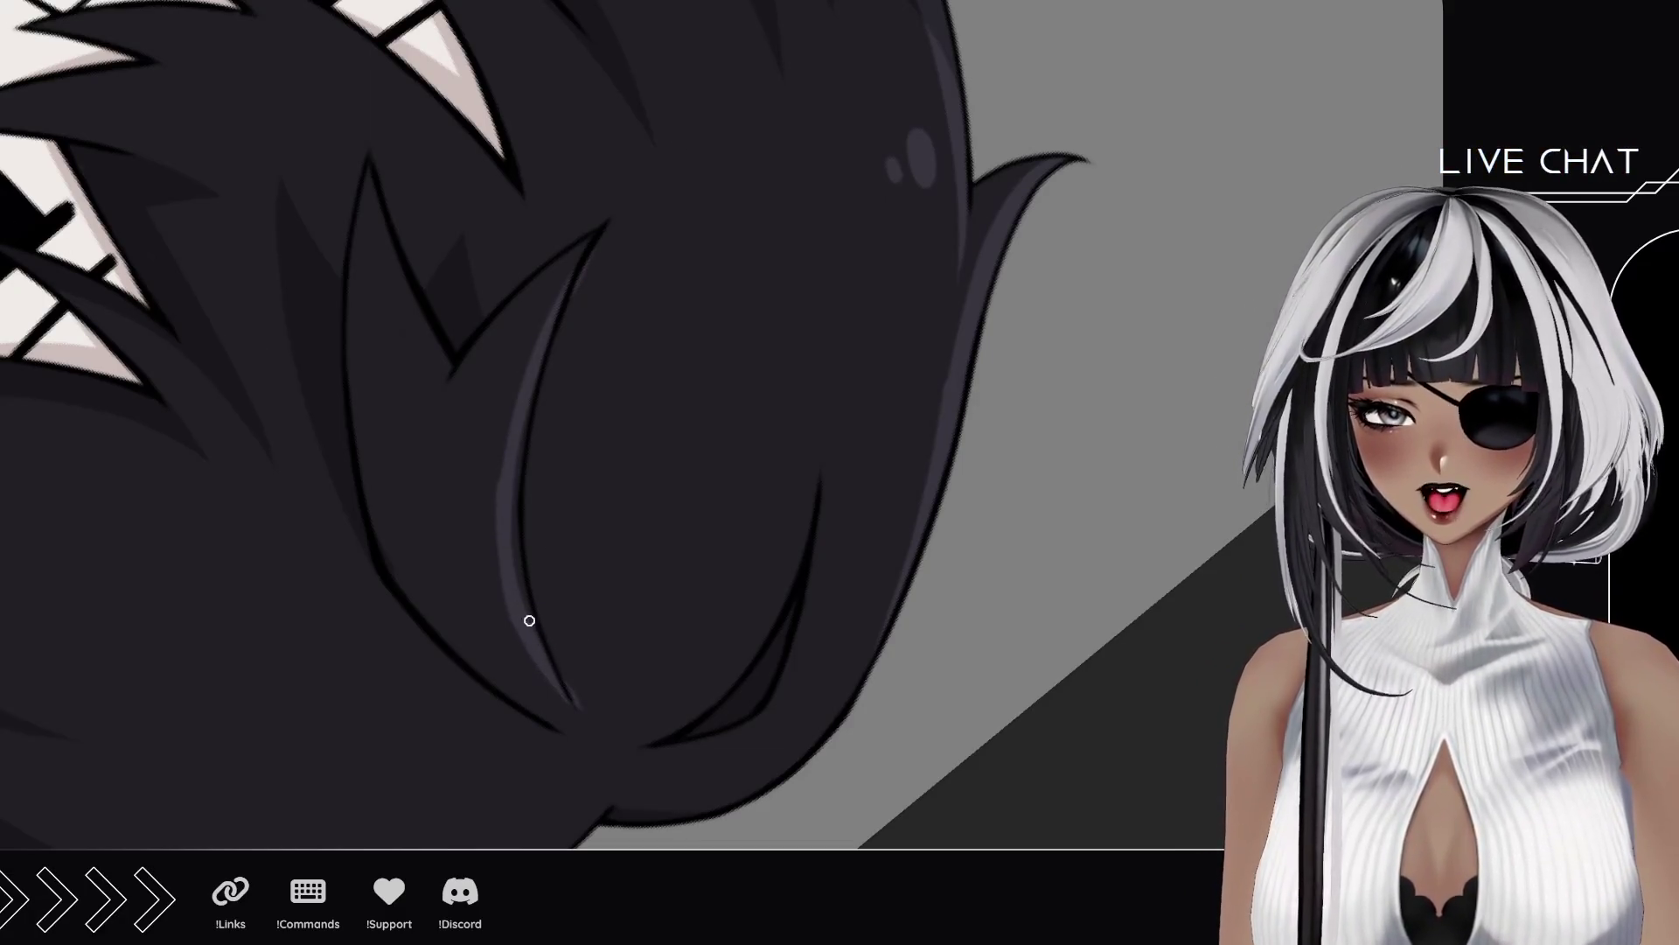
drag(557, 677, 521, 395)
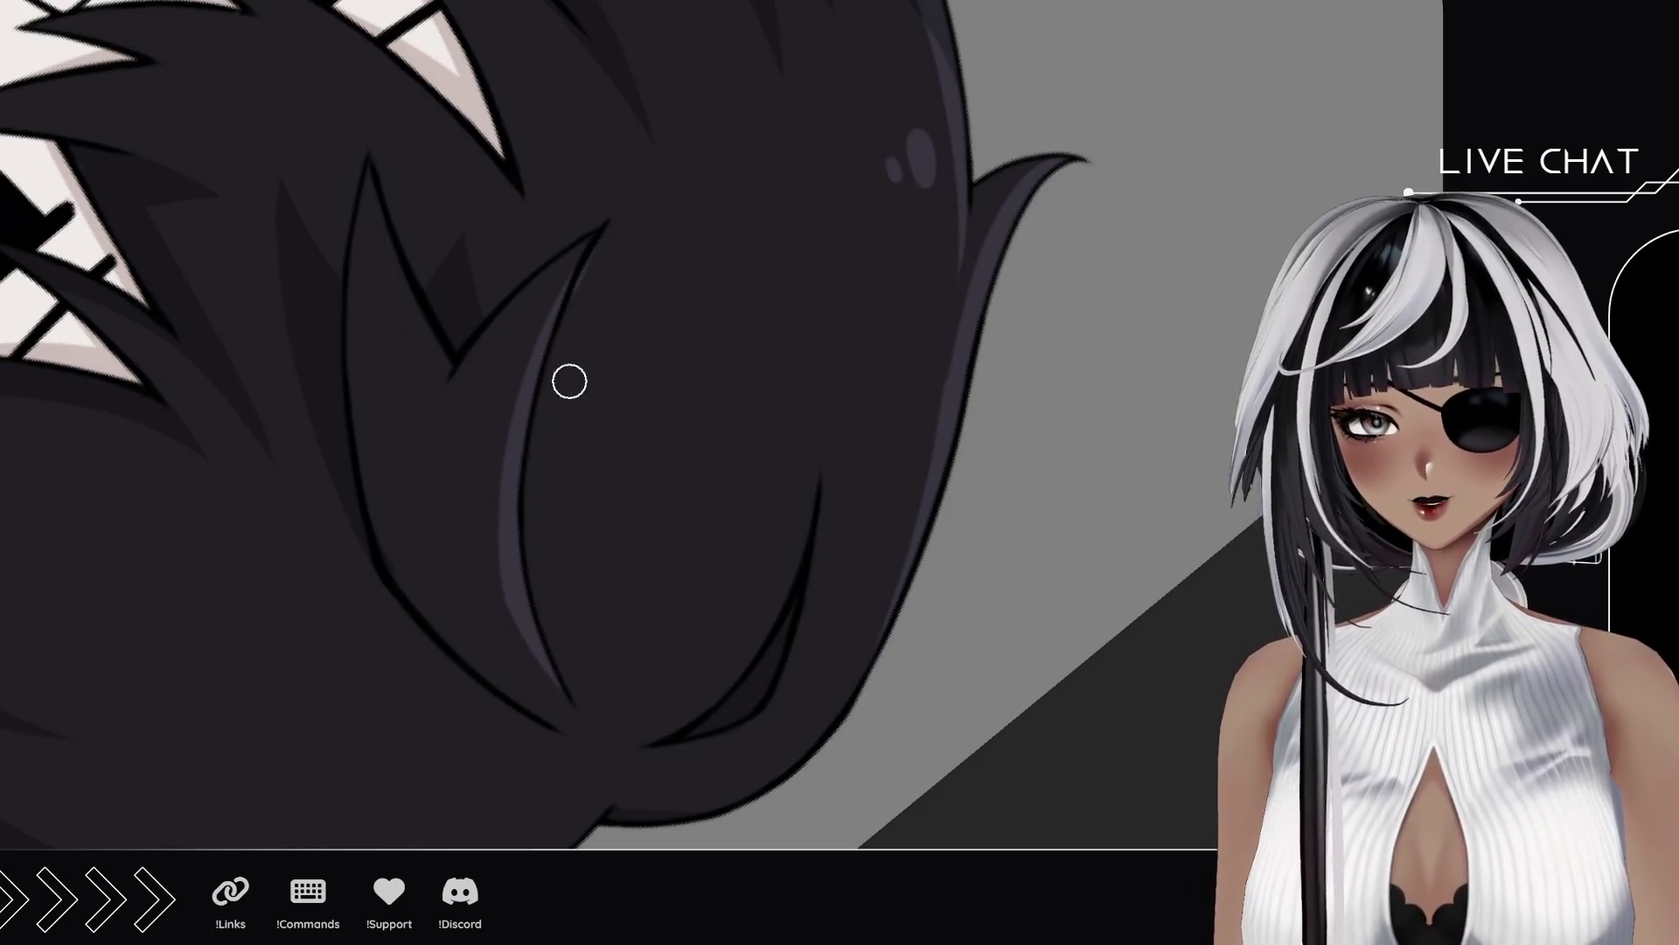
mouse_move(480, 438)
mouse_down()
mouse_move(537, 540)
mouse_move(551, 453)
mouse_move(485, 509)
mouse_up()
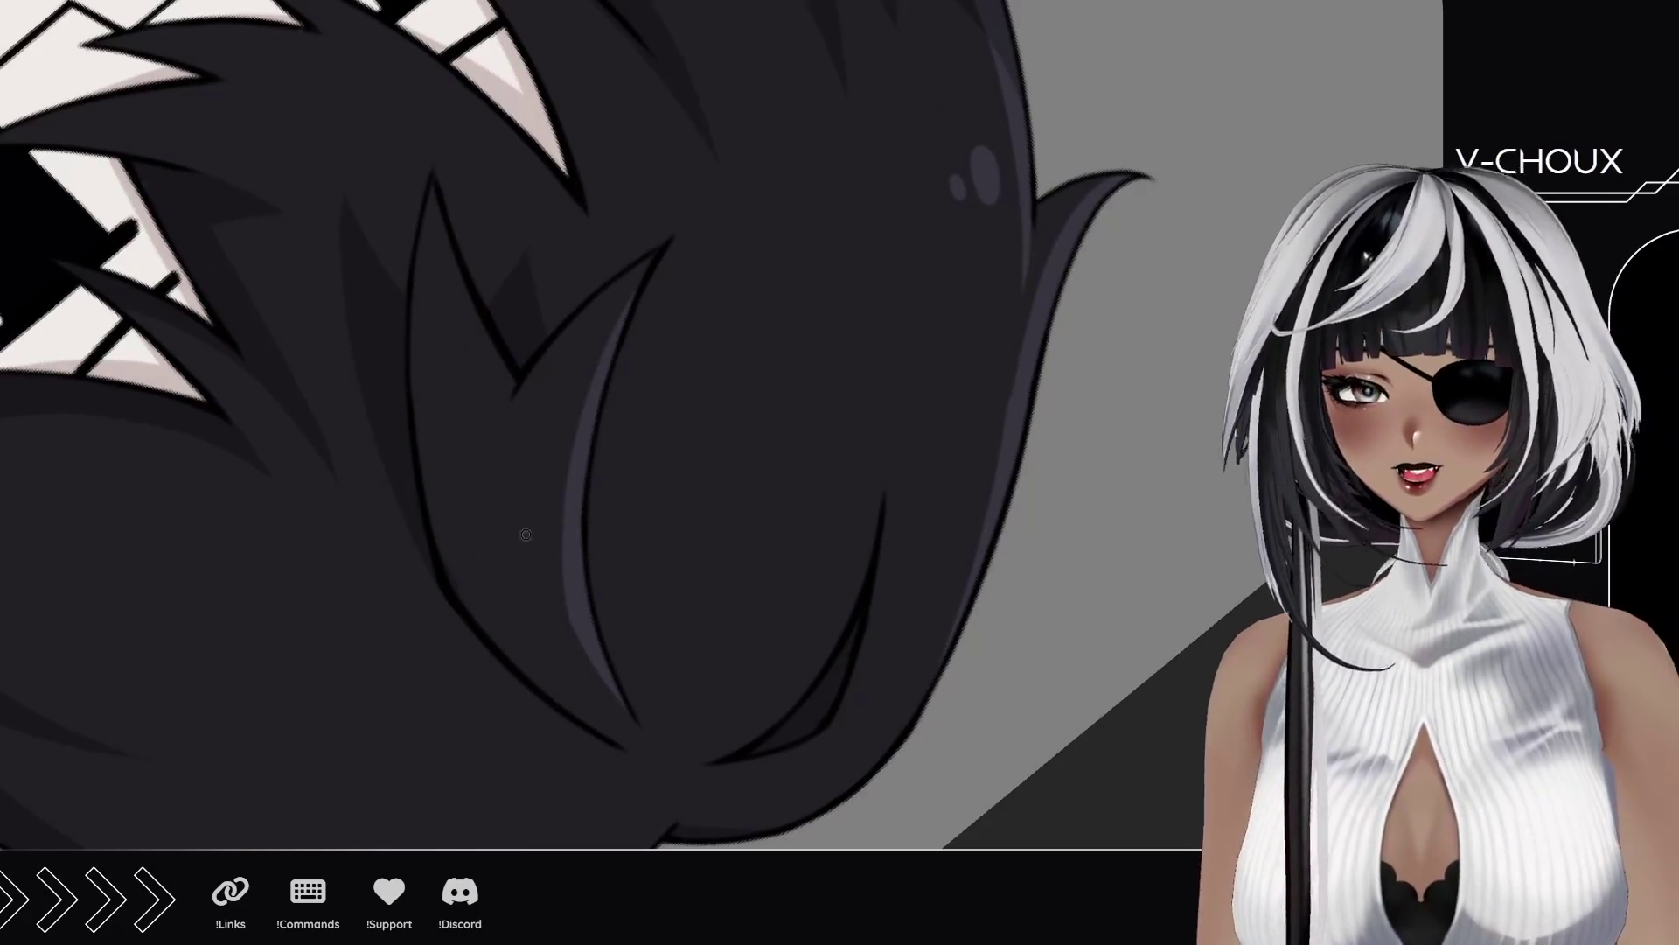
Step: Add small oval shines on the dark hair, including one on the glasses boy's hair
drag(551, 551, 548, 536)
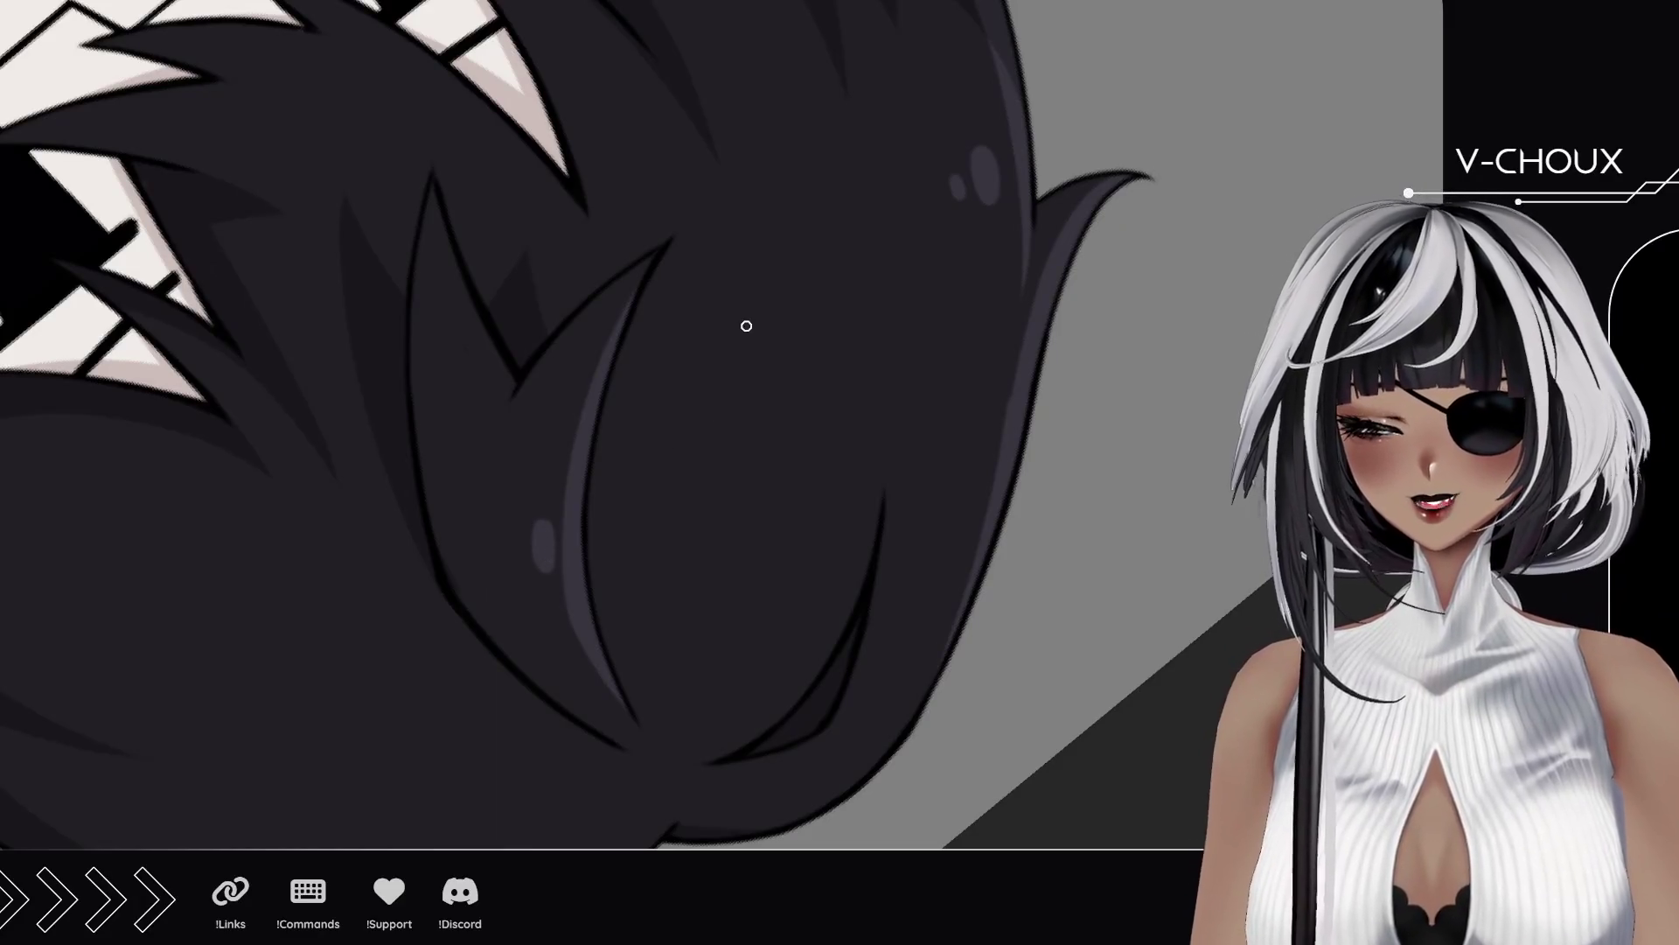
drag(749, 320, 752, 335)
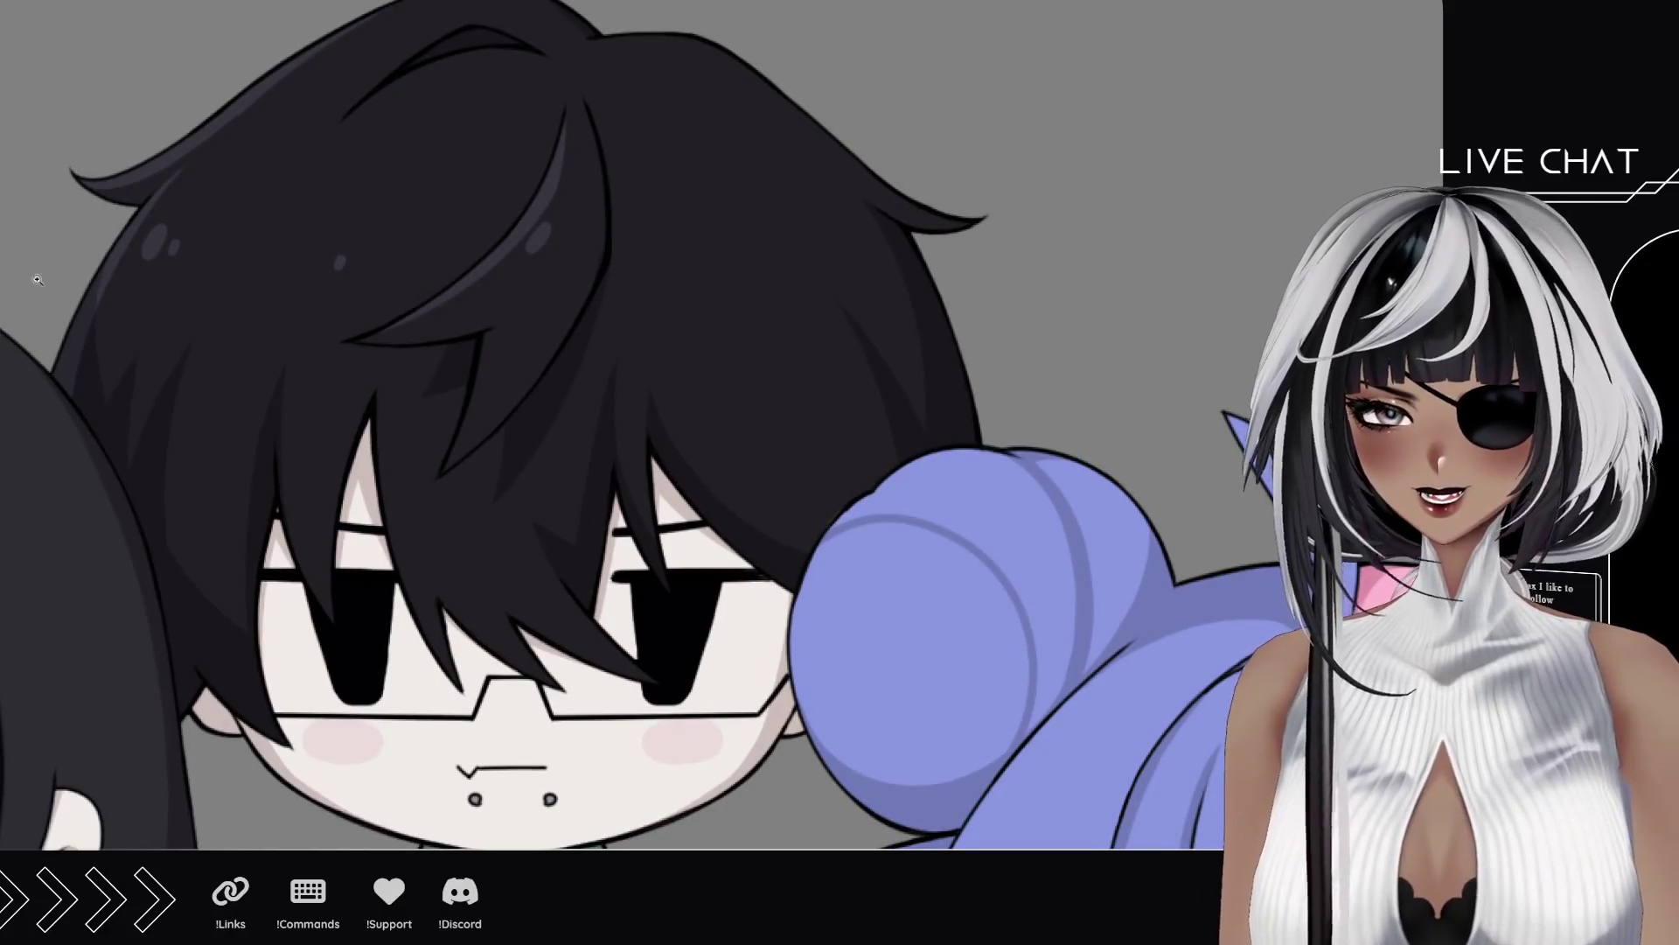
mouse_move(824, 222)
mouse_down()
mouse_move(798, 194)
mouse_move(819, 207)
mouse_up()
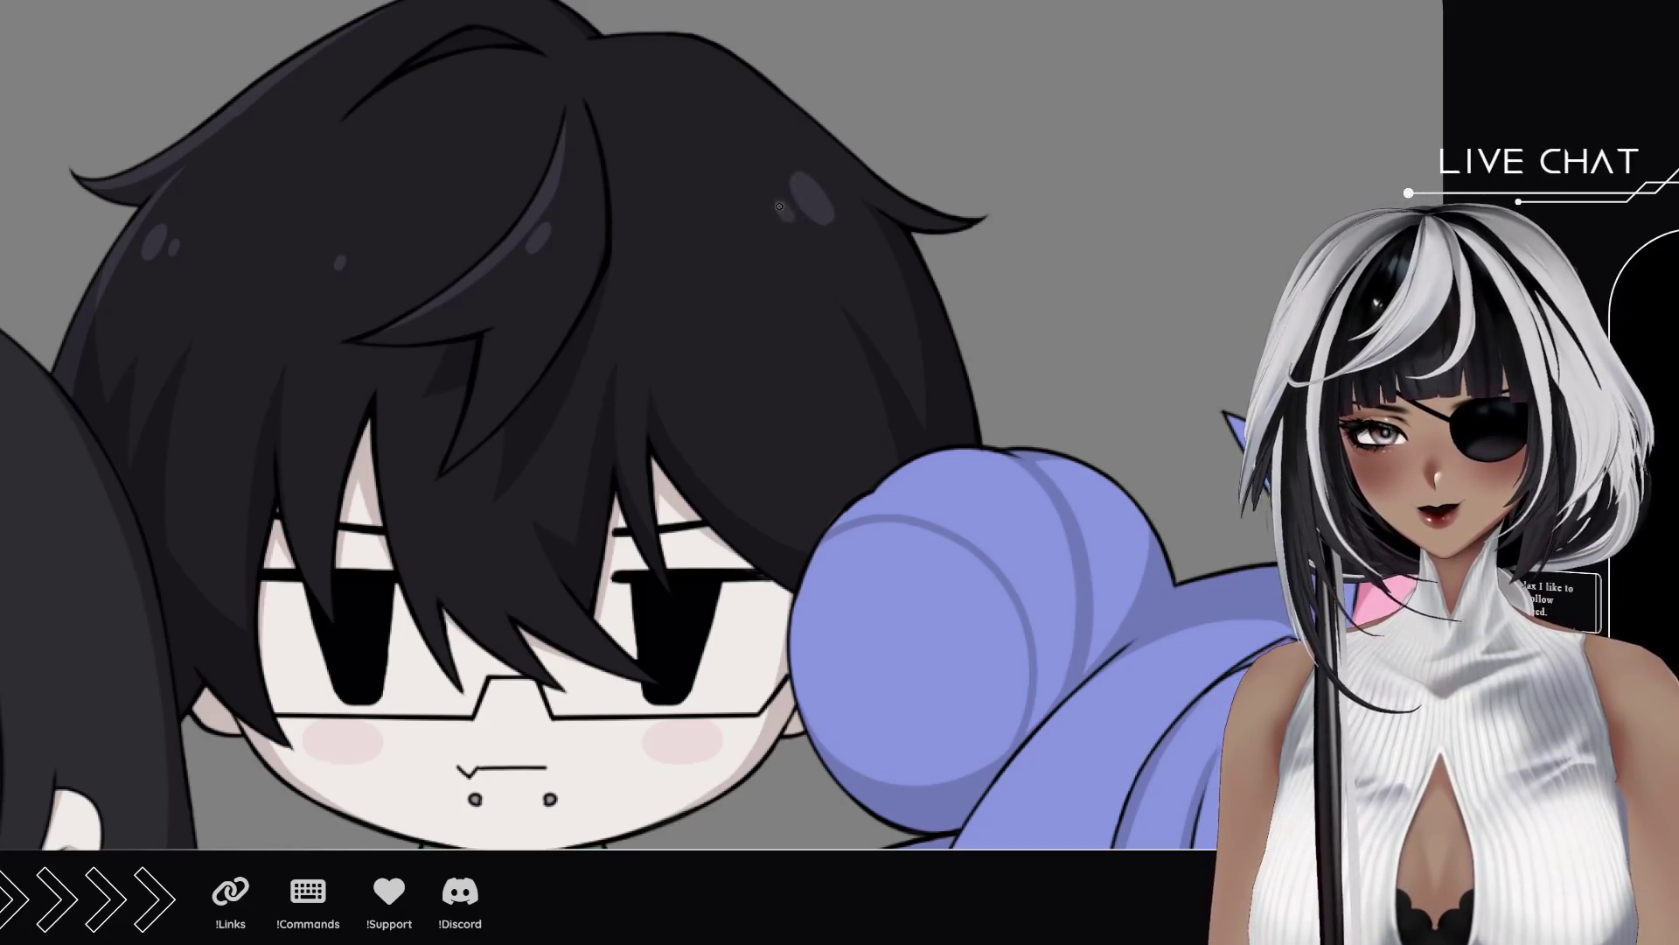
drag(802, 520, 507, 350)
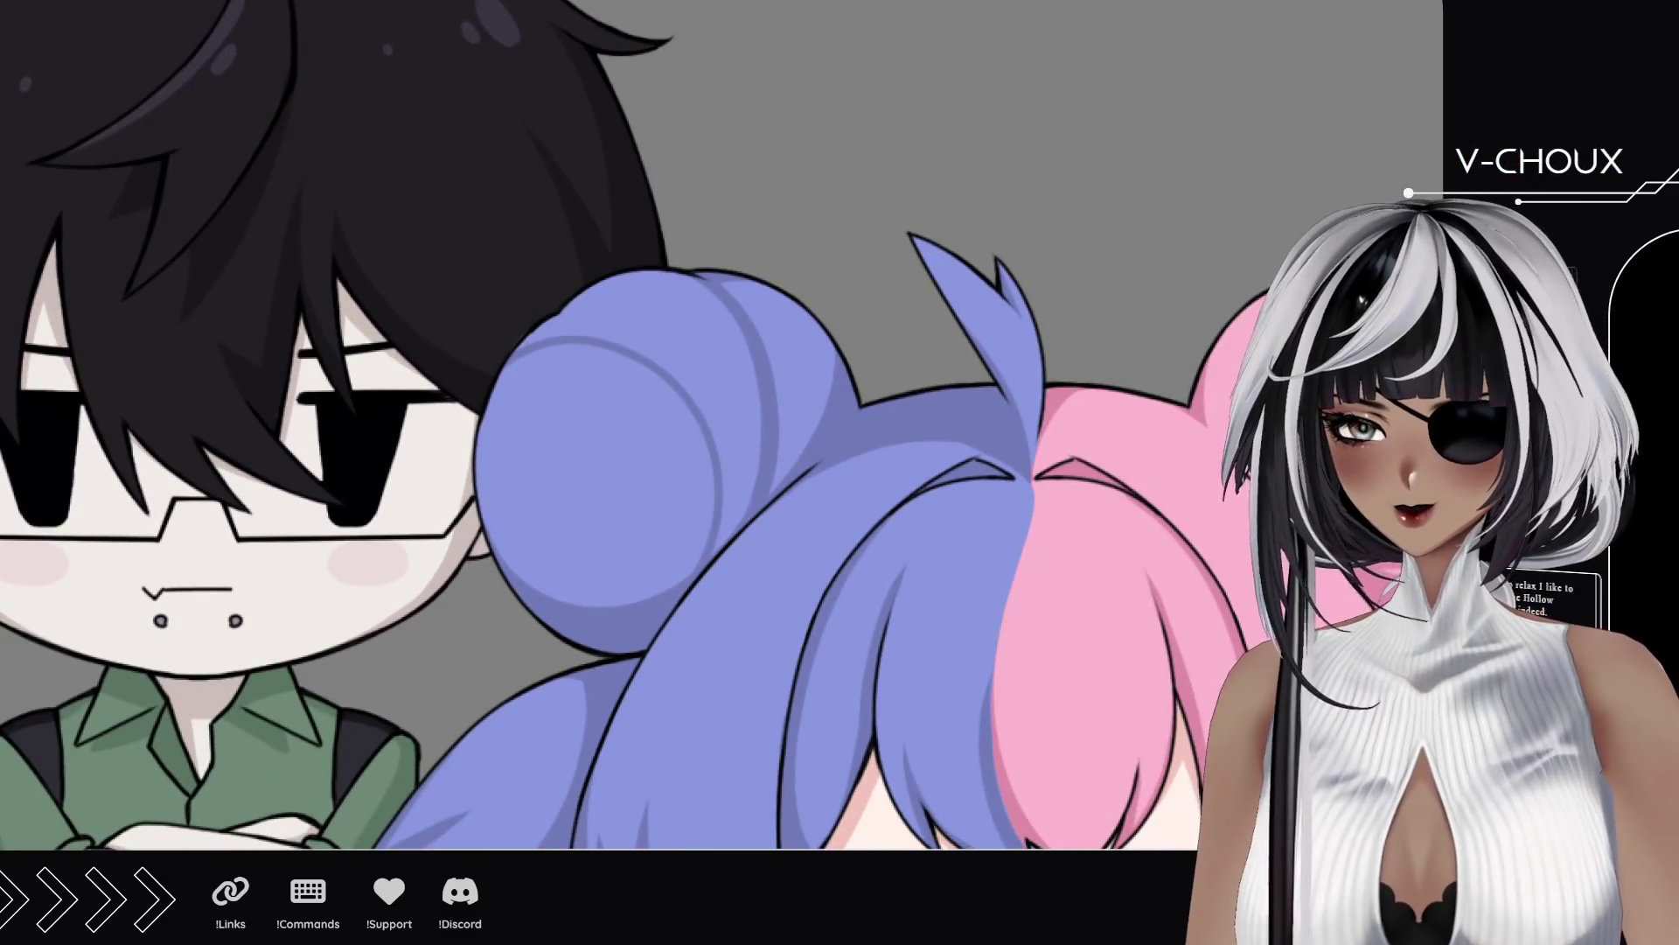
scroll(656, 507, down, 5)
scroll(656, 507, up, 2)
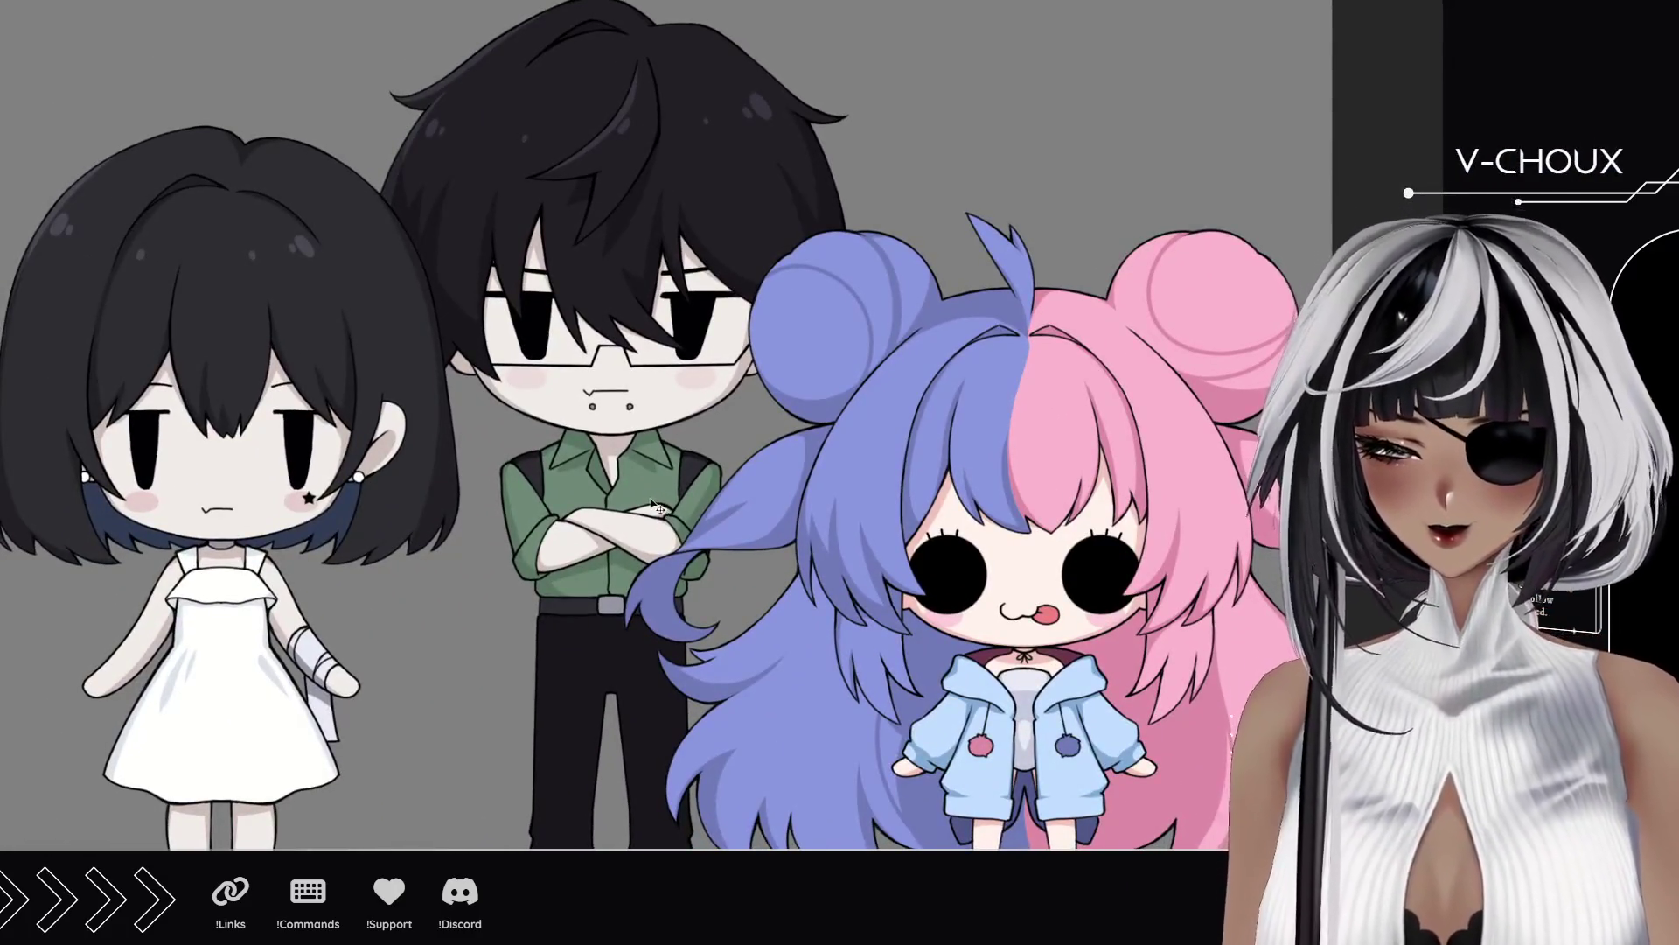
Step: Pan and zoom in on the blue/pink twin-bun girl's face and hair
drag(900, 525, 866, 522)
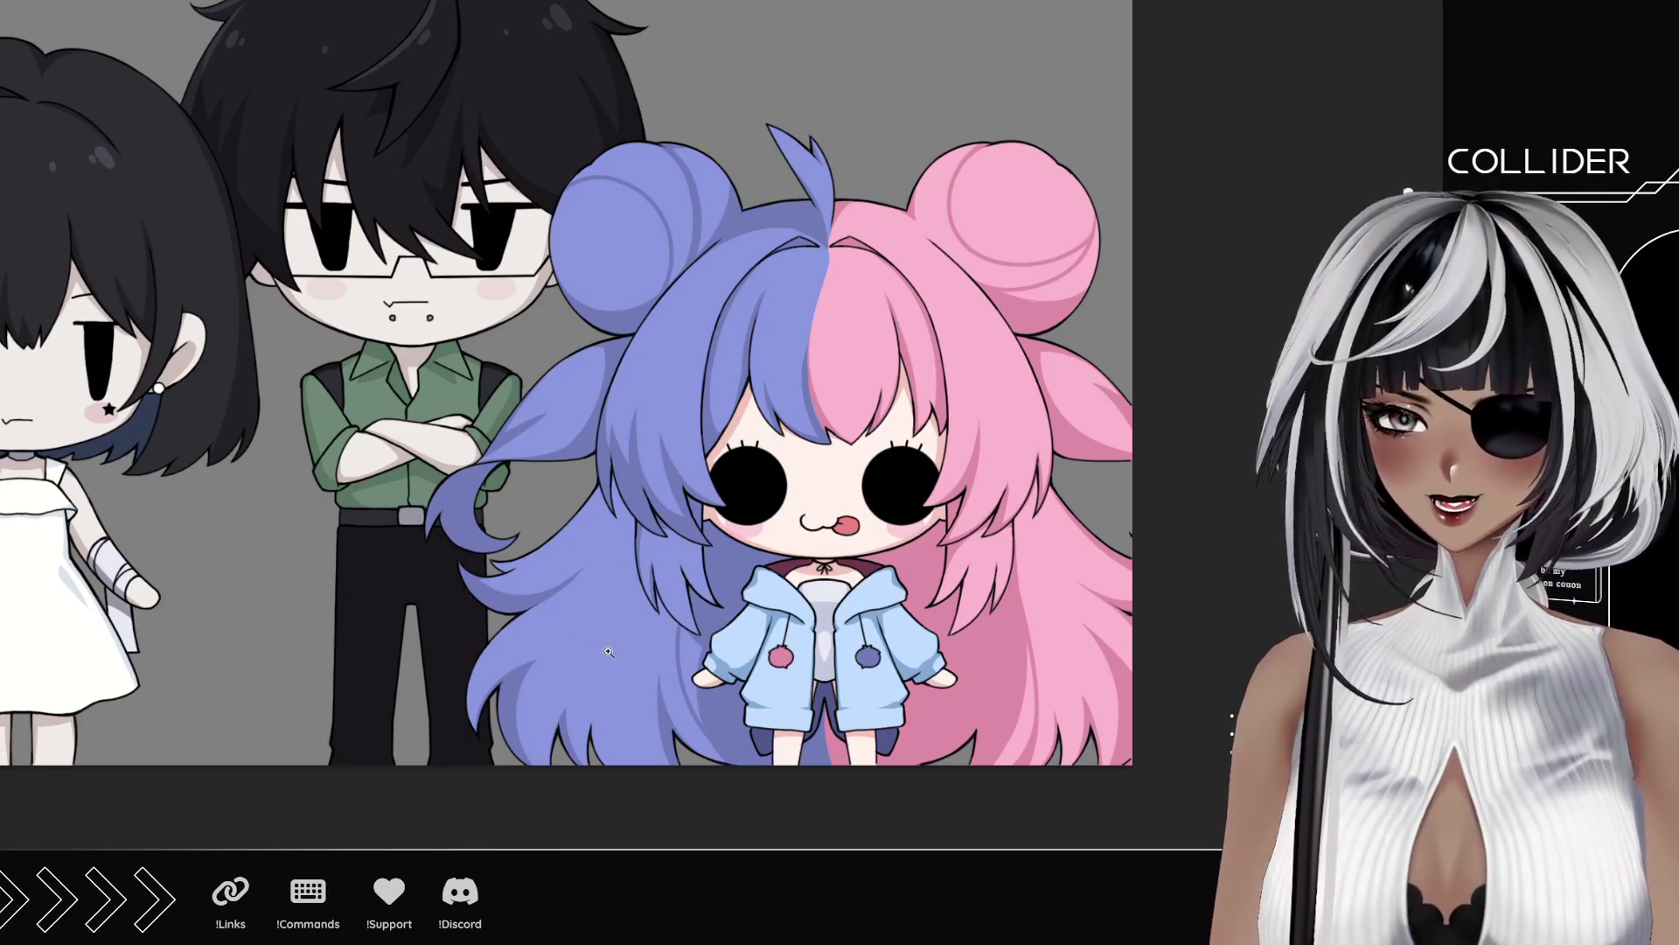
click(639, 451)
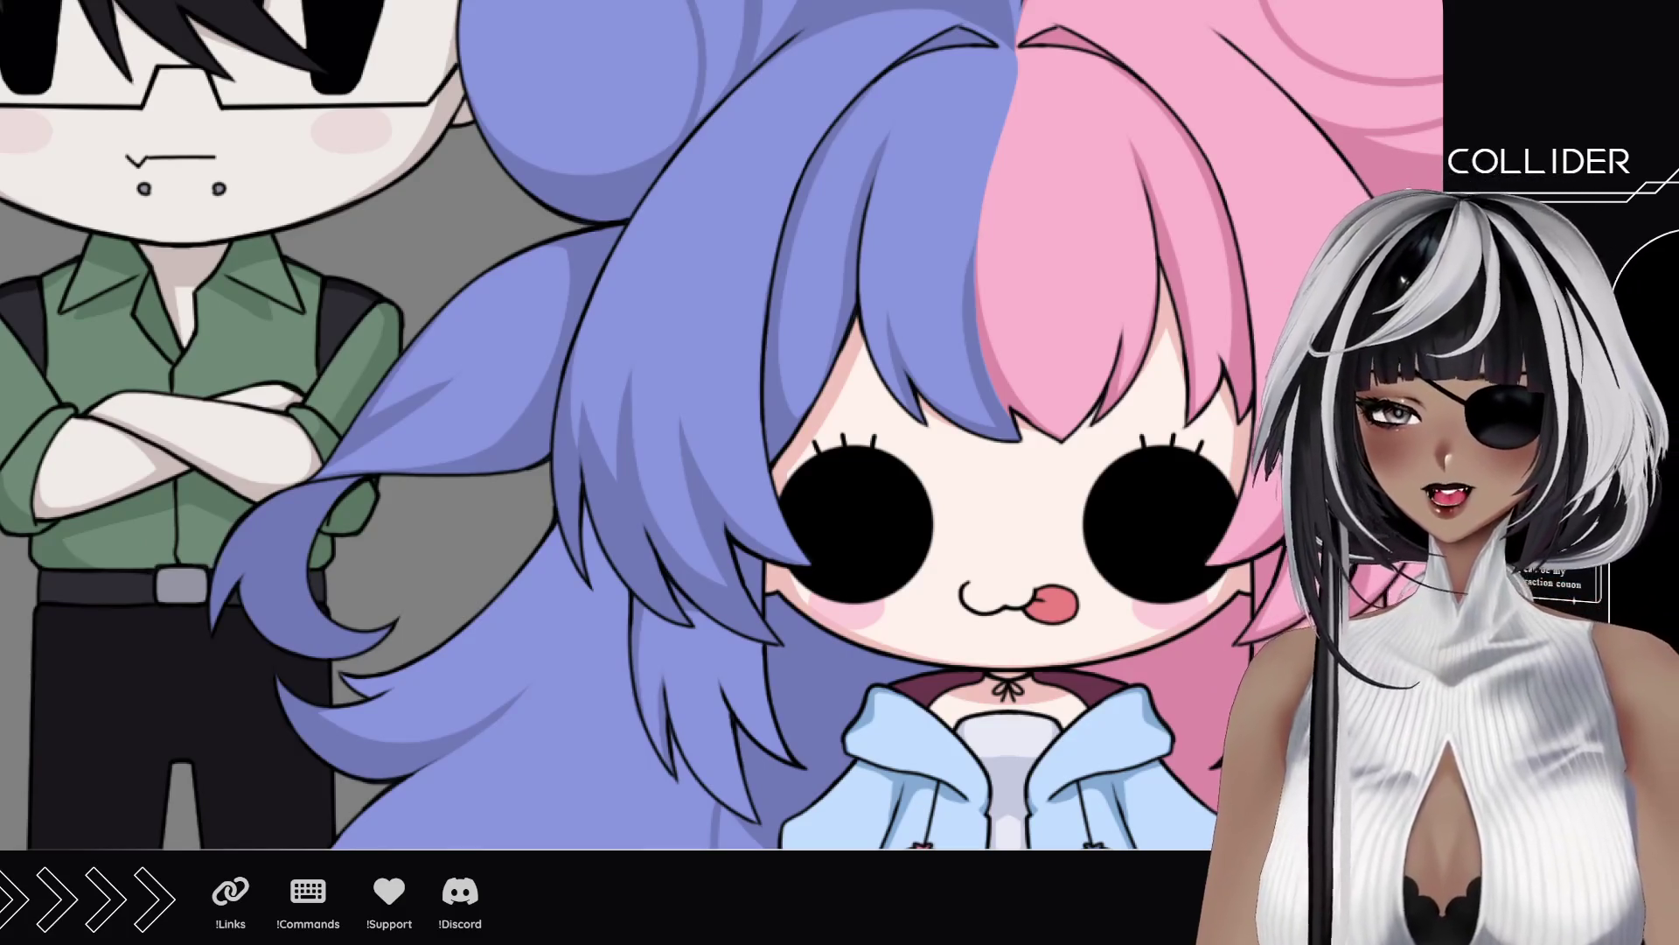
Step: Draw a light-blue highlight along the blue hair's edge, redoing it until it looks right
click(560, 411)
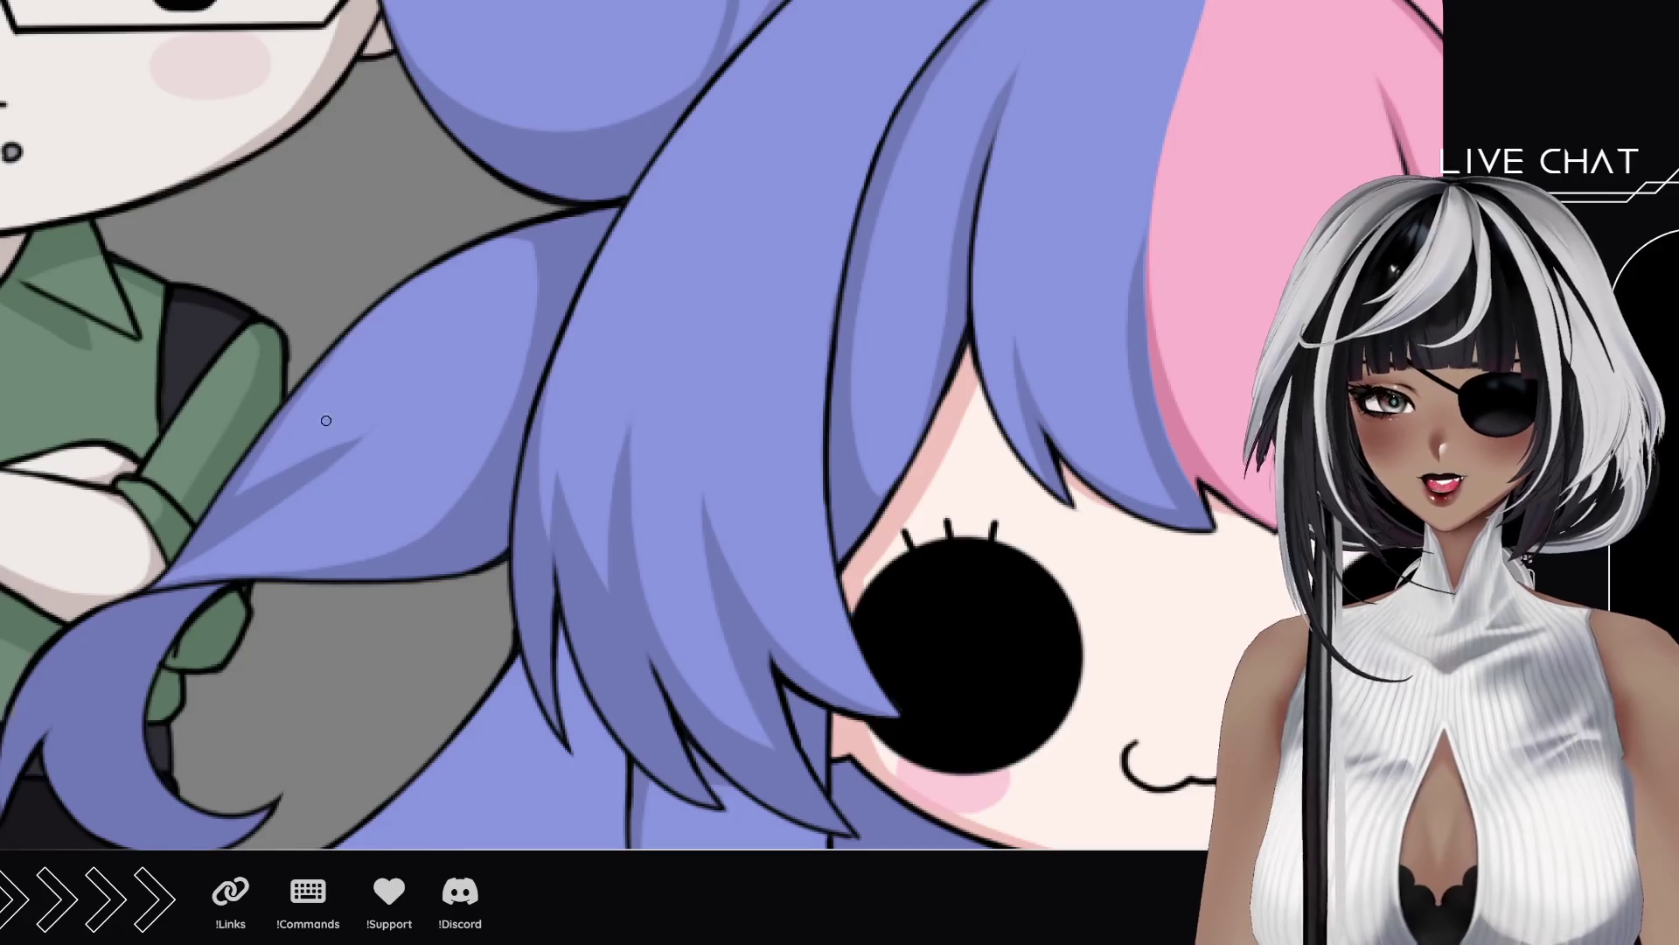
drag(567, 741, 687, 180)
key(ctrl+z)
drag(562, 739, 684, 175)
key(ctrl+z)
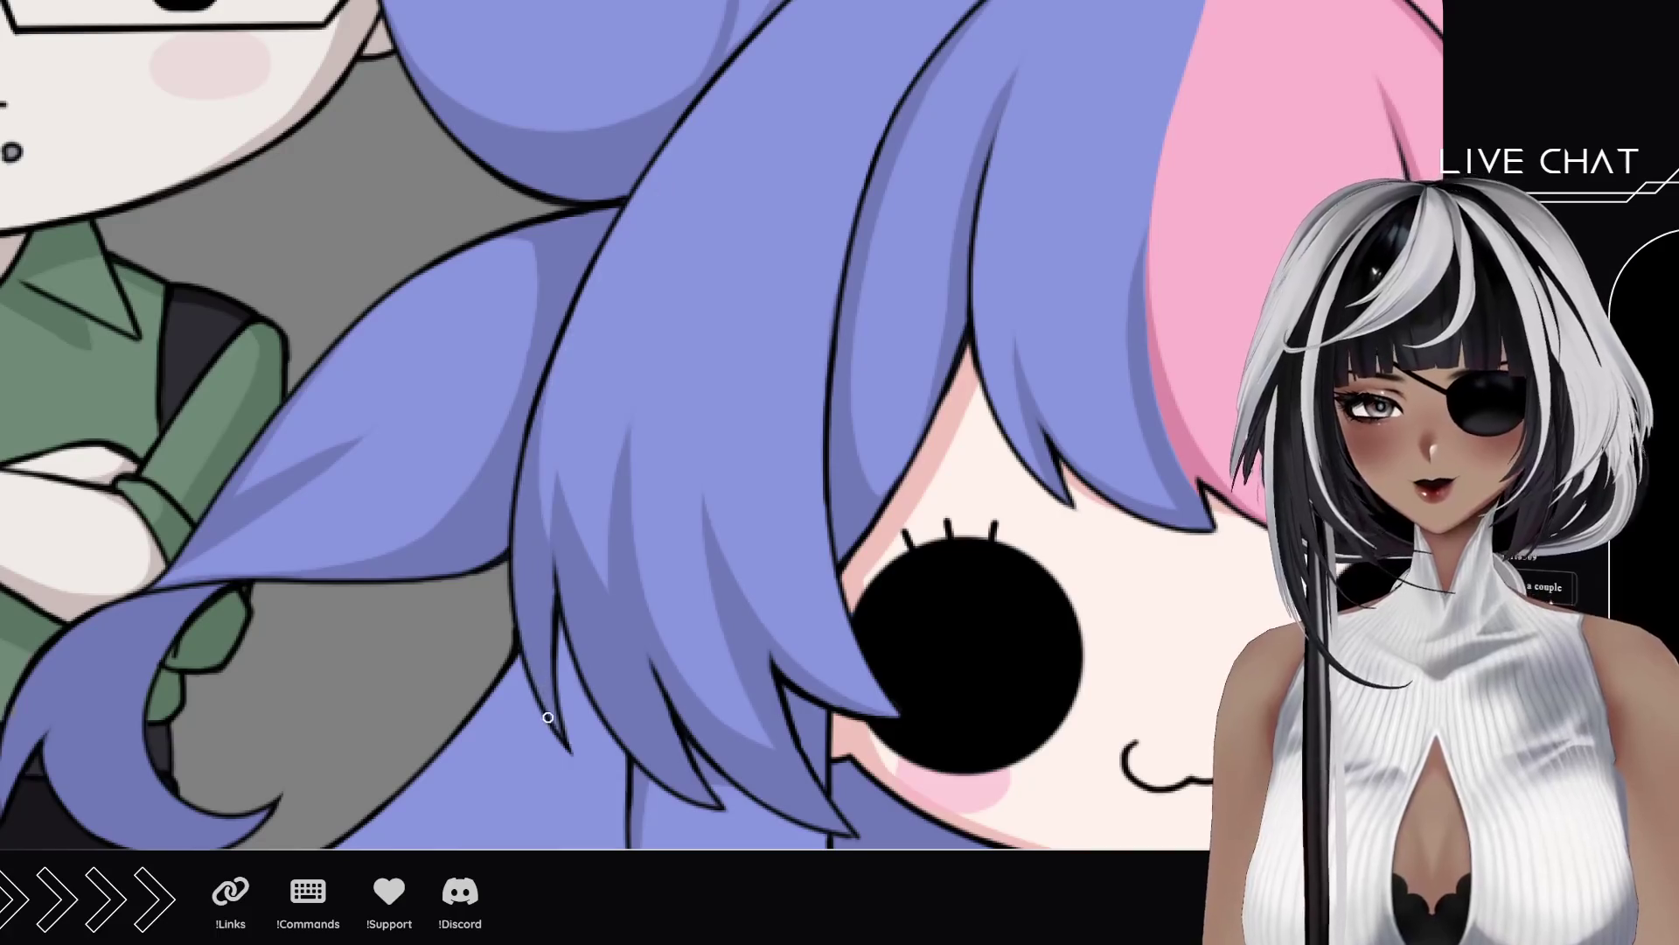
key(ctrl+y)
key(ctrl+z)
drag(576, 750, 651, 184)
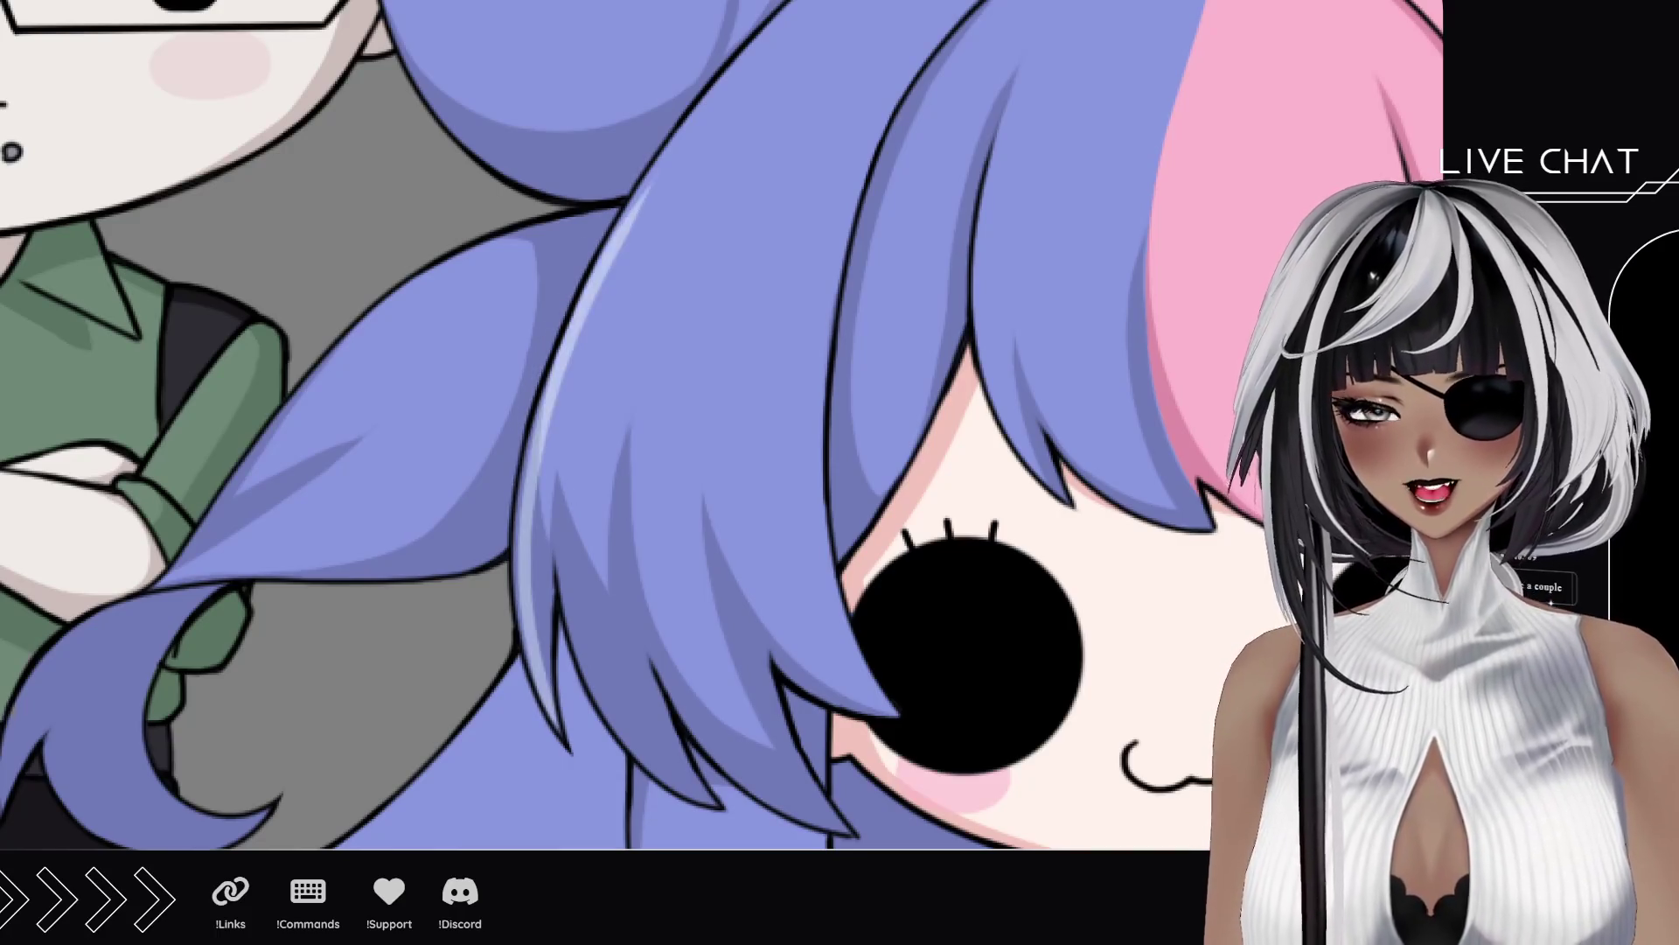
drag(533, 656, 546, 376)
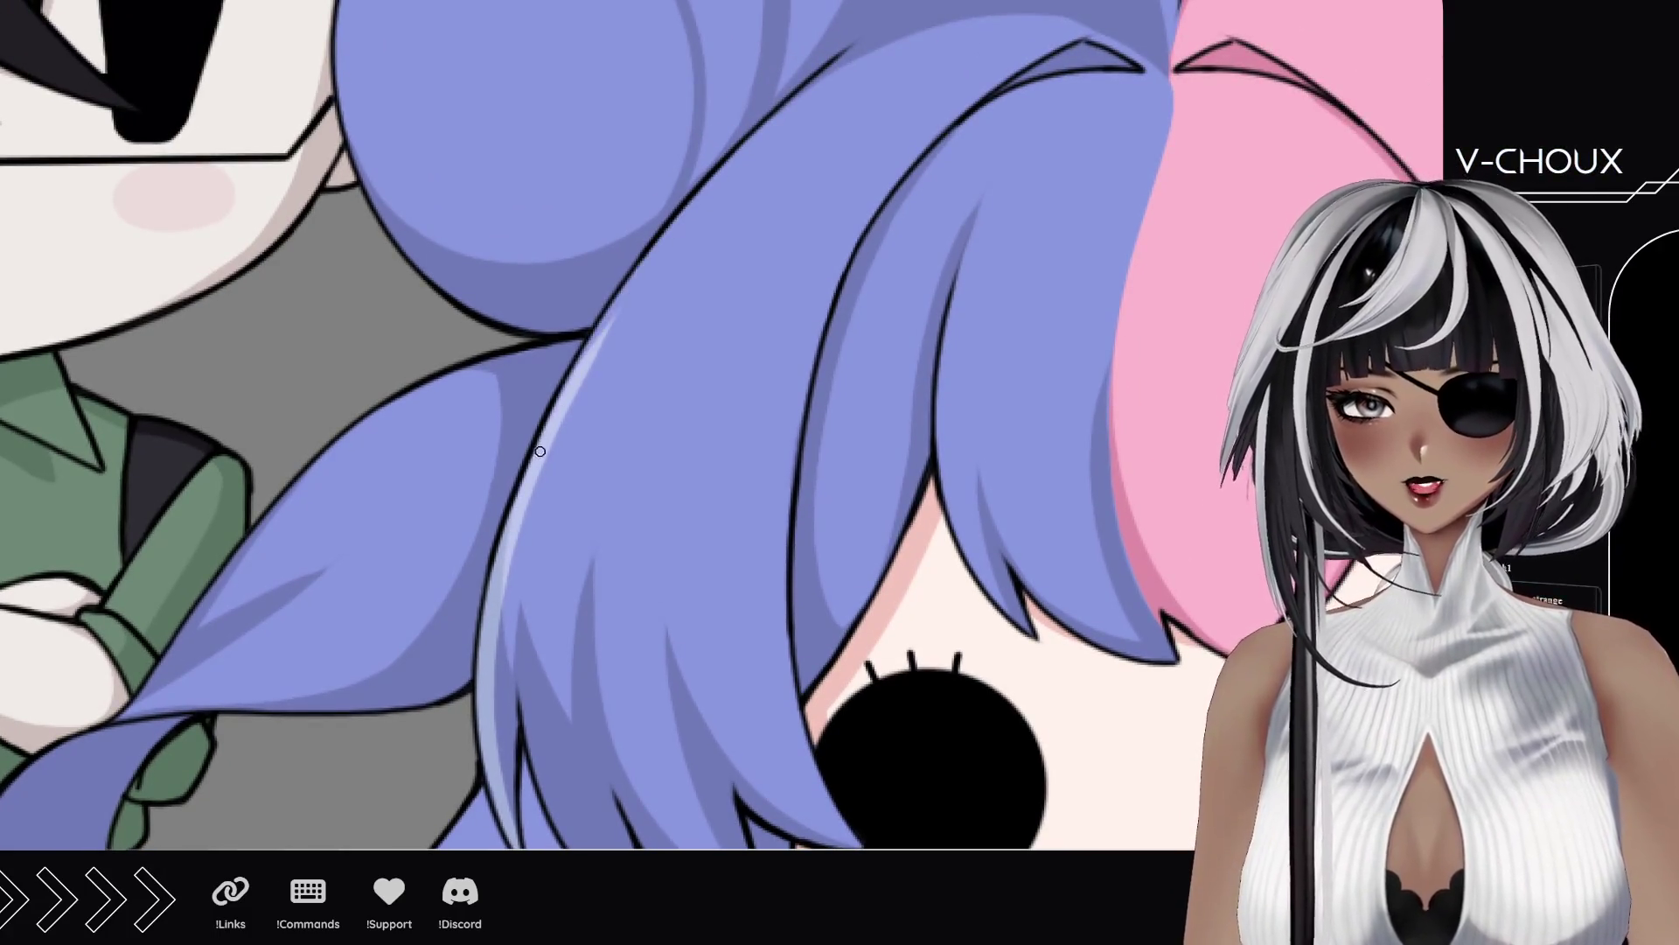
Step: Add another highlight up the hair edge and a small oval shine on the blue hair
drag(562, 408, 719, 170)
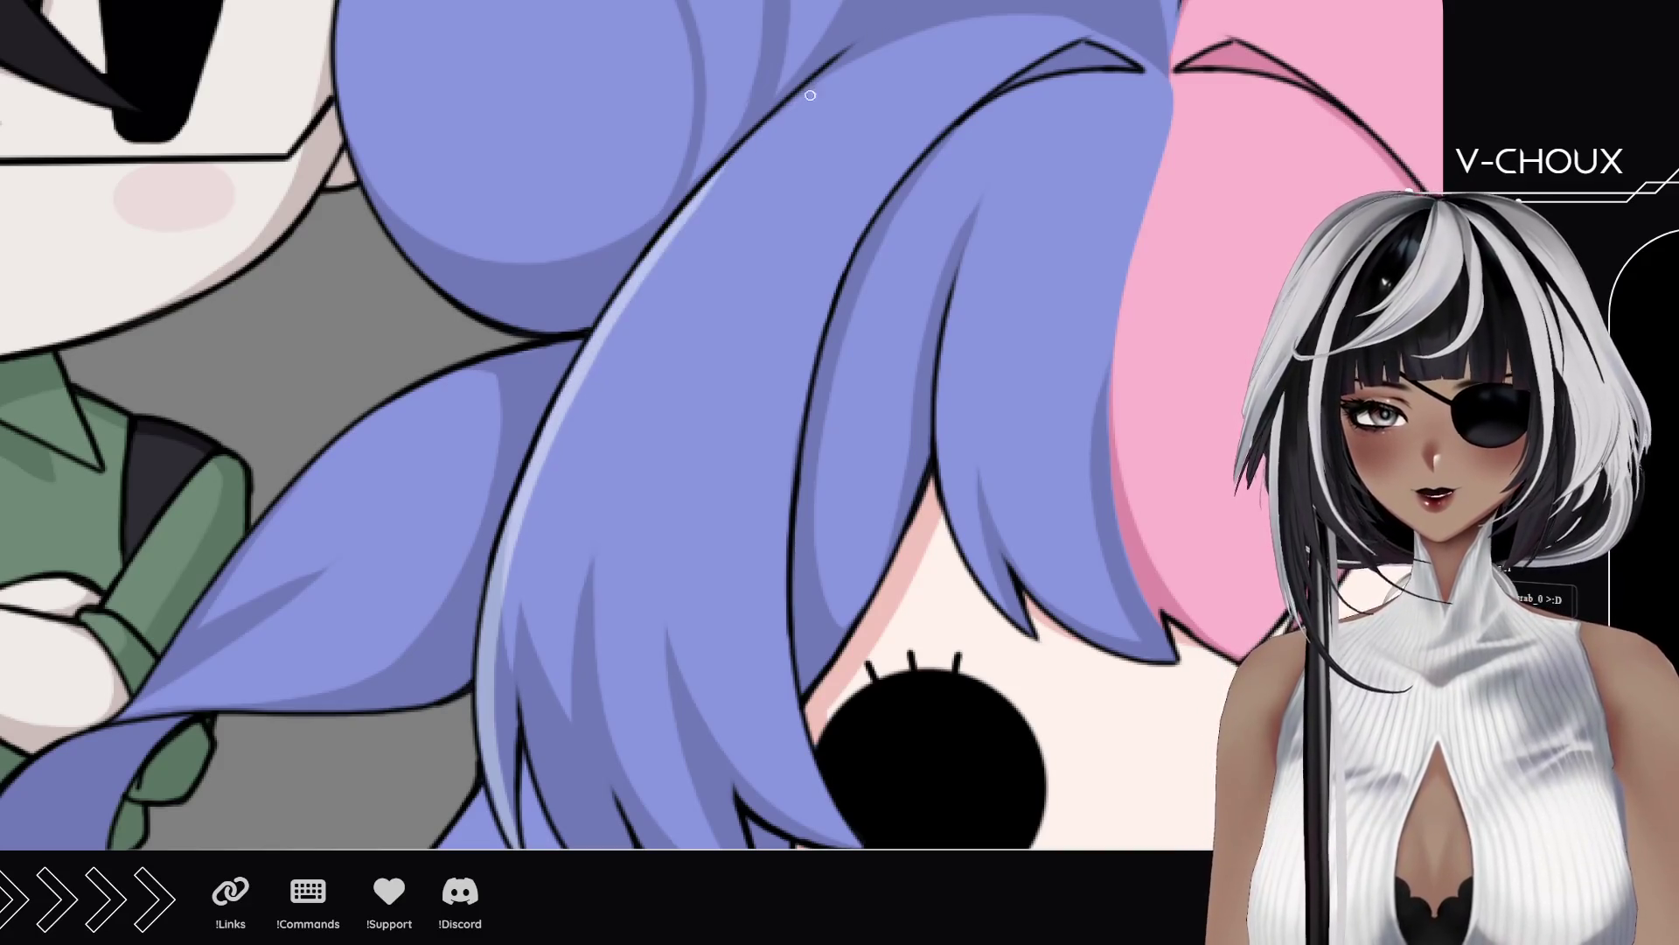
mouse_move(638, 334)
mouse_down()
mouse_move(658, 307)
mouse_move(642, 346)
mouse_move(680, 328)
mouse_up()
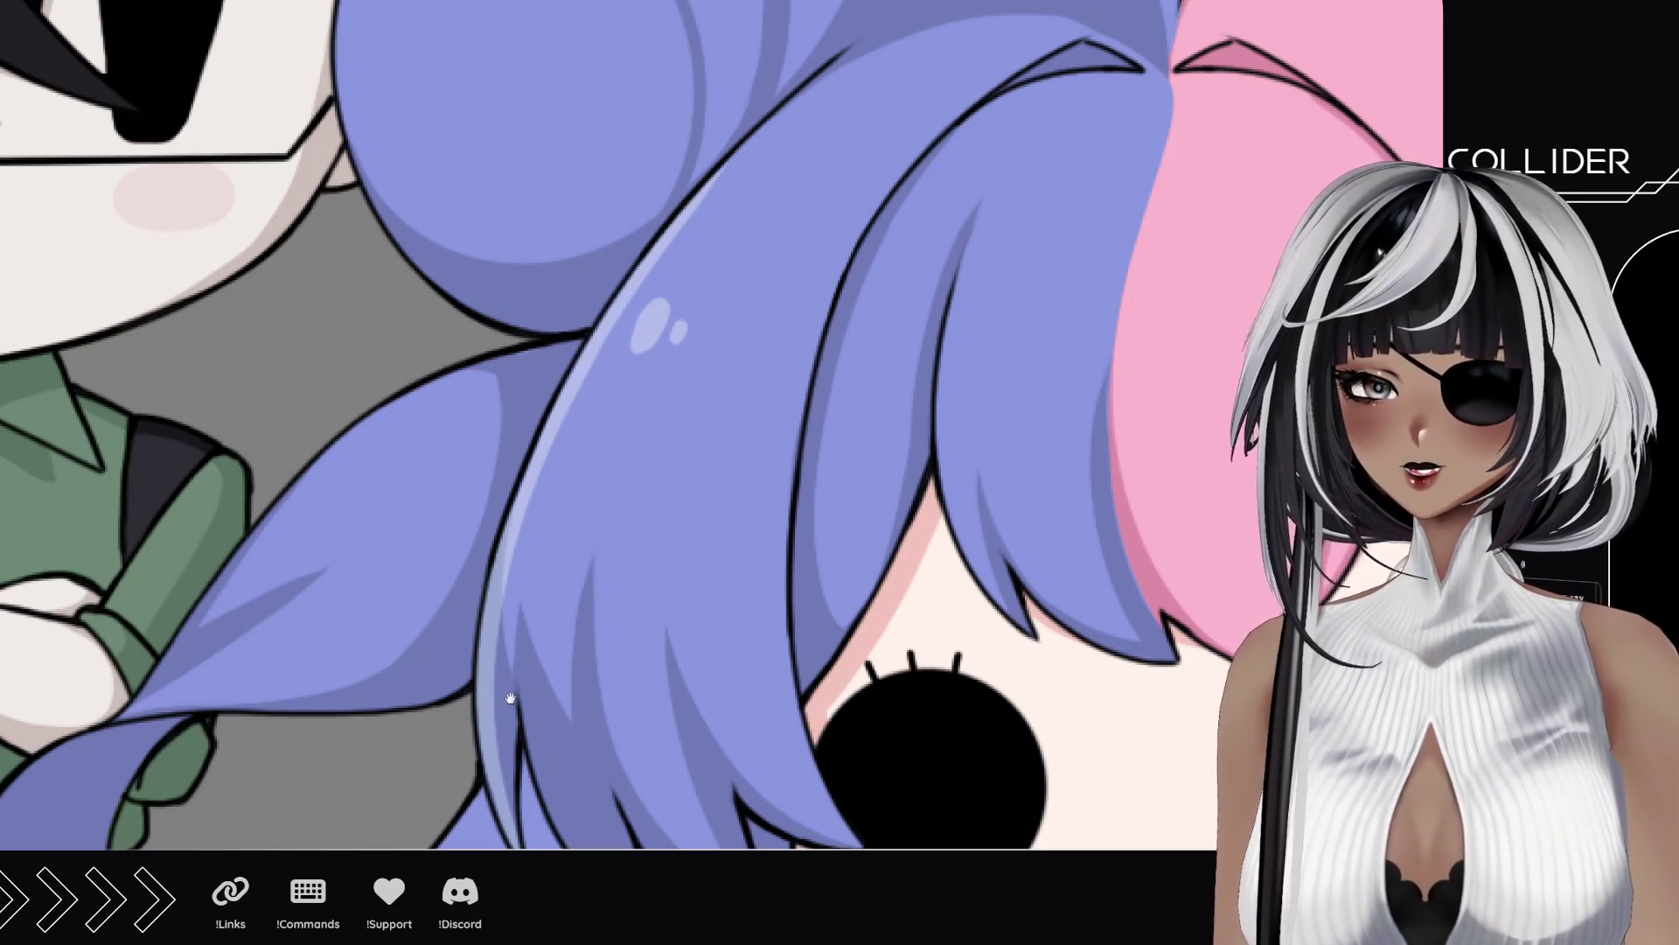
scroll(510, 698, down, 3)
drag(510, 698, 723, 442)
scroll(722, 442, up, 3)
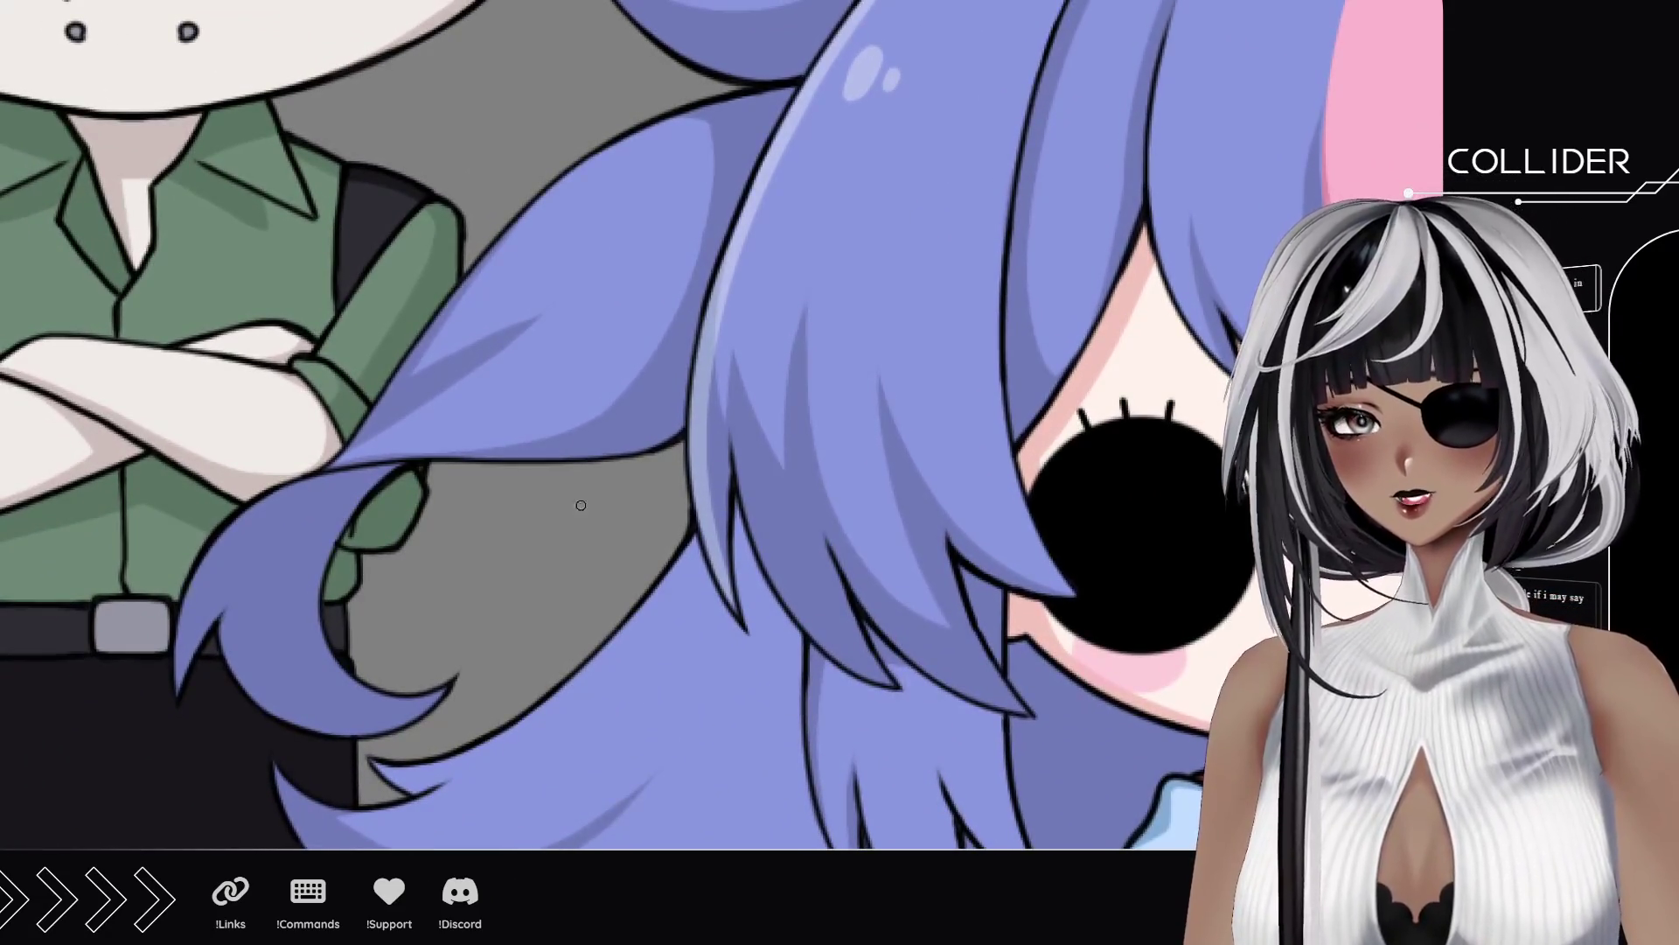
drag(189, 308, 694, 431)
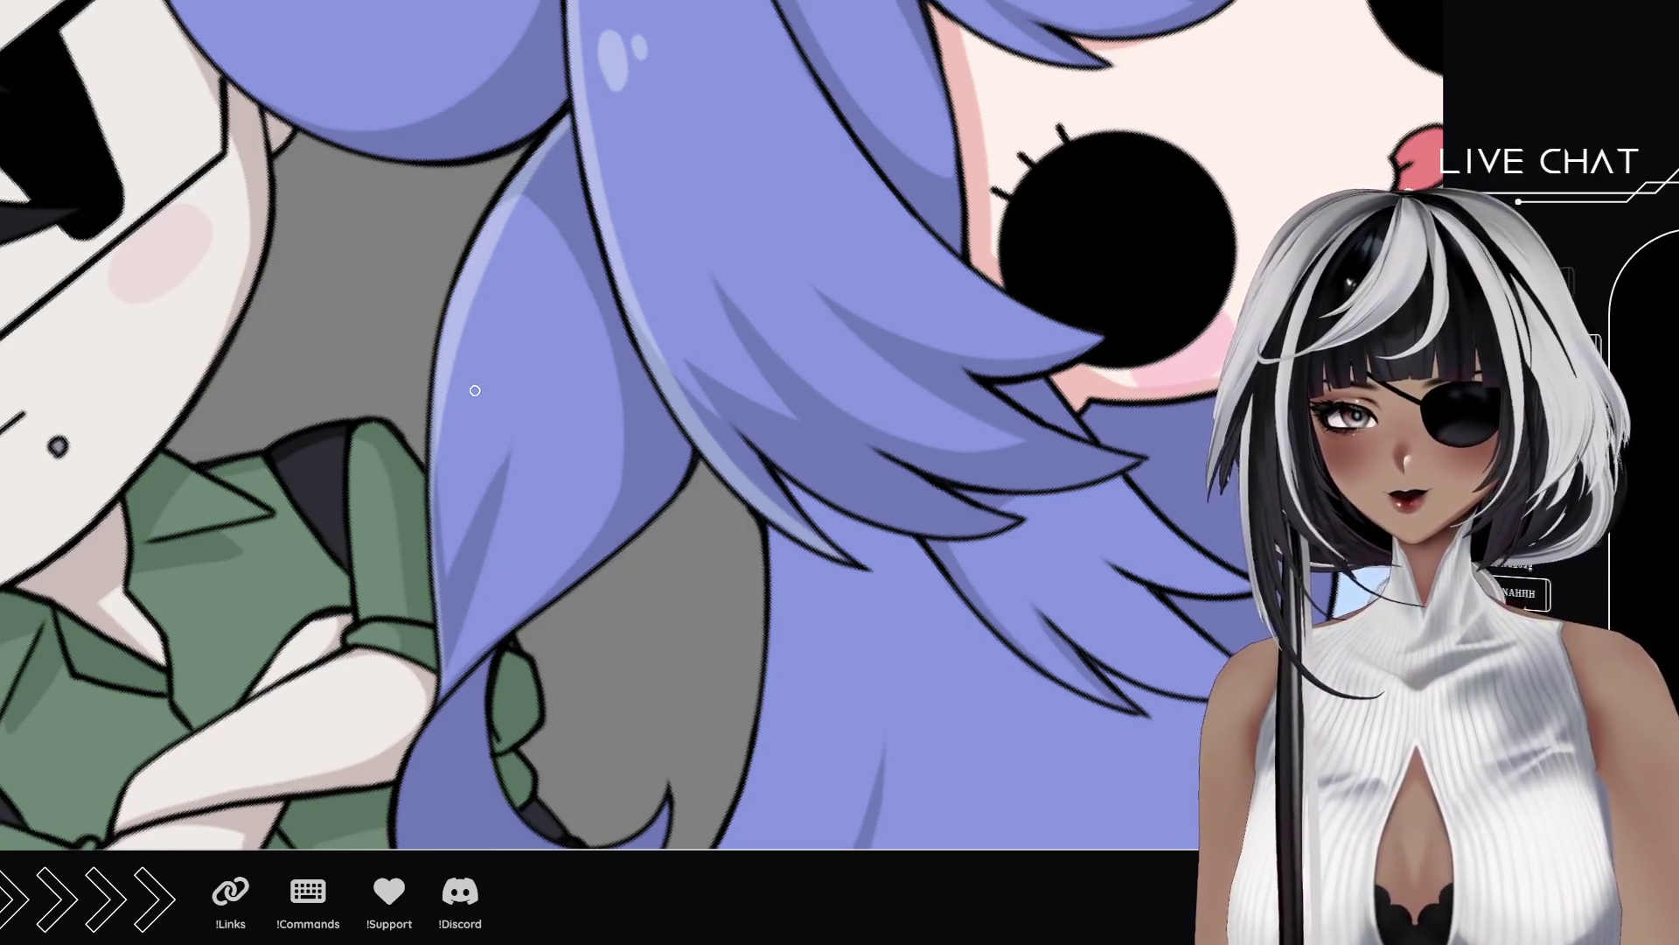
mouse_move(453, 254)
mouse_down()
mouse_move(464, 595)
mouse_move(492, 631)
mouse_up()
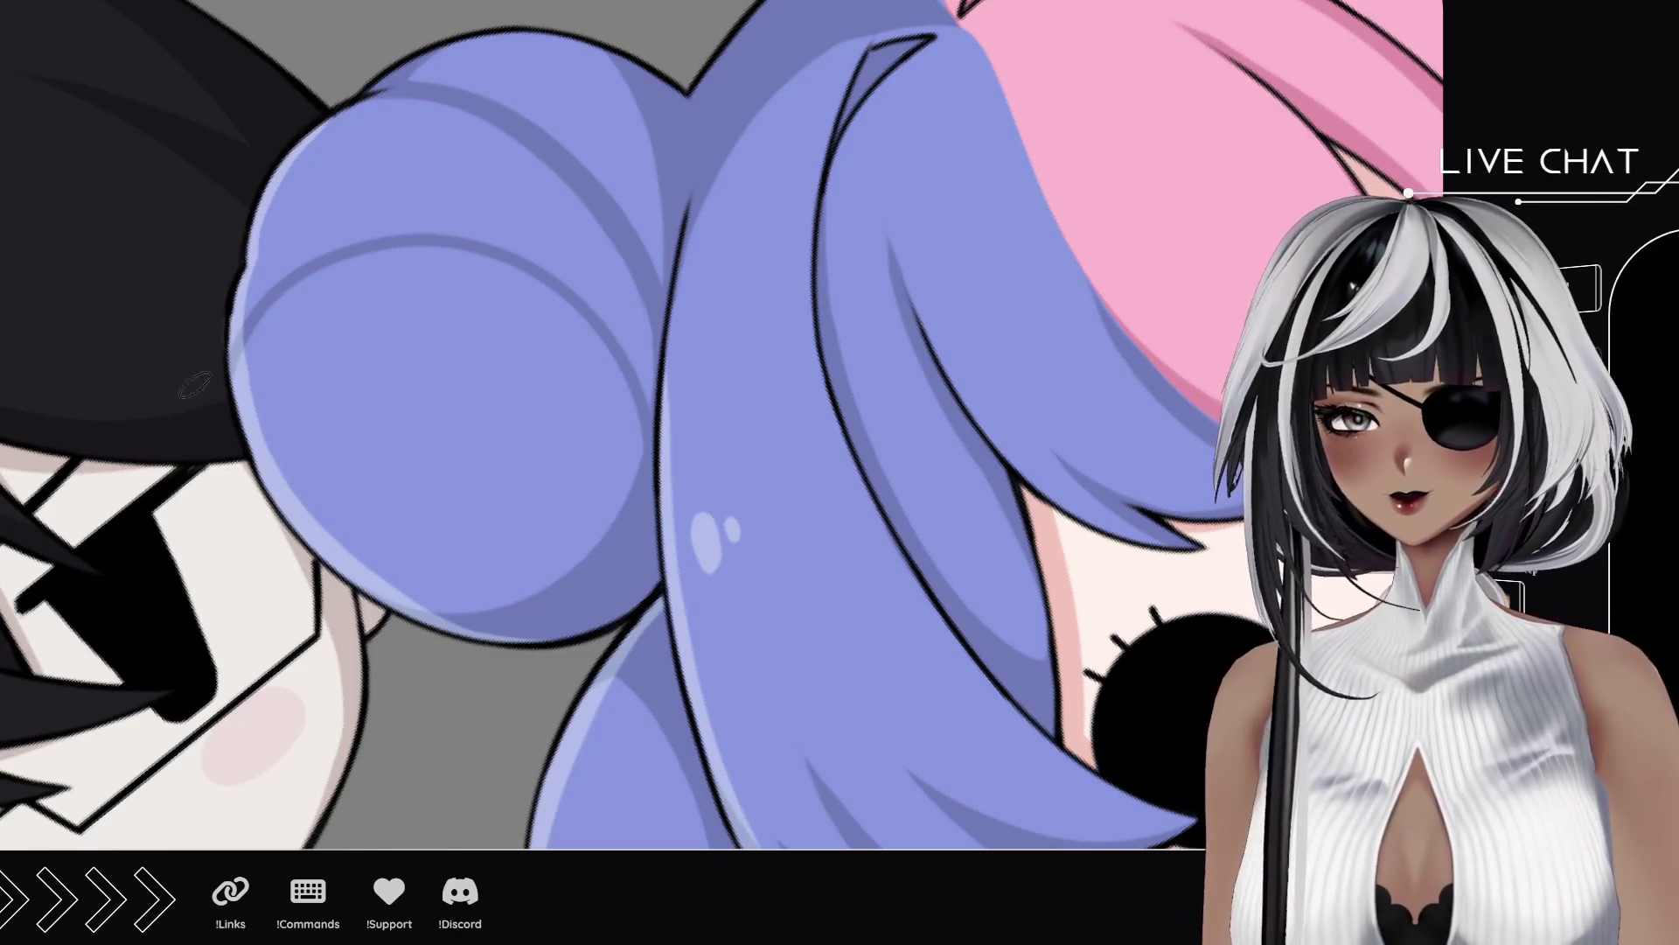
scroll(265, 546, down, 5)
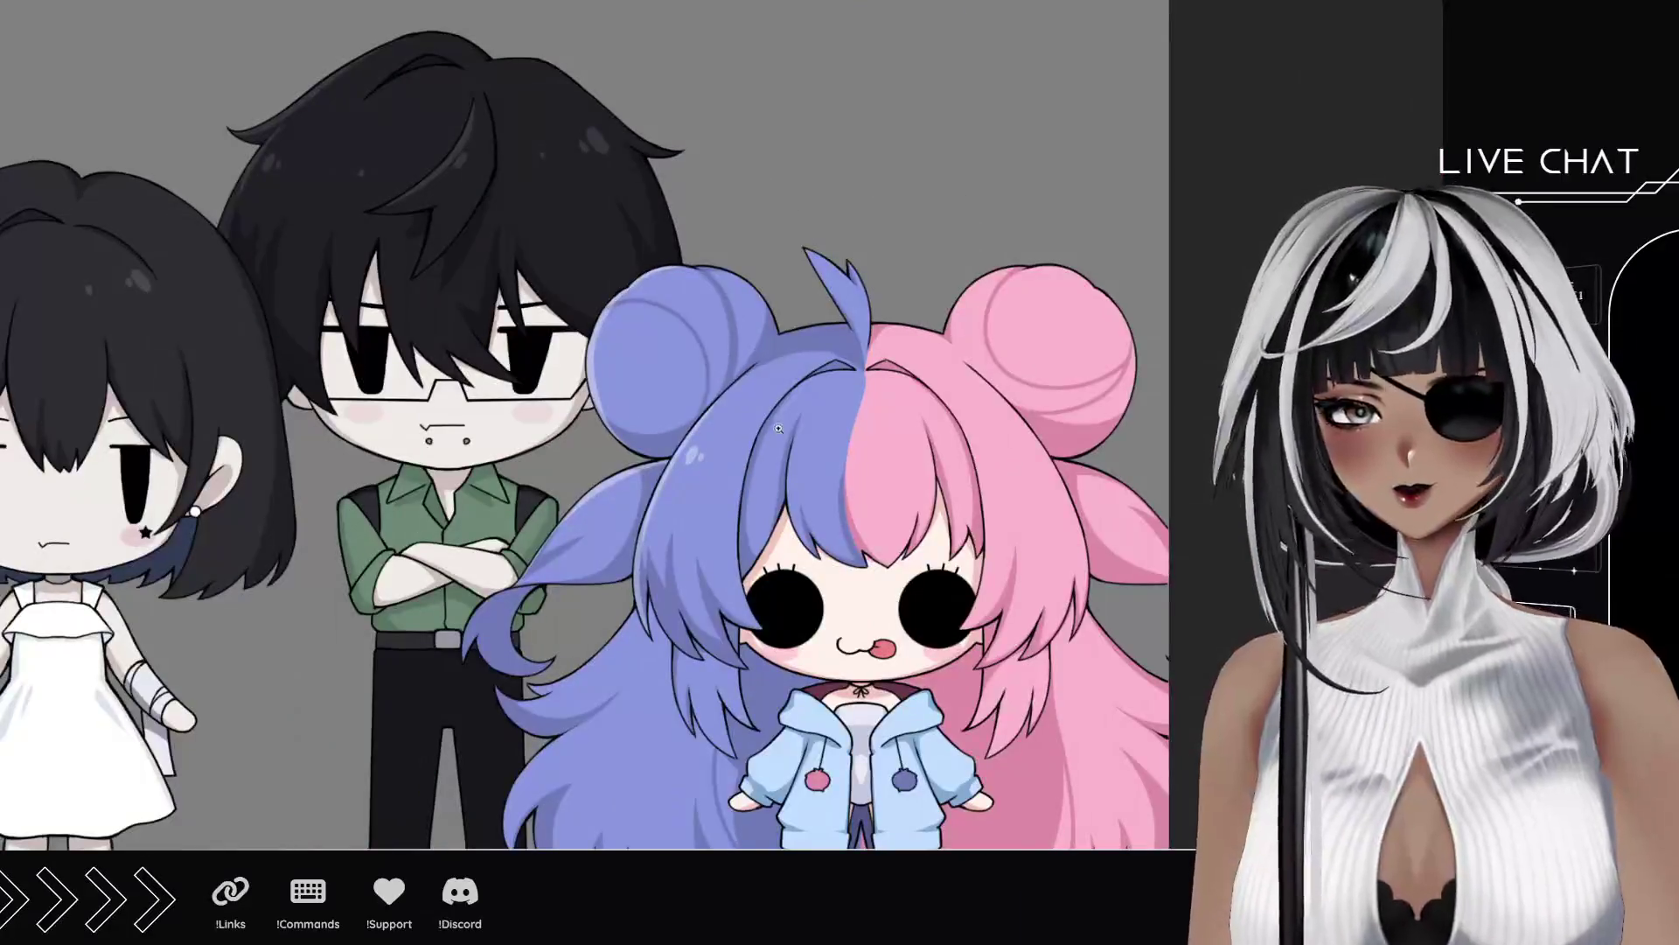
scroll(720, 370, up, 2)
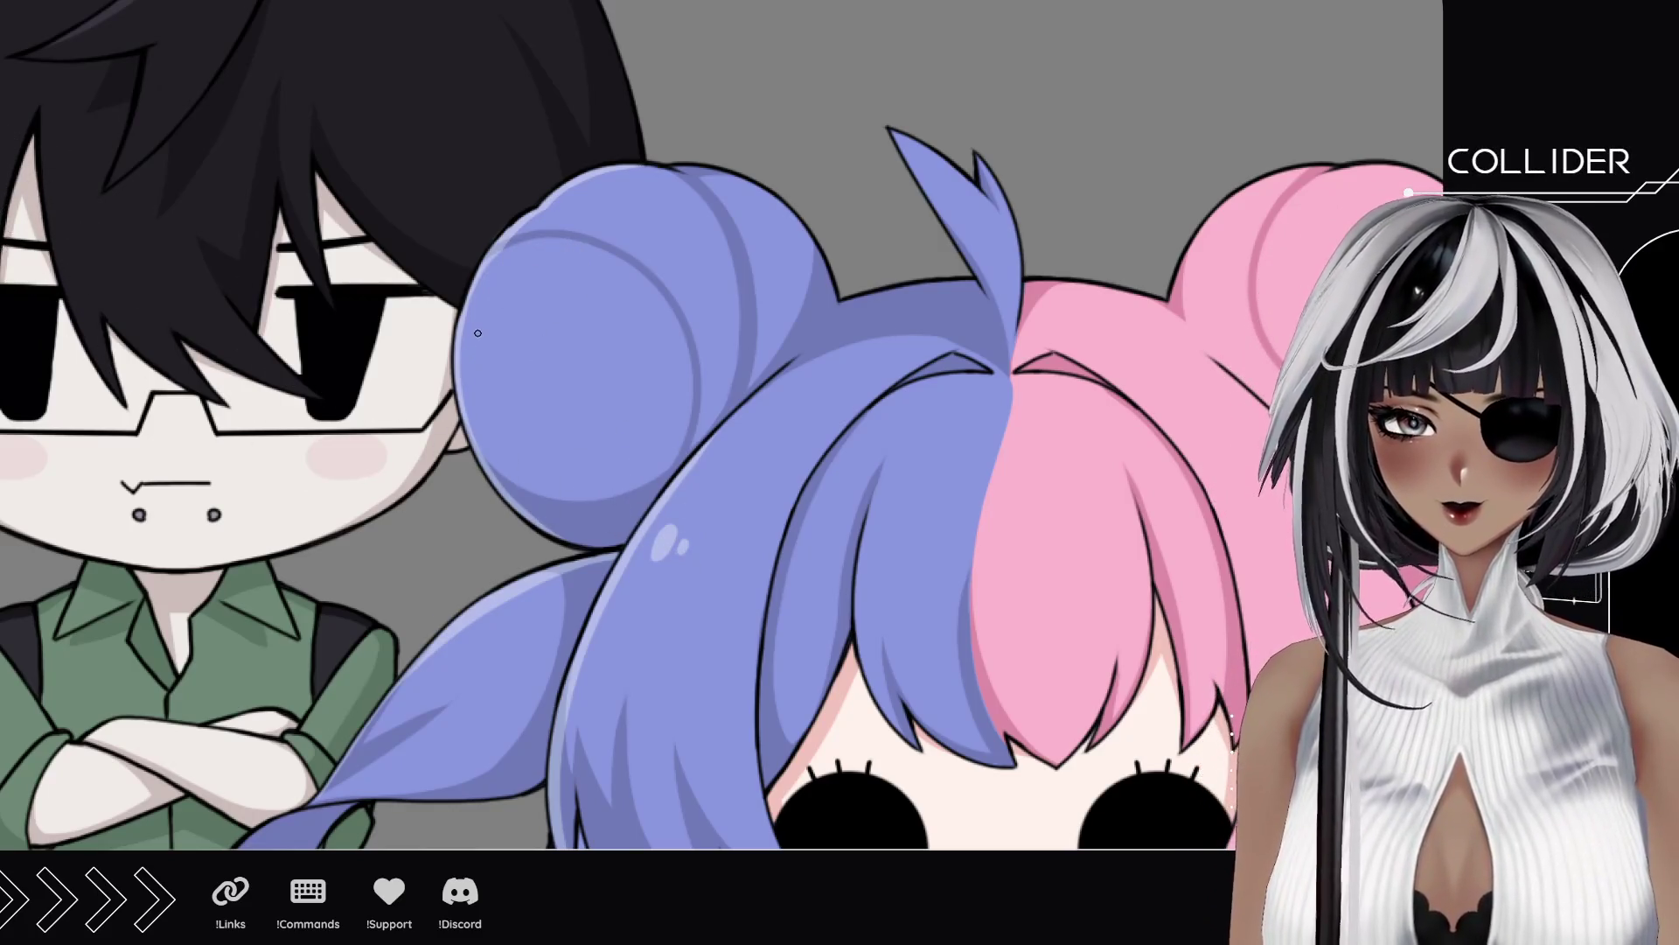
Step: Paint highlights on the blue bun and a dot and short stroke on the pink bangs
drag(483, 312, 503, 308)
drag(782, 226, 623, 358)
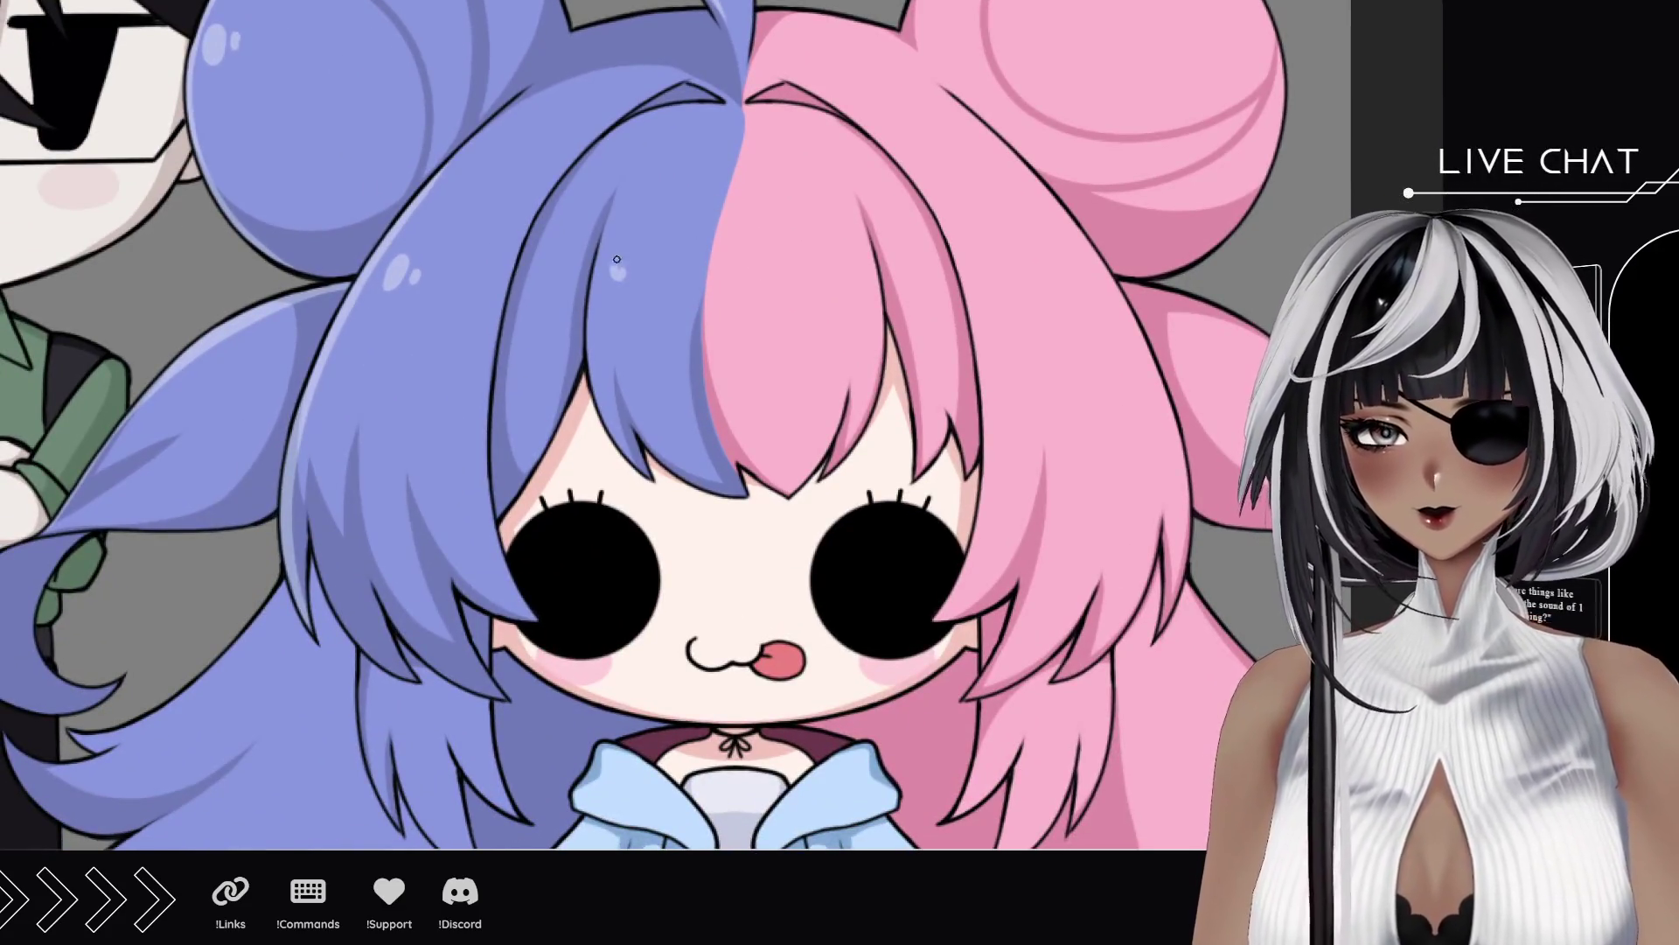
click(745, 266)
drag(1050, 225, 1060, 242)
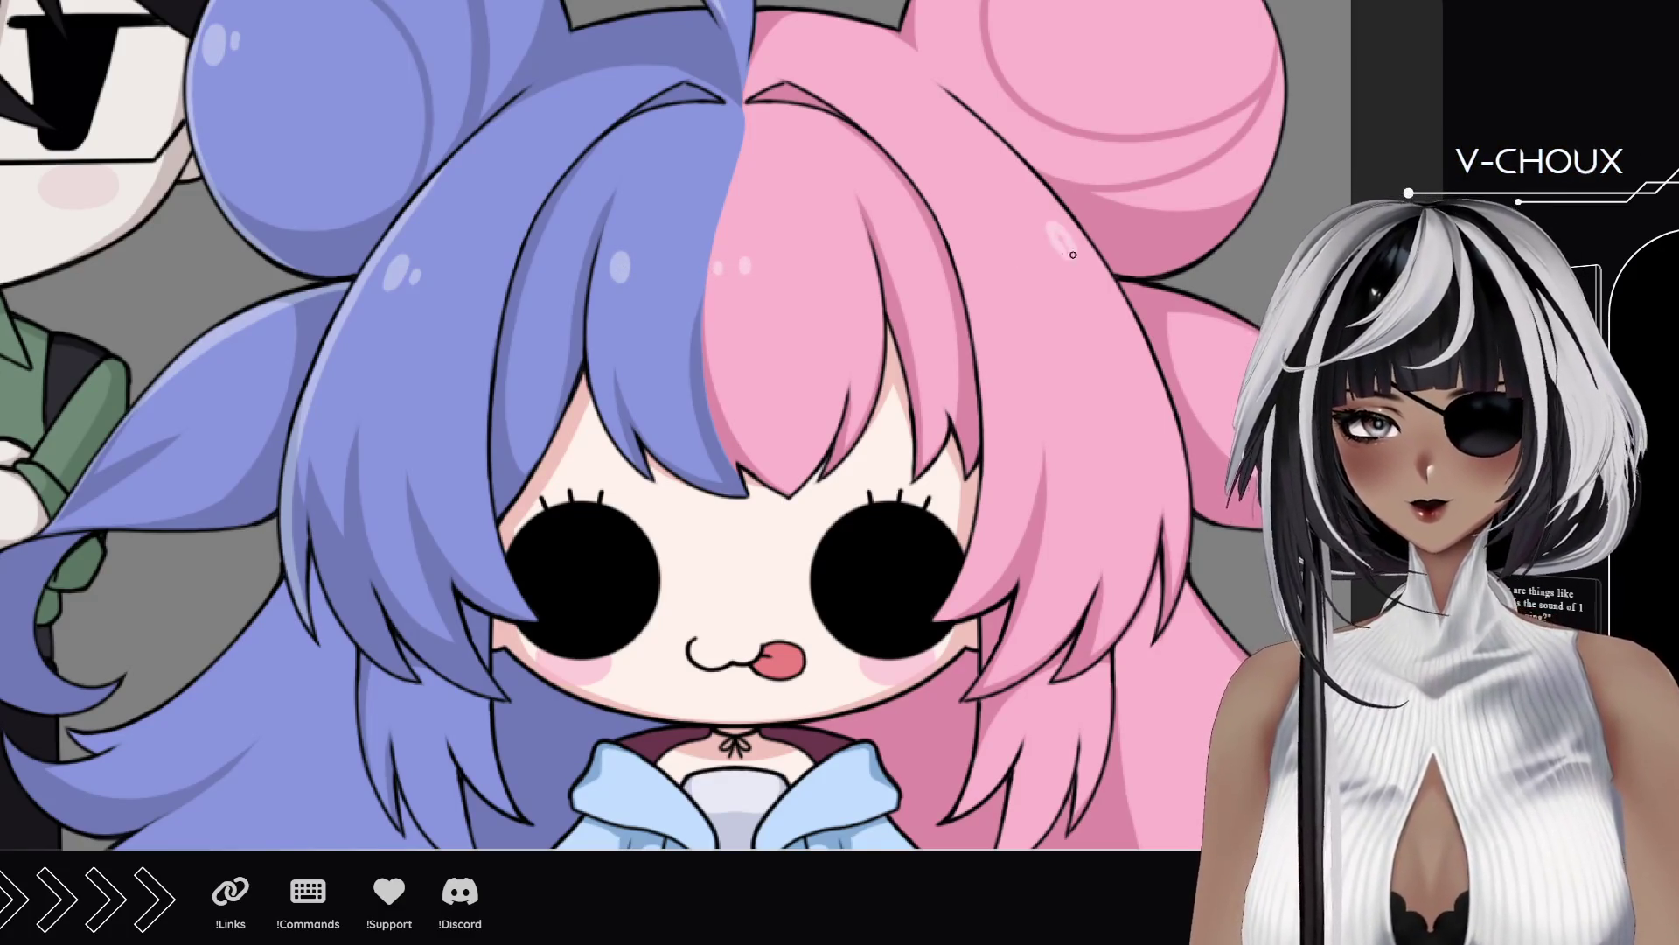
Step: Add highlights along the pink bun's inner curve and edge
mouse_move(969, 510)
mouse_down()
mouse_move(929, 289)
mouse_move(912, 472)
mouse_move(675, 511)
mouse_move(716, 545)
mouse_up()
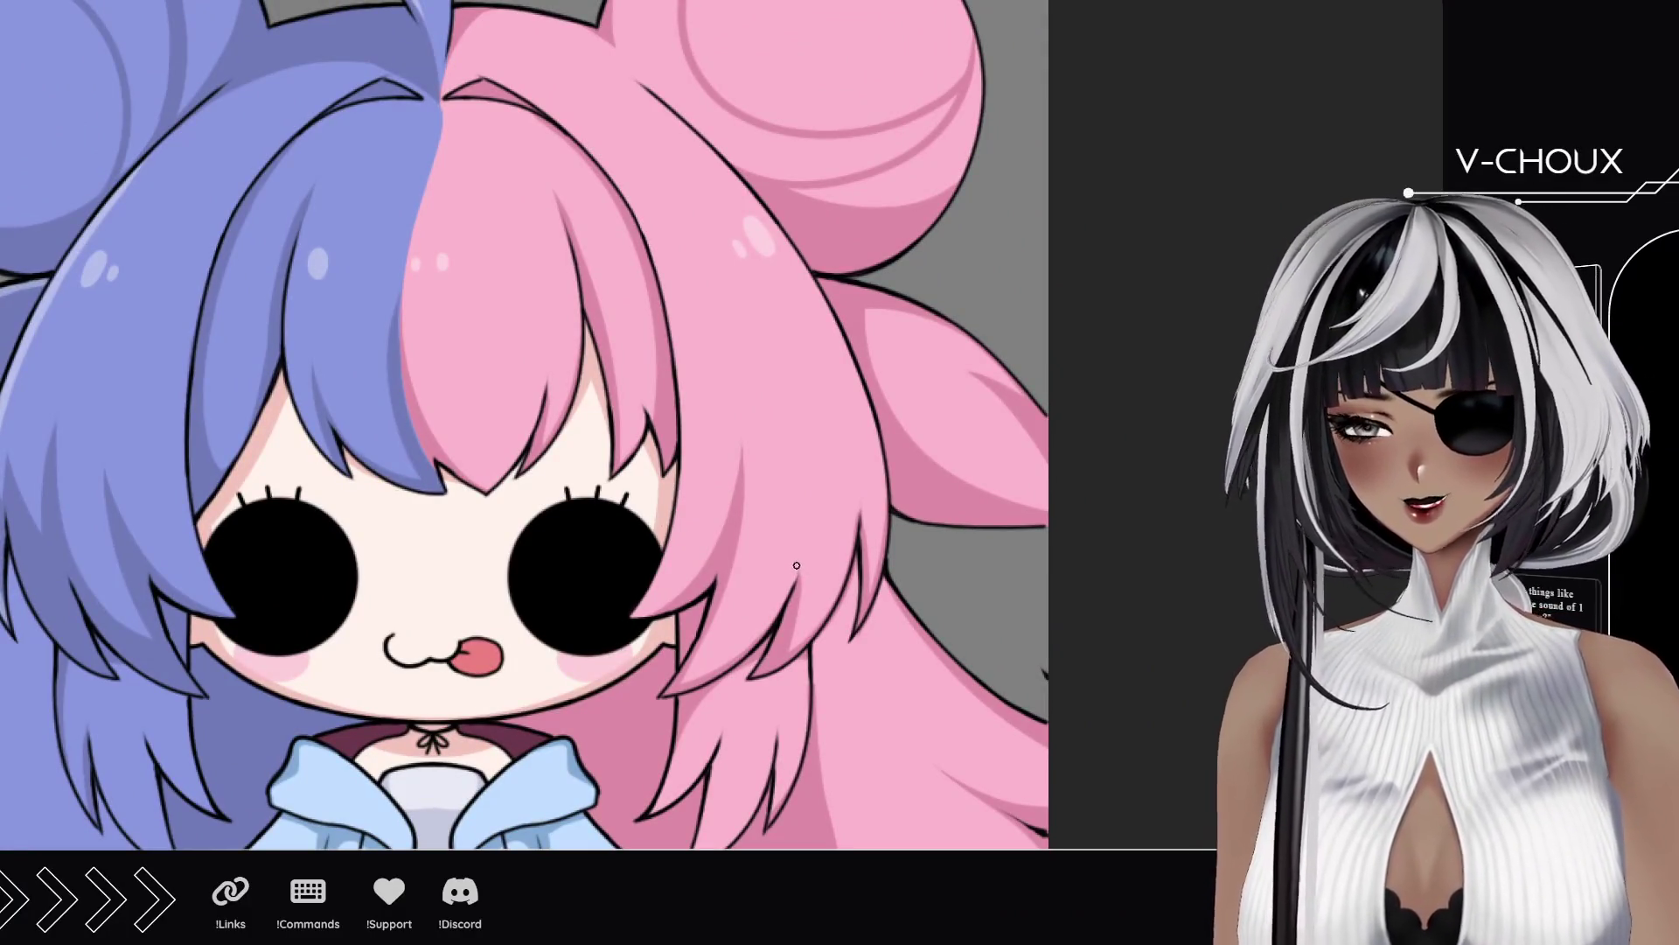
mouse_move(723, 230)
mouse_down()
mouse_move(700, 385)
mouse_move(681, 358)
mouse_up()
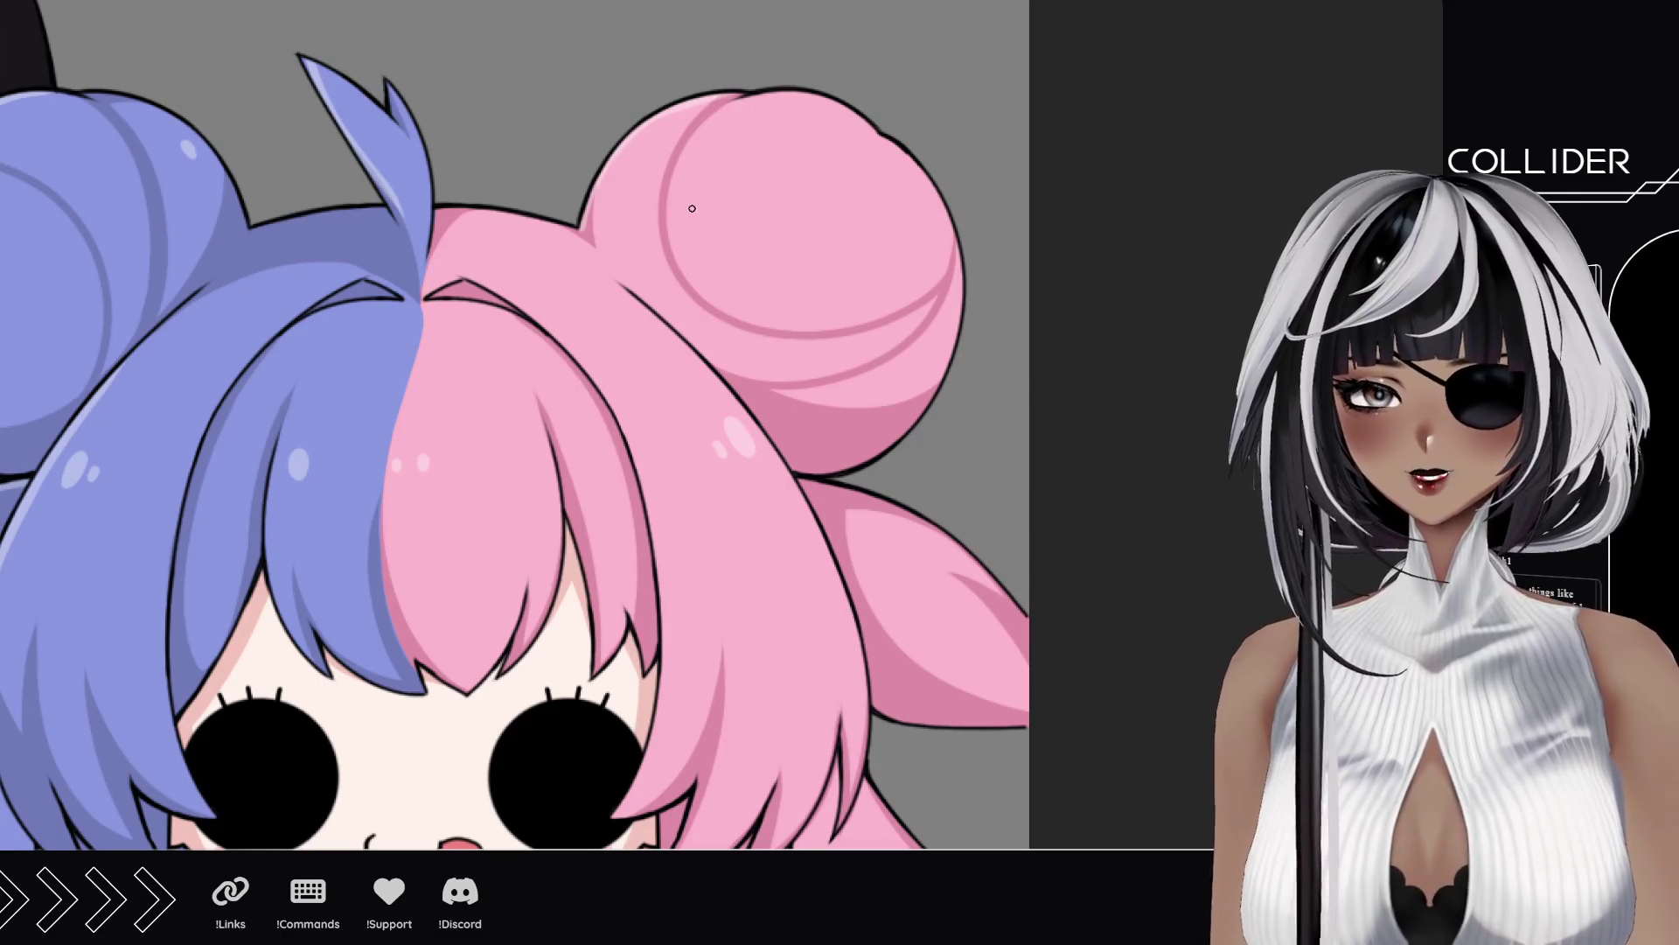
mouse_move(672, 203)
mouse_down()
mouse_move(723, 119)
mouse_move(841, 104)
mouse_move(745, 104)
mouse_up()
key(ctrl+z)
key(ctrl+y)
drag(633, 164, 637, 150)
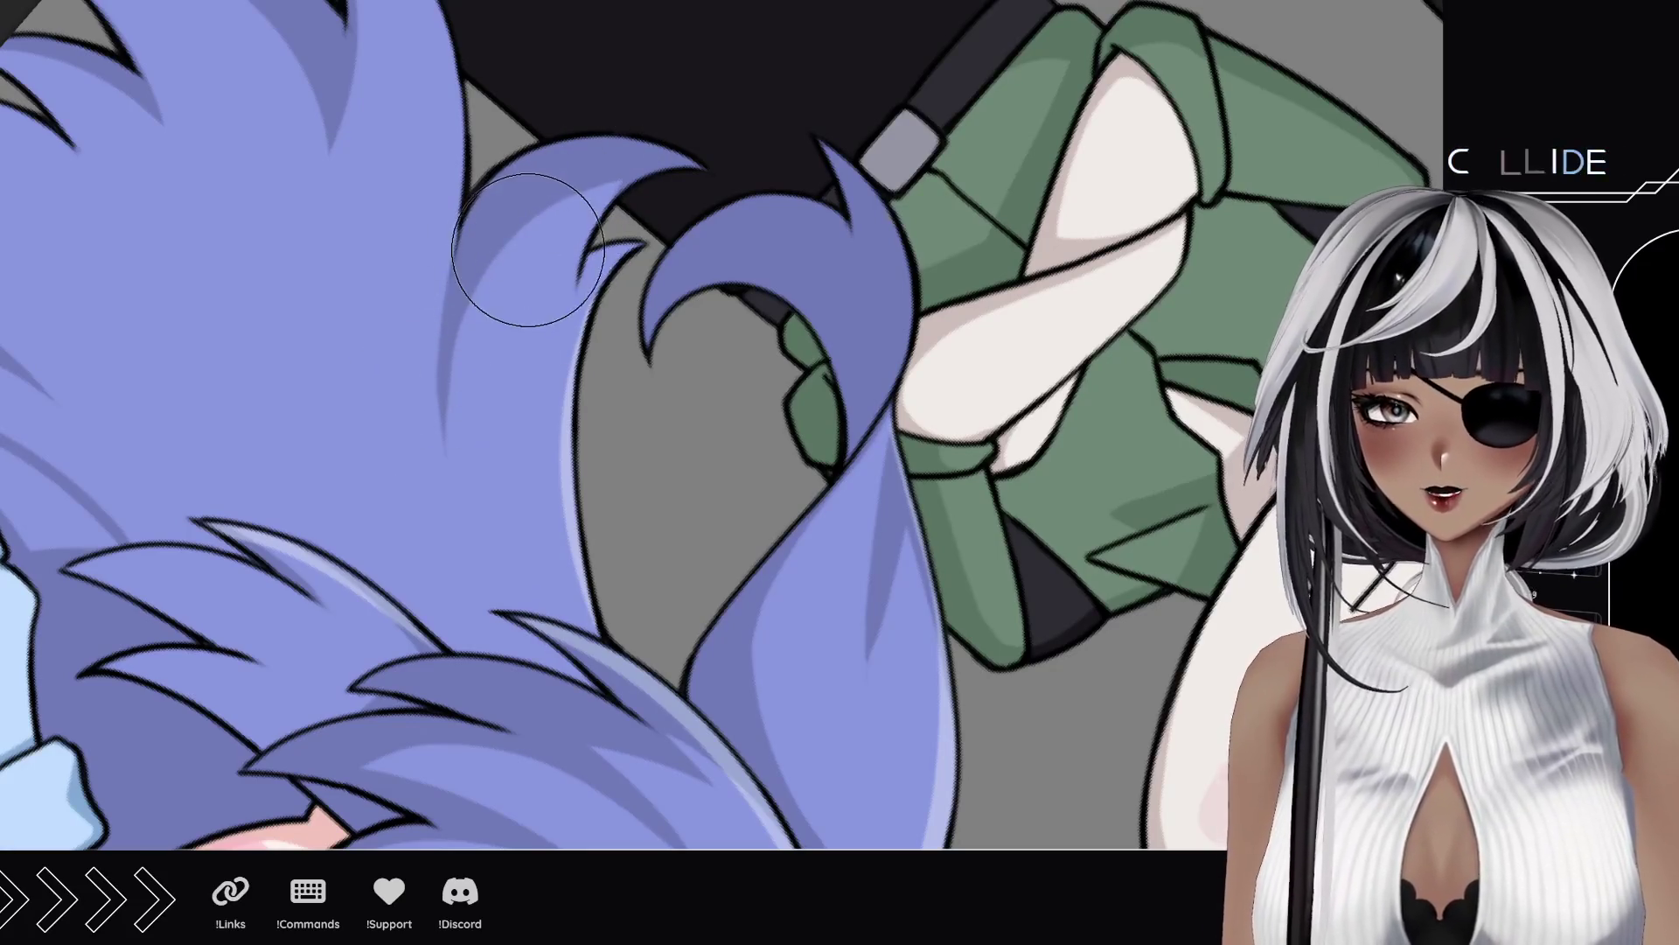
Step: Paint a small highlight stroke and dot on the tips of the girl's long blue hair
mouse_move(319, 481)
mouse_down()
mouse_move(674, 556)
mouse_move(678, 593)
mouse_up()
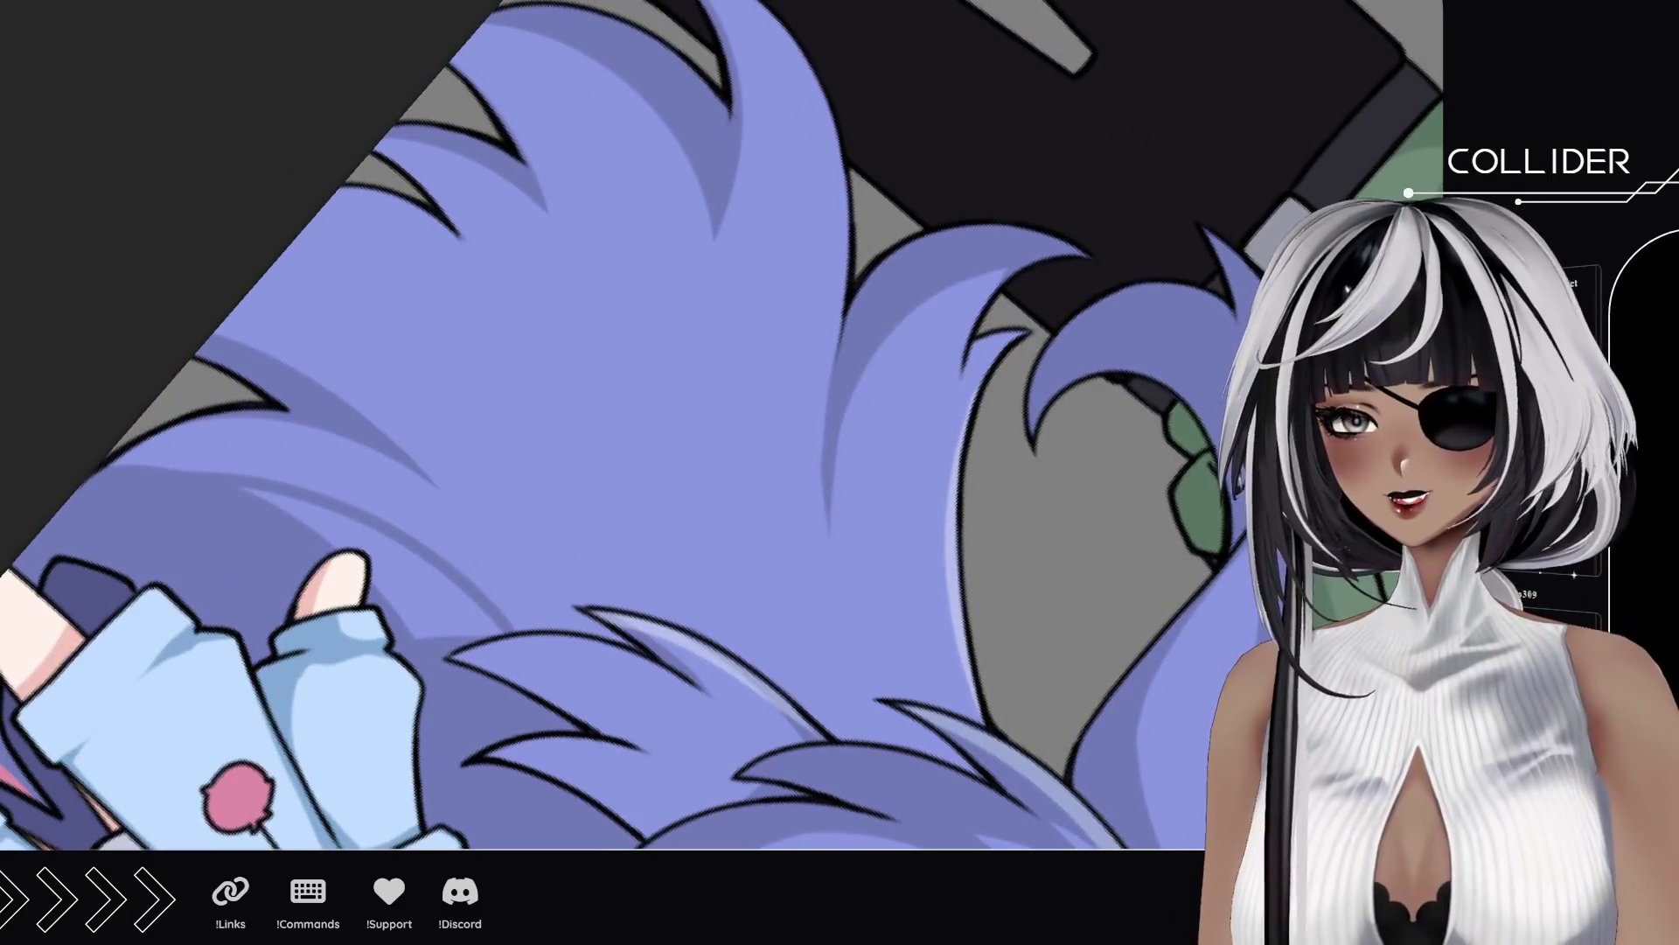
mouse_move(574, 225)
mouse_down()
mouse_move(420, 560)
mouse_move(776, 675)
mouse_move(704, 666)
mouse_move(671, 551)
mouse_up()
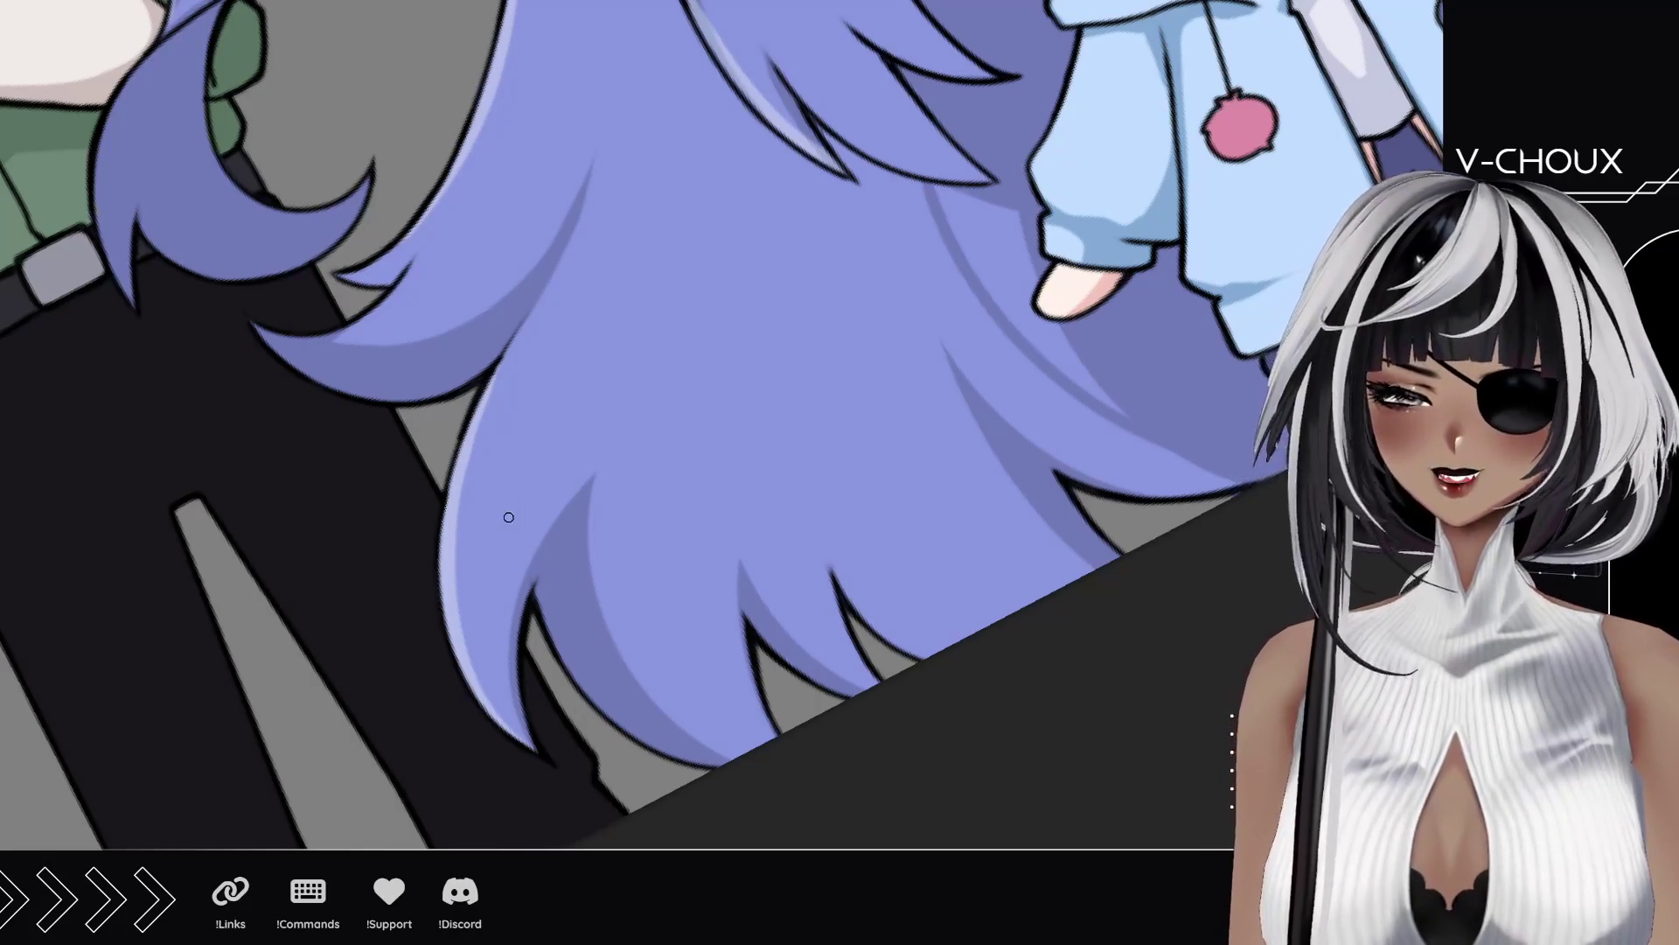
drag(482, 483, 483, 478)
click(509, 476)
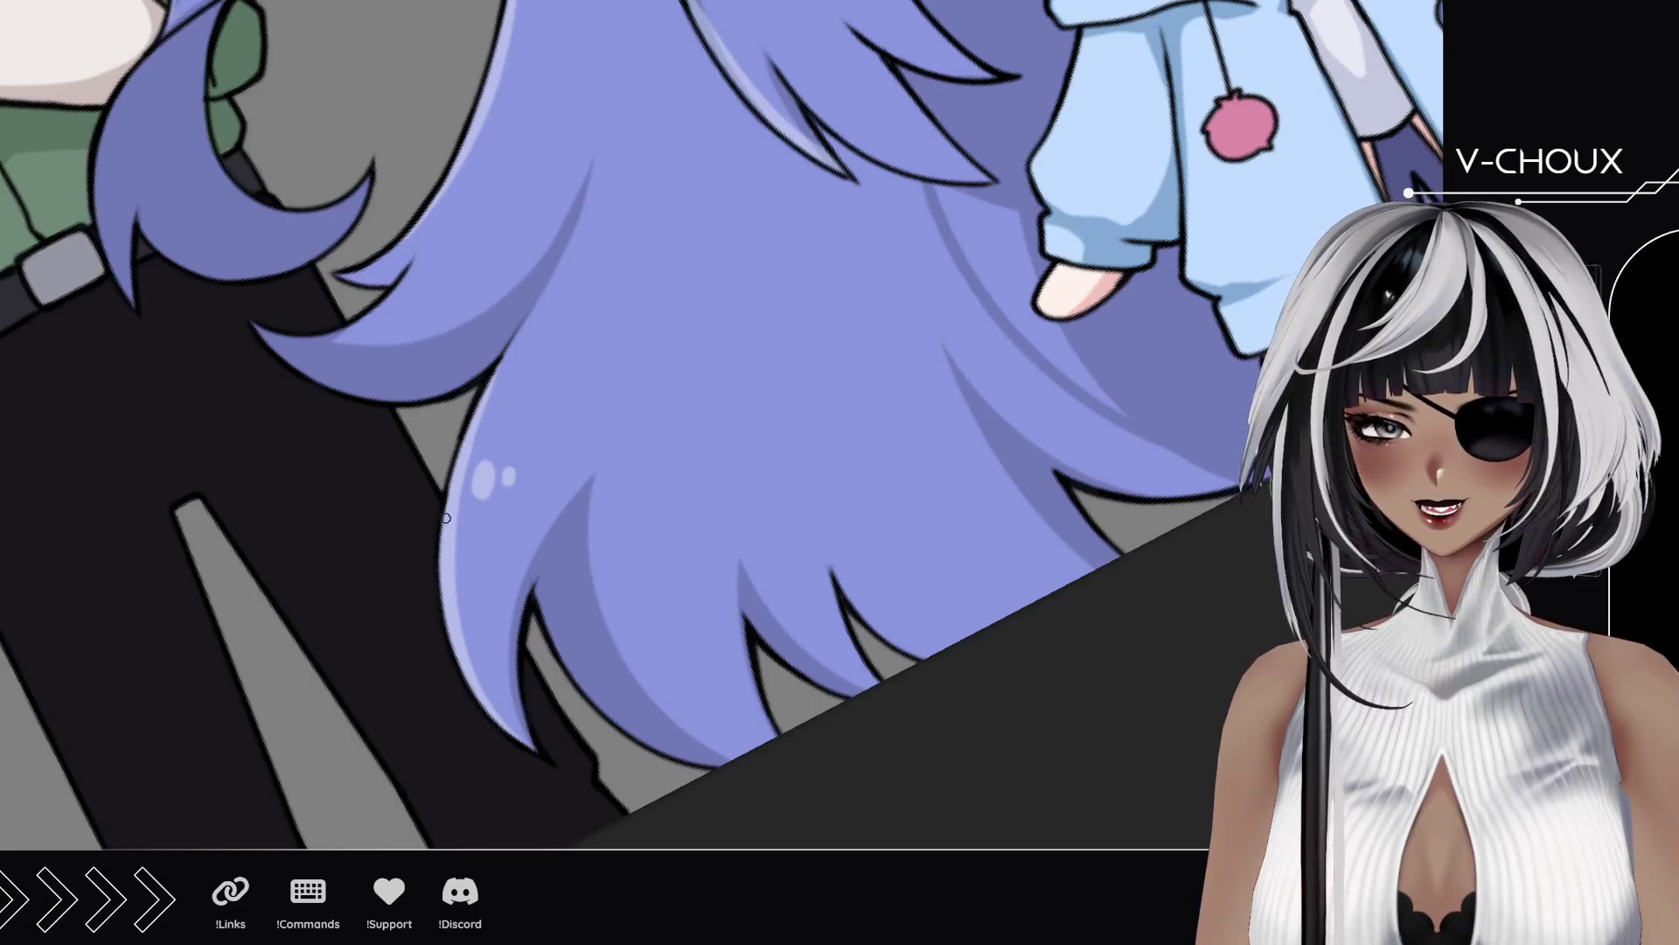
scroll(726, 425, down, 5)
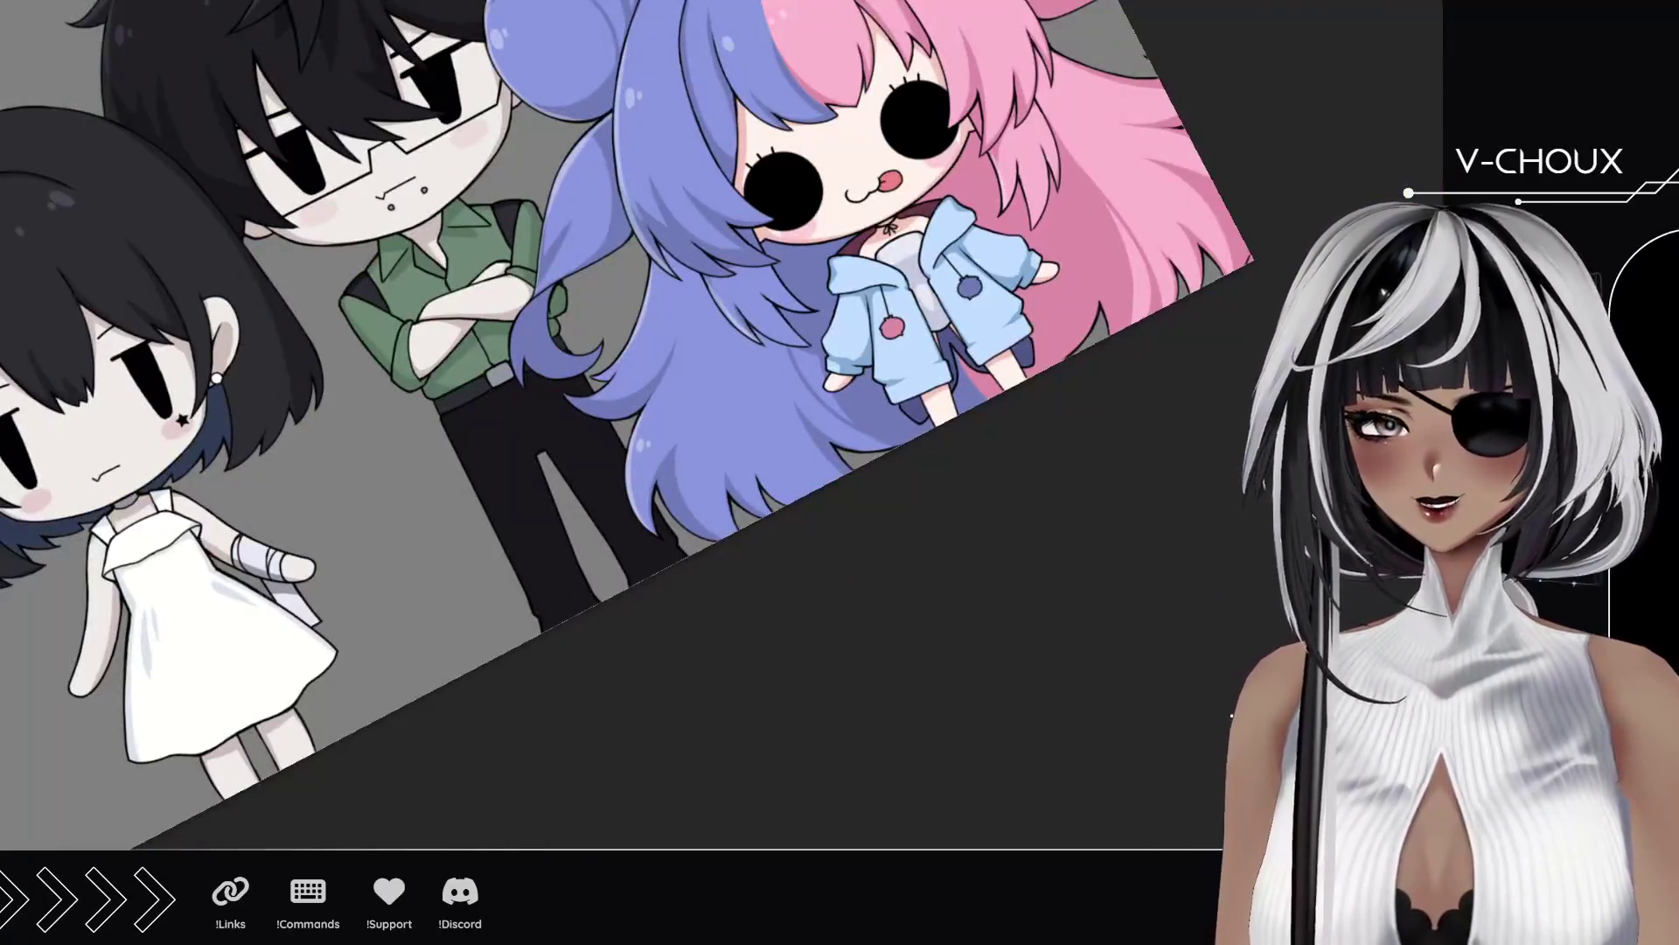
Step: Brush a long highlight streak and a short stroke down the girl's pink hair
scroll(484, 468, up, 3)
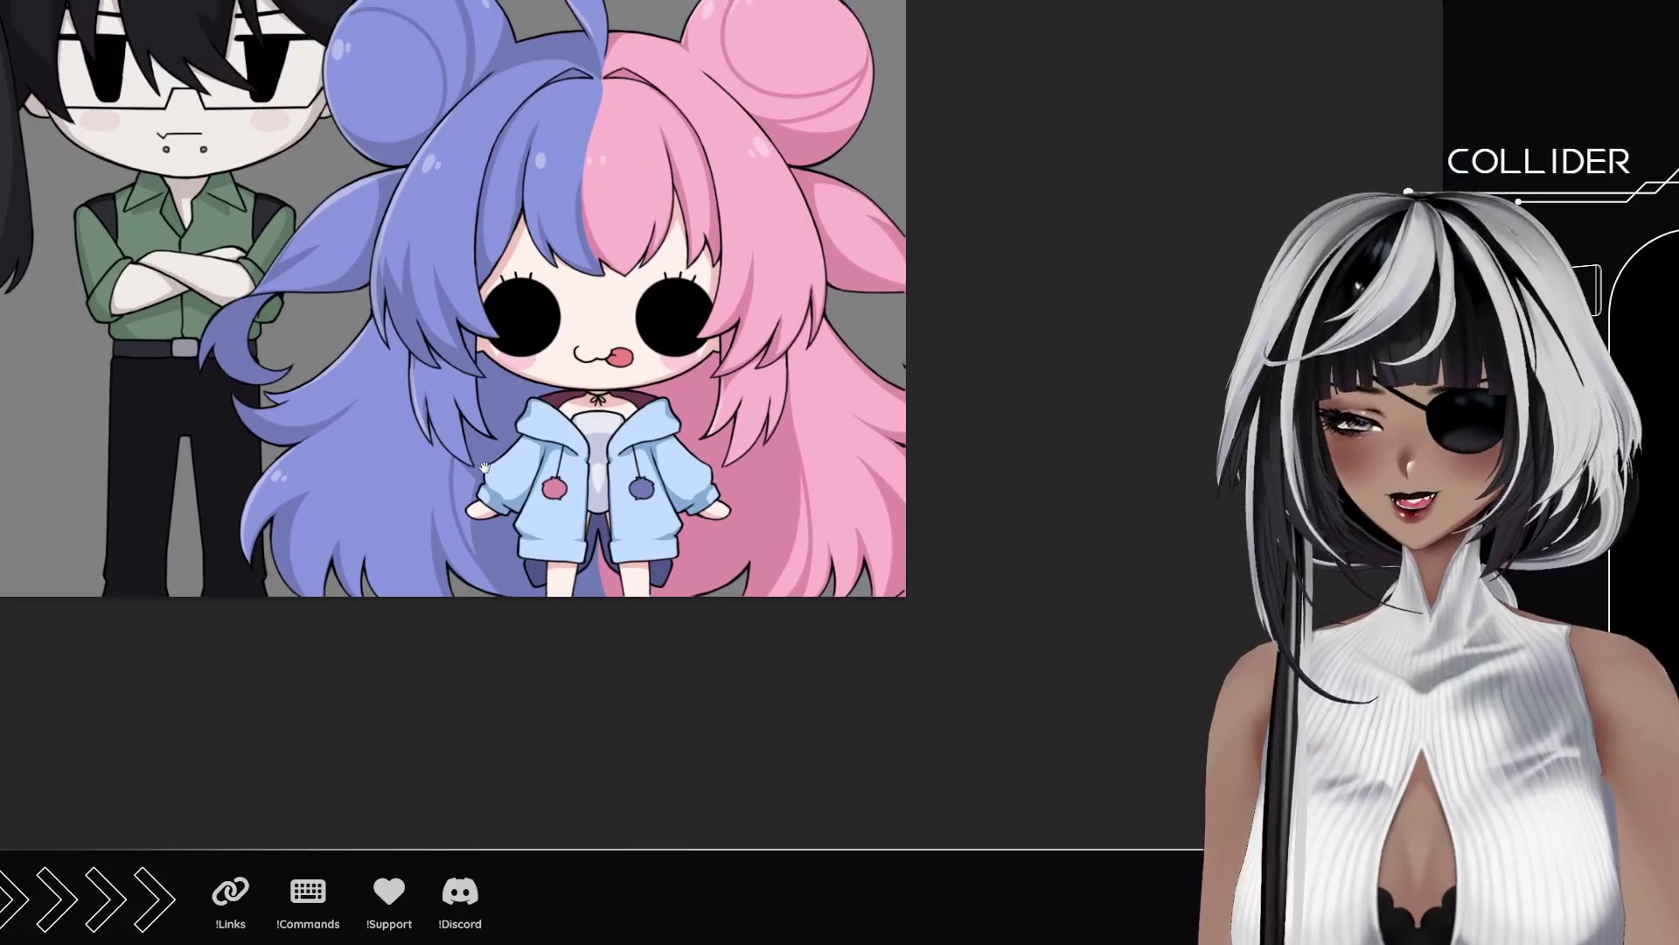
click(869, 458)
drag(863, 328, 644, 412)
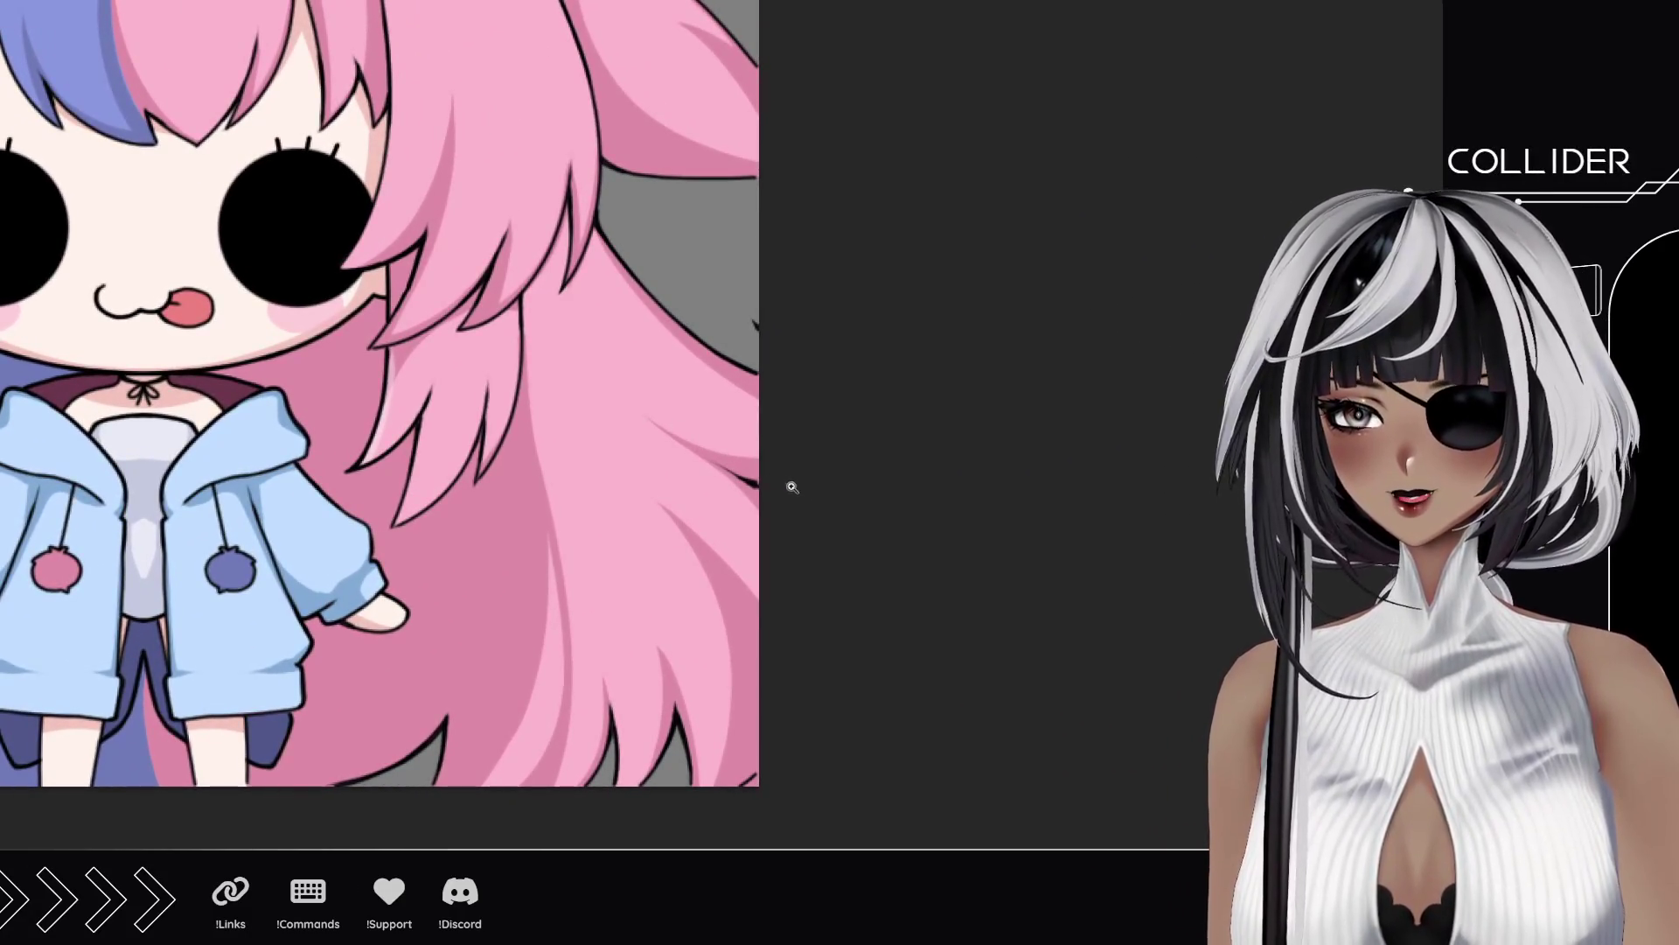
click(742, 361)
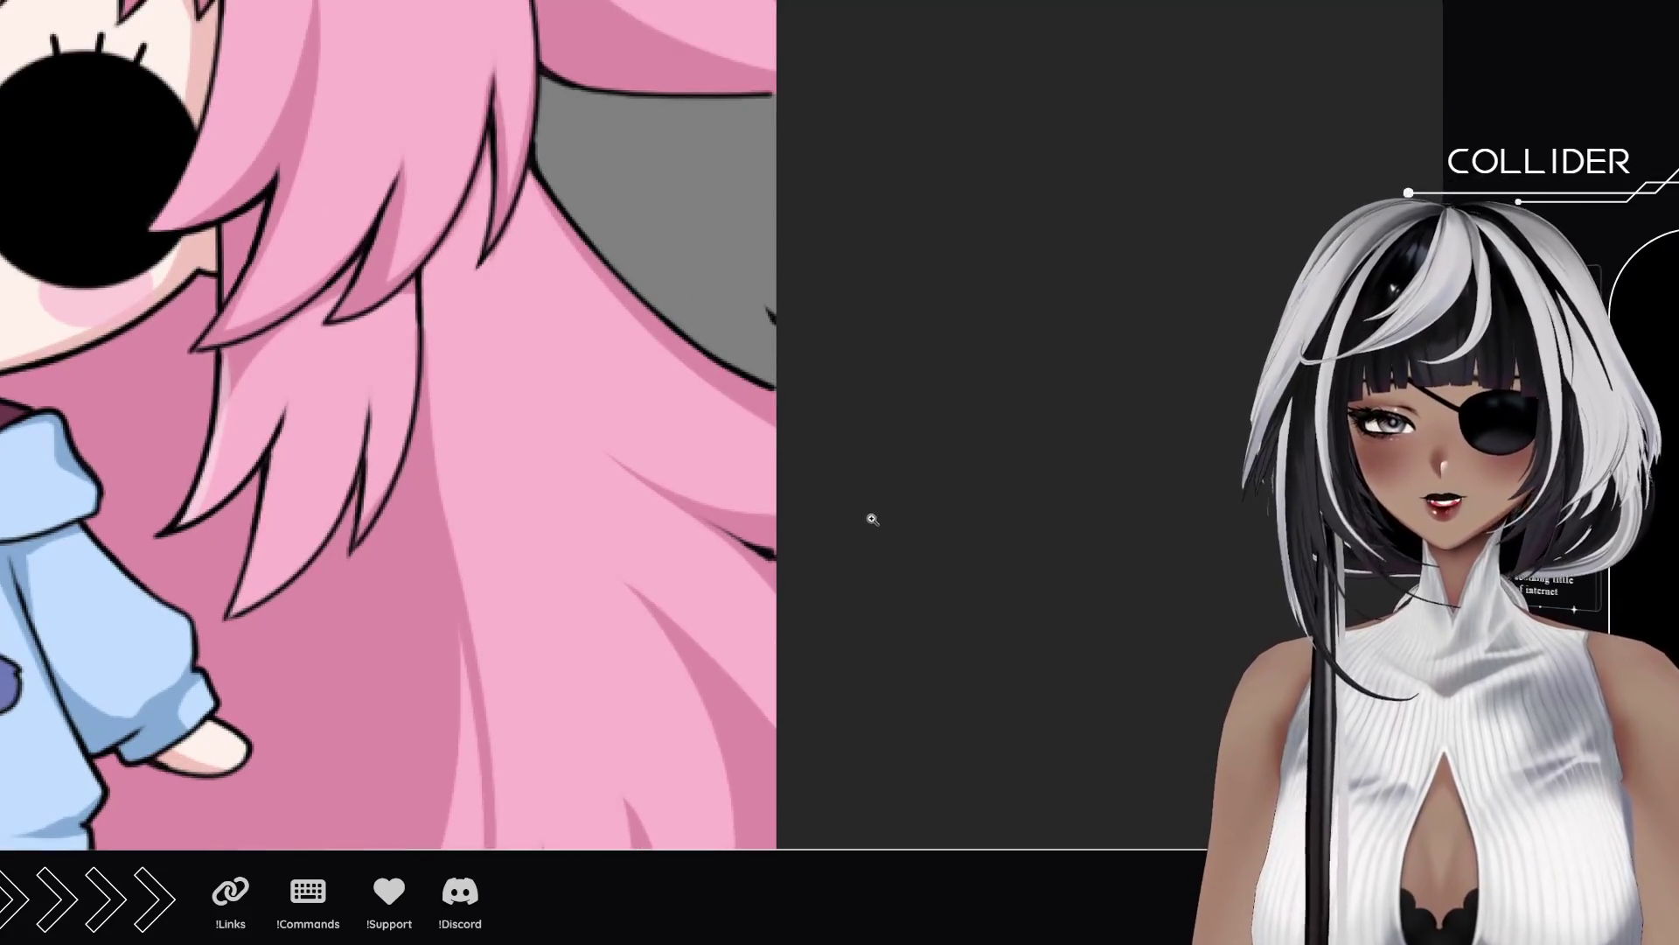
mouse_move(674, 555)
mouse_down()
mouse_move(675, 341)
mouse_move(705, 363)
mouse_move(679, 448)
mouse_up()
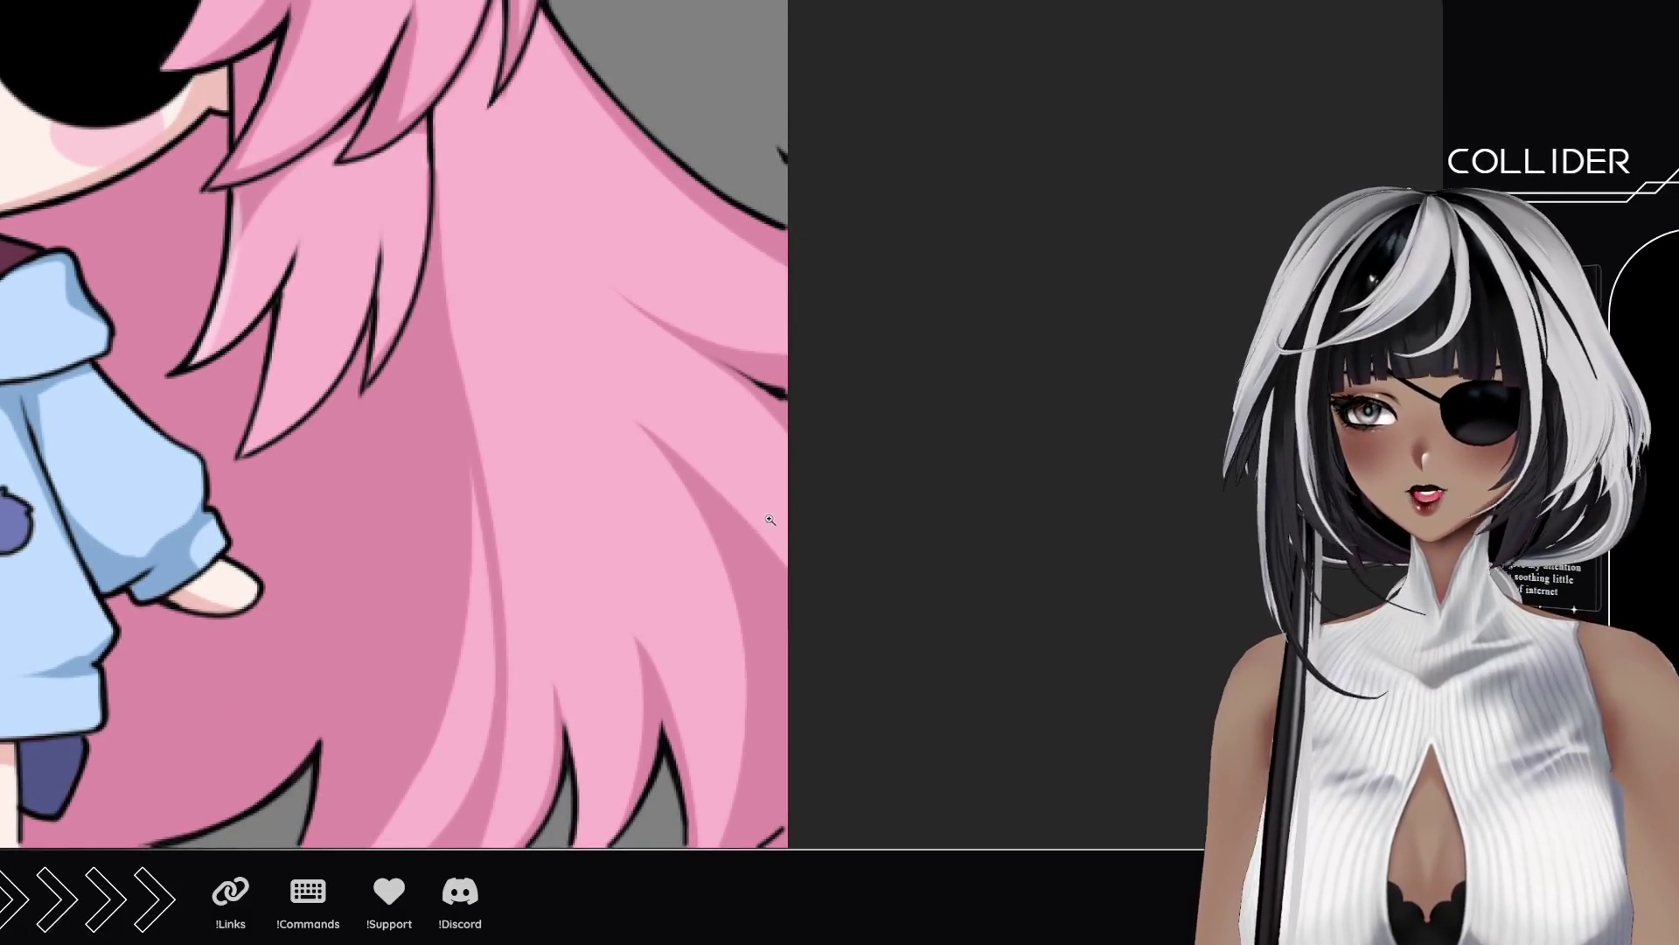
mouse_move(551, 281)
mouse_down()
mouse_move(698, 497)
mouse_move(707, 774)
mouse_up()
drag(819, 648, 645, 508)
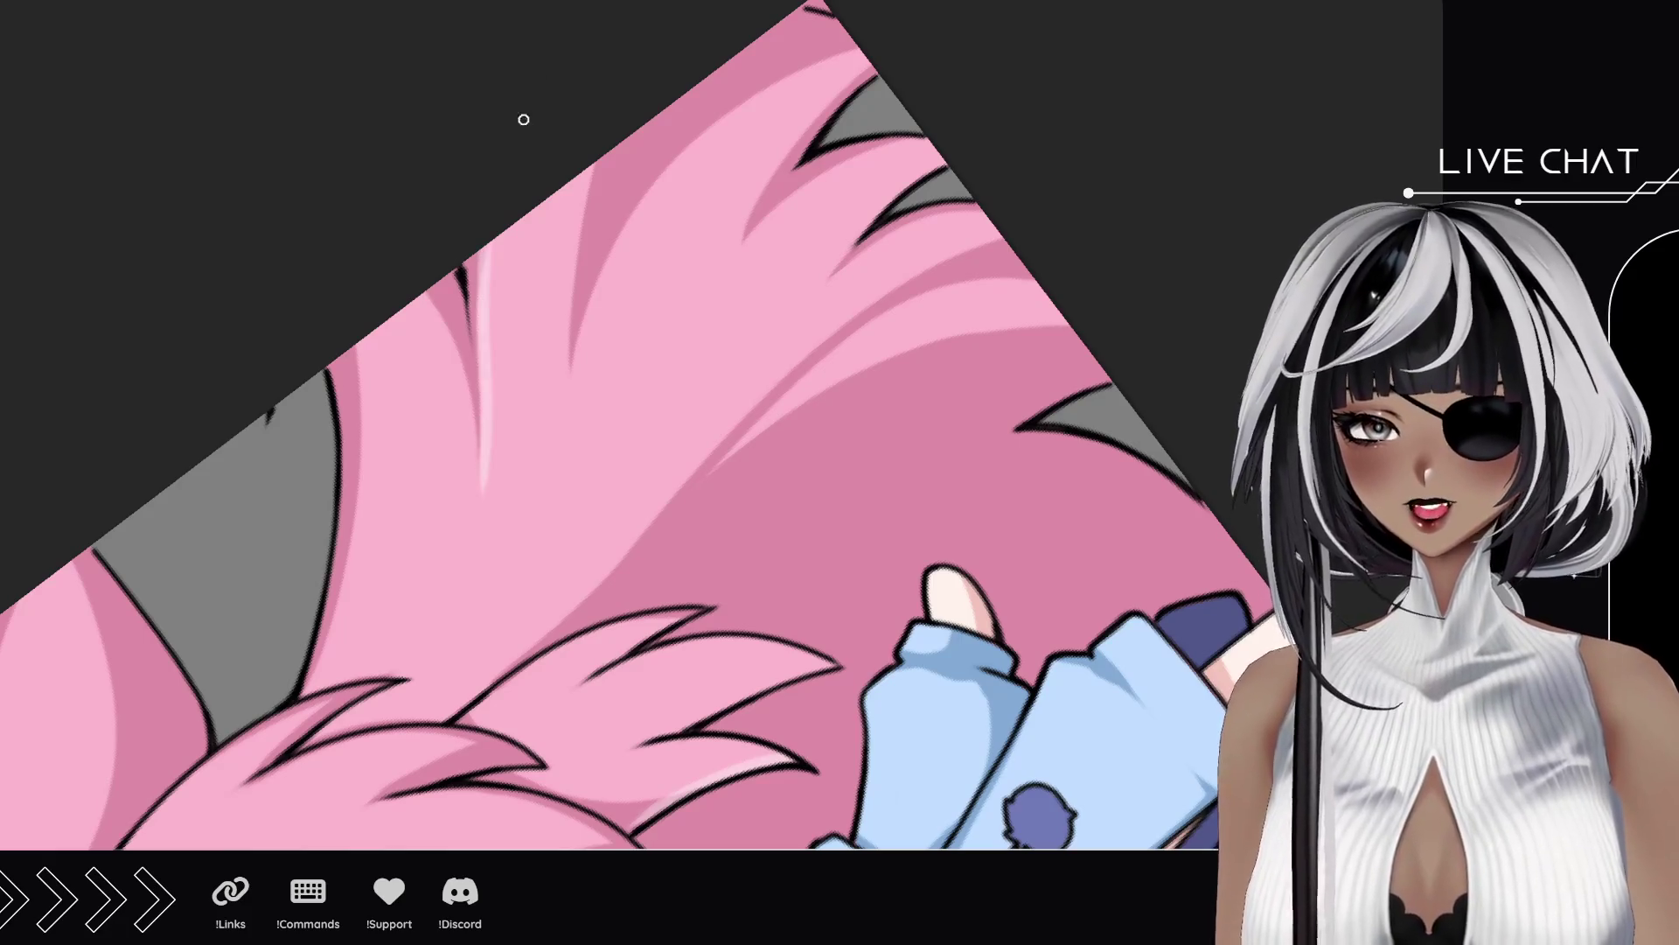
drag(482, 511, 480, 243)
drag(499, 369, 501, 344)
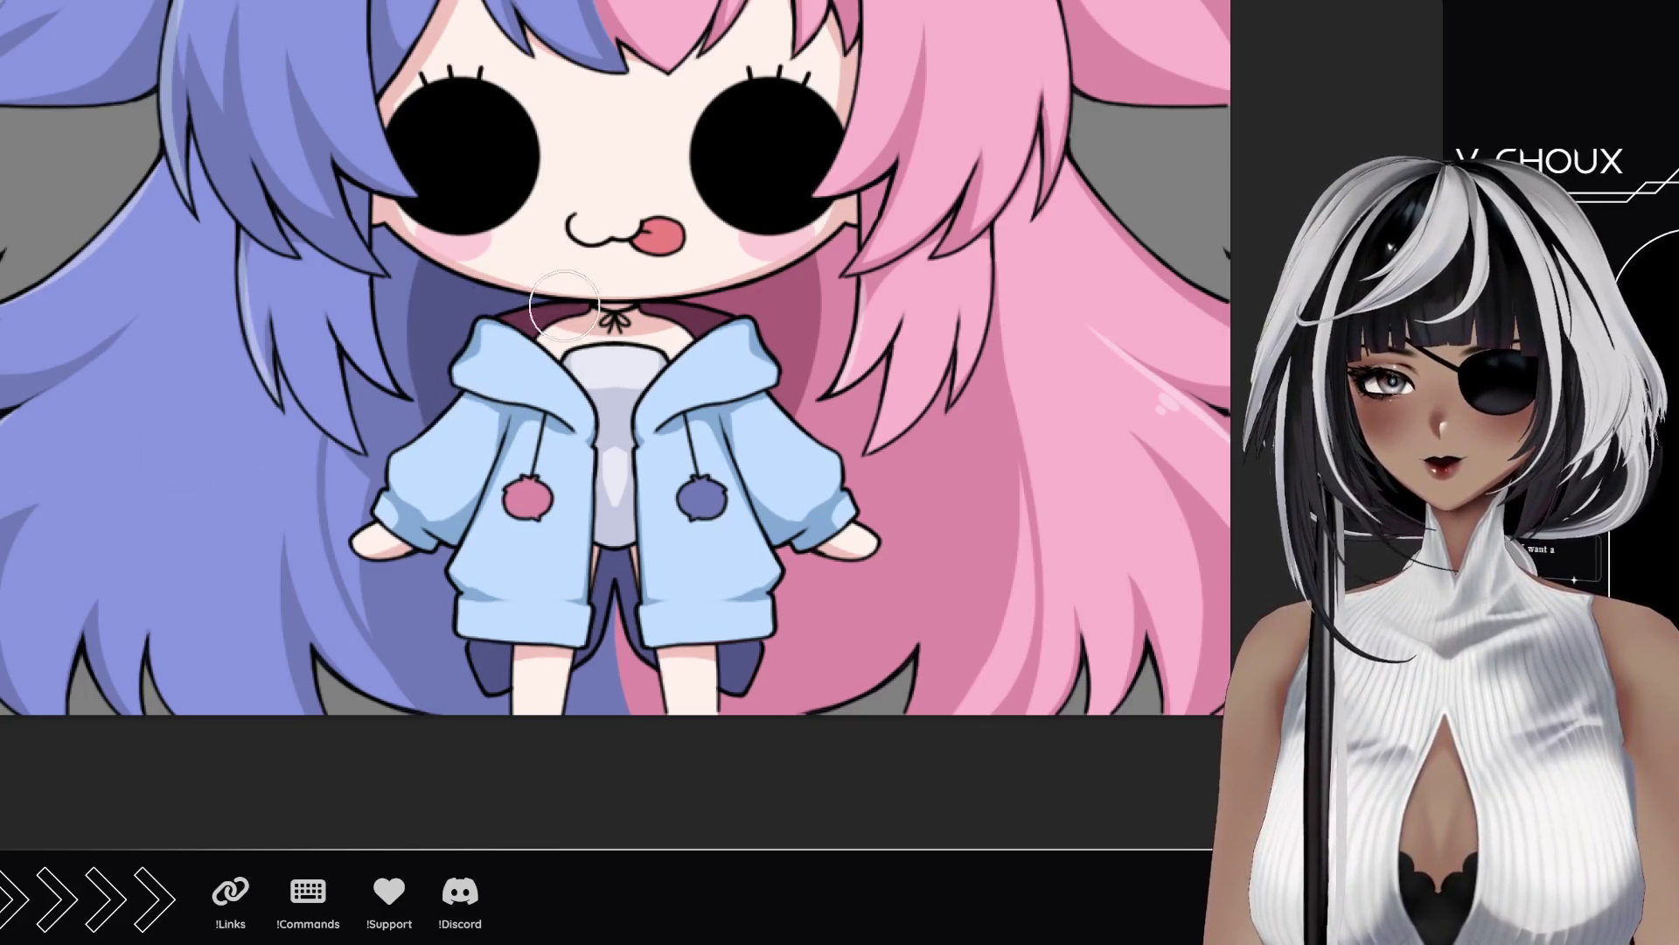
Step: Shift the thin vertical strip beside the blue hair to the right
scroll(591, 518, down, 4)
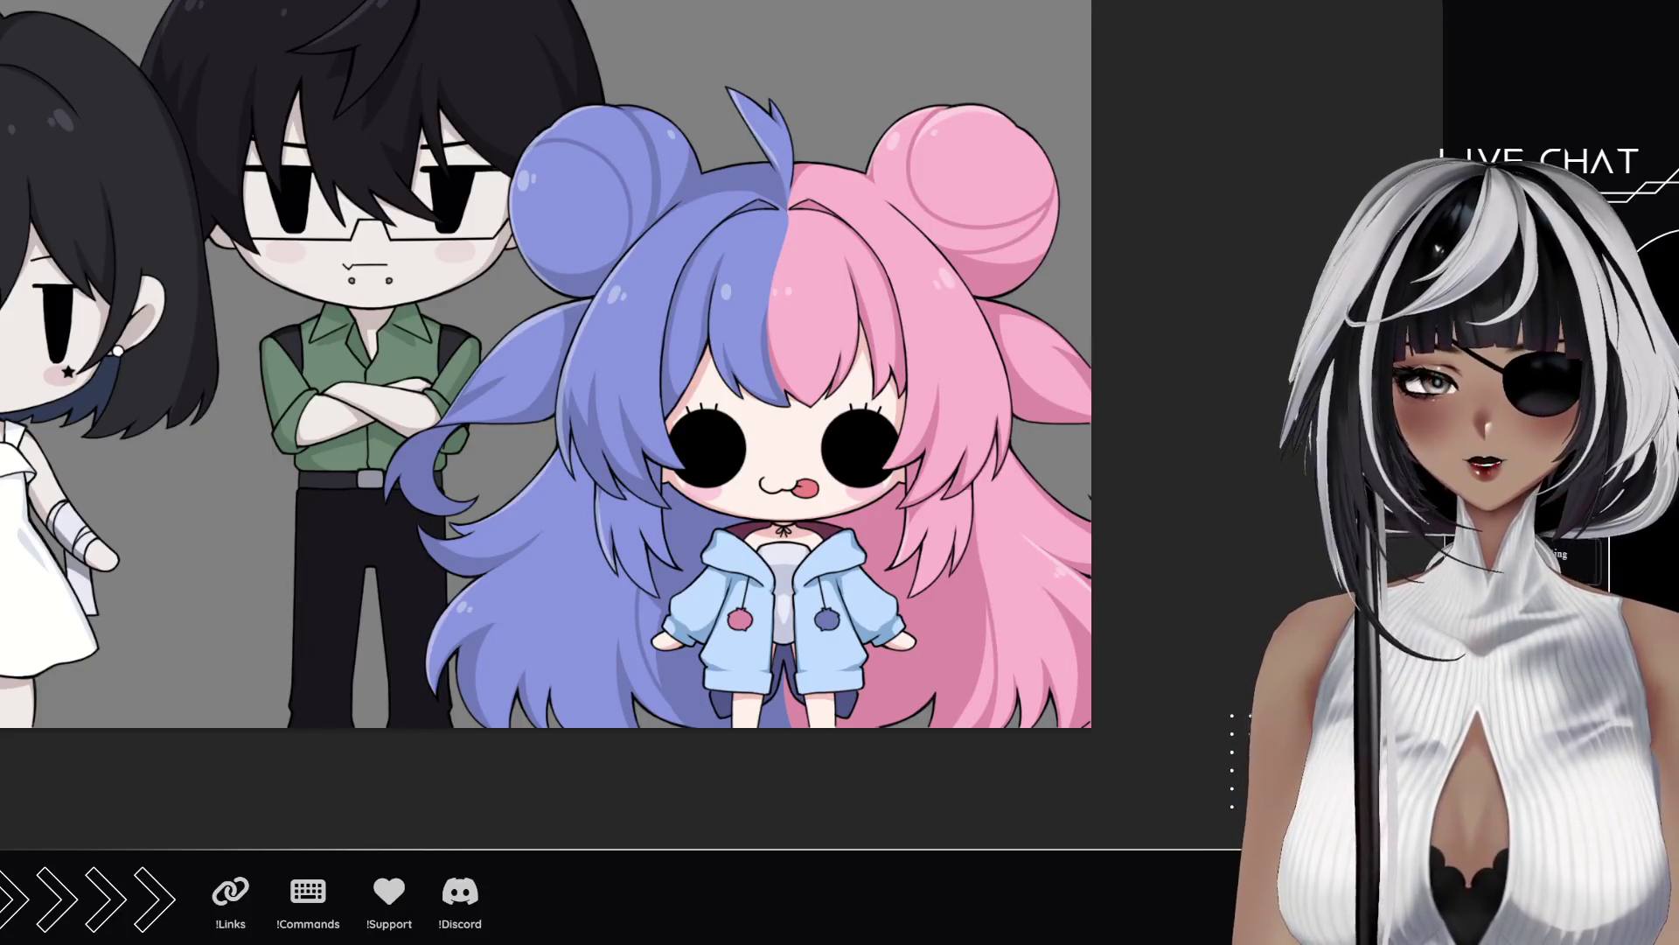
click(807, 494)
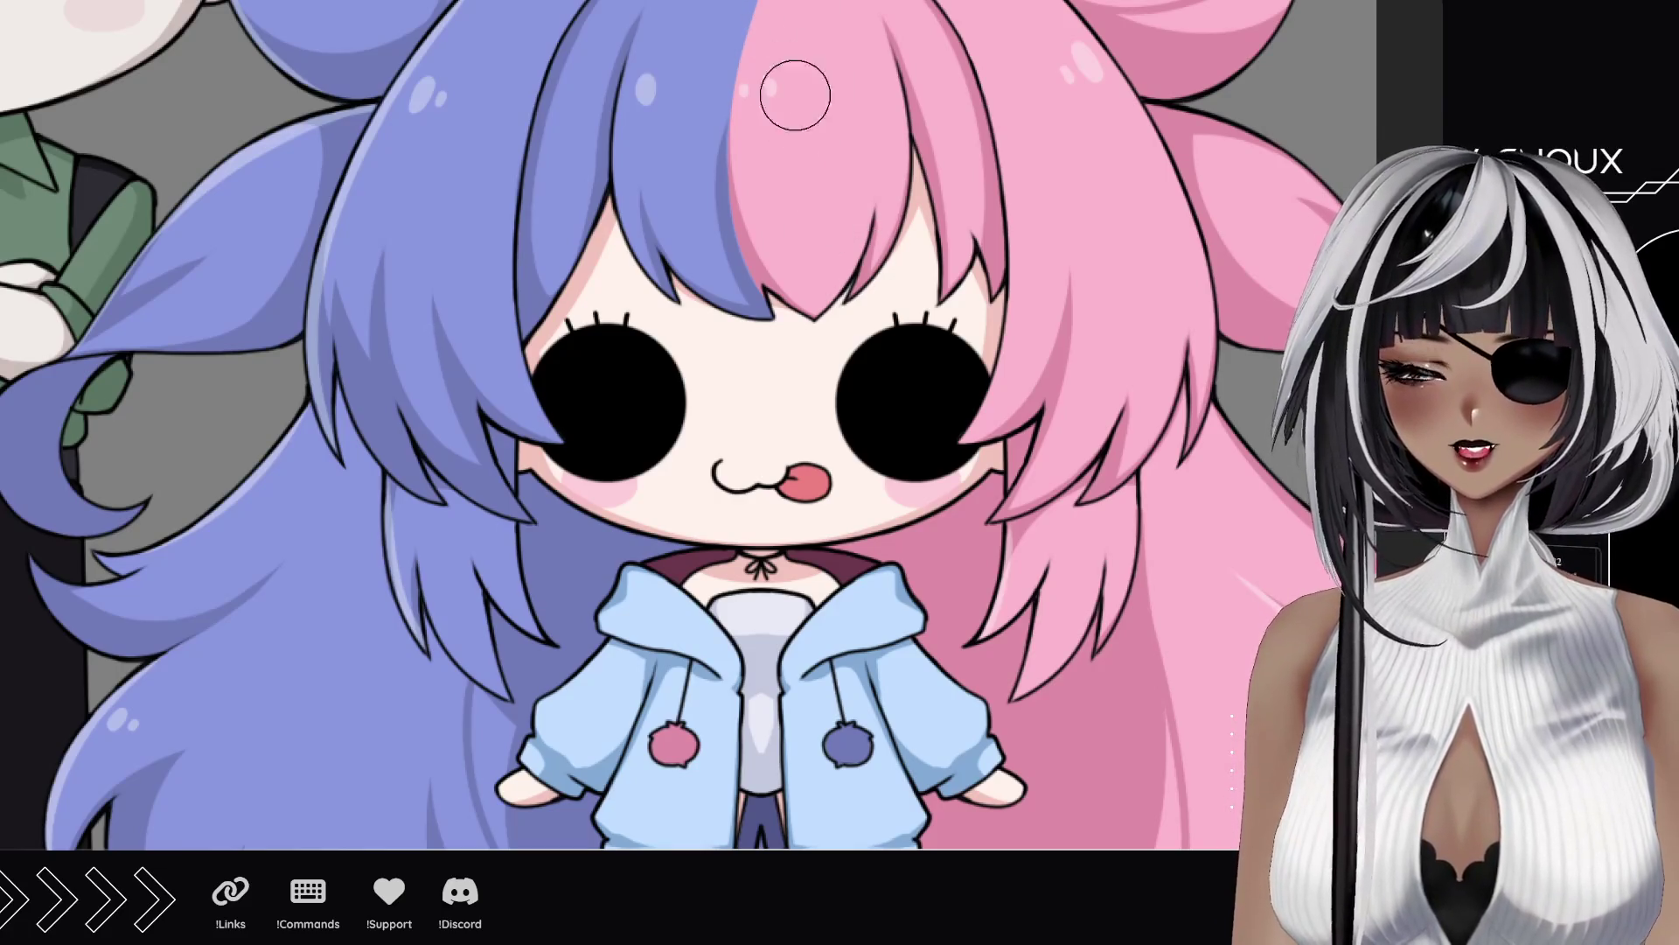
scroll(885, 428, down, 5)
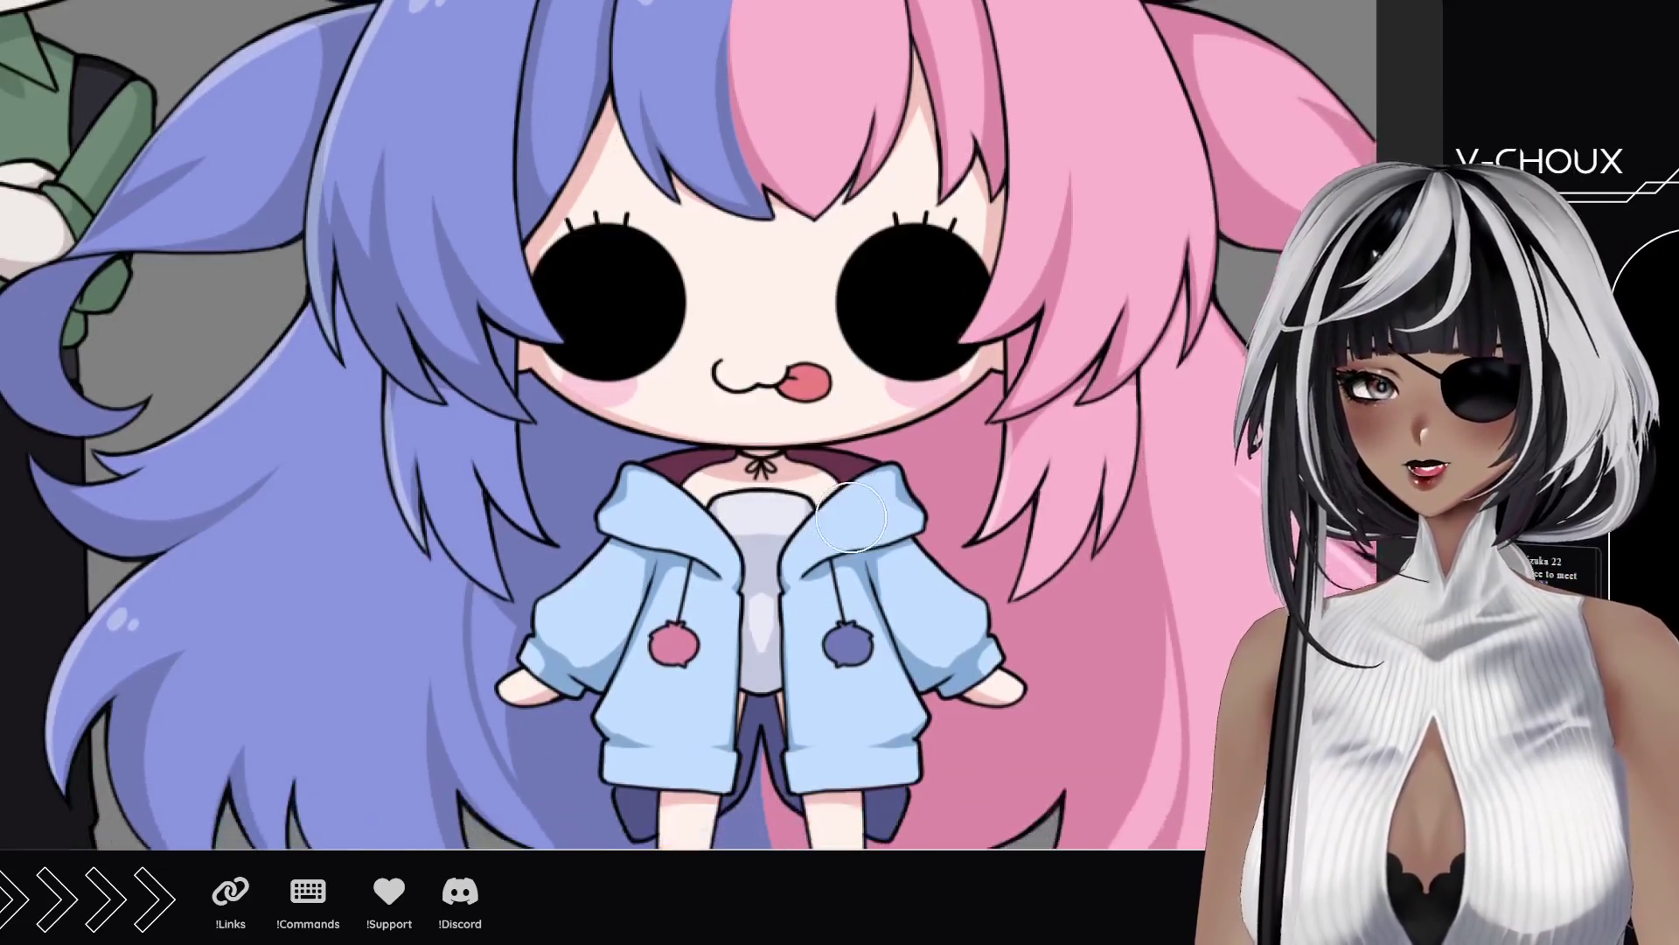
scroll(686, 544, up, 2)
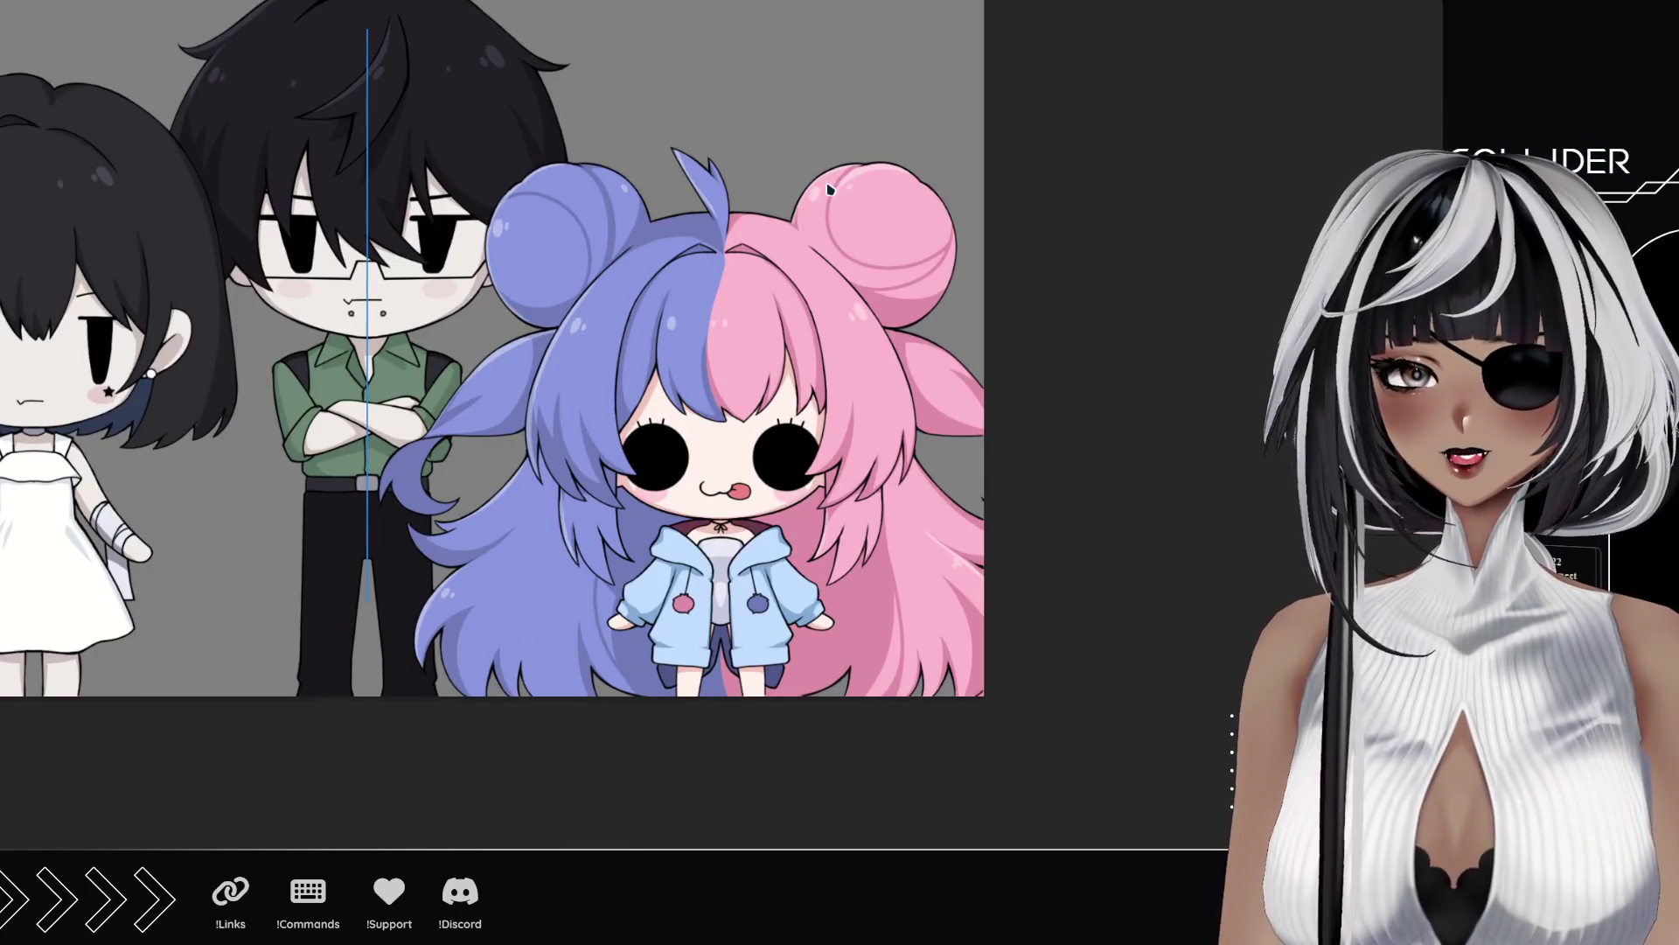
click(370, 247)
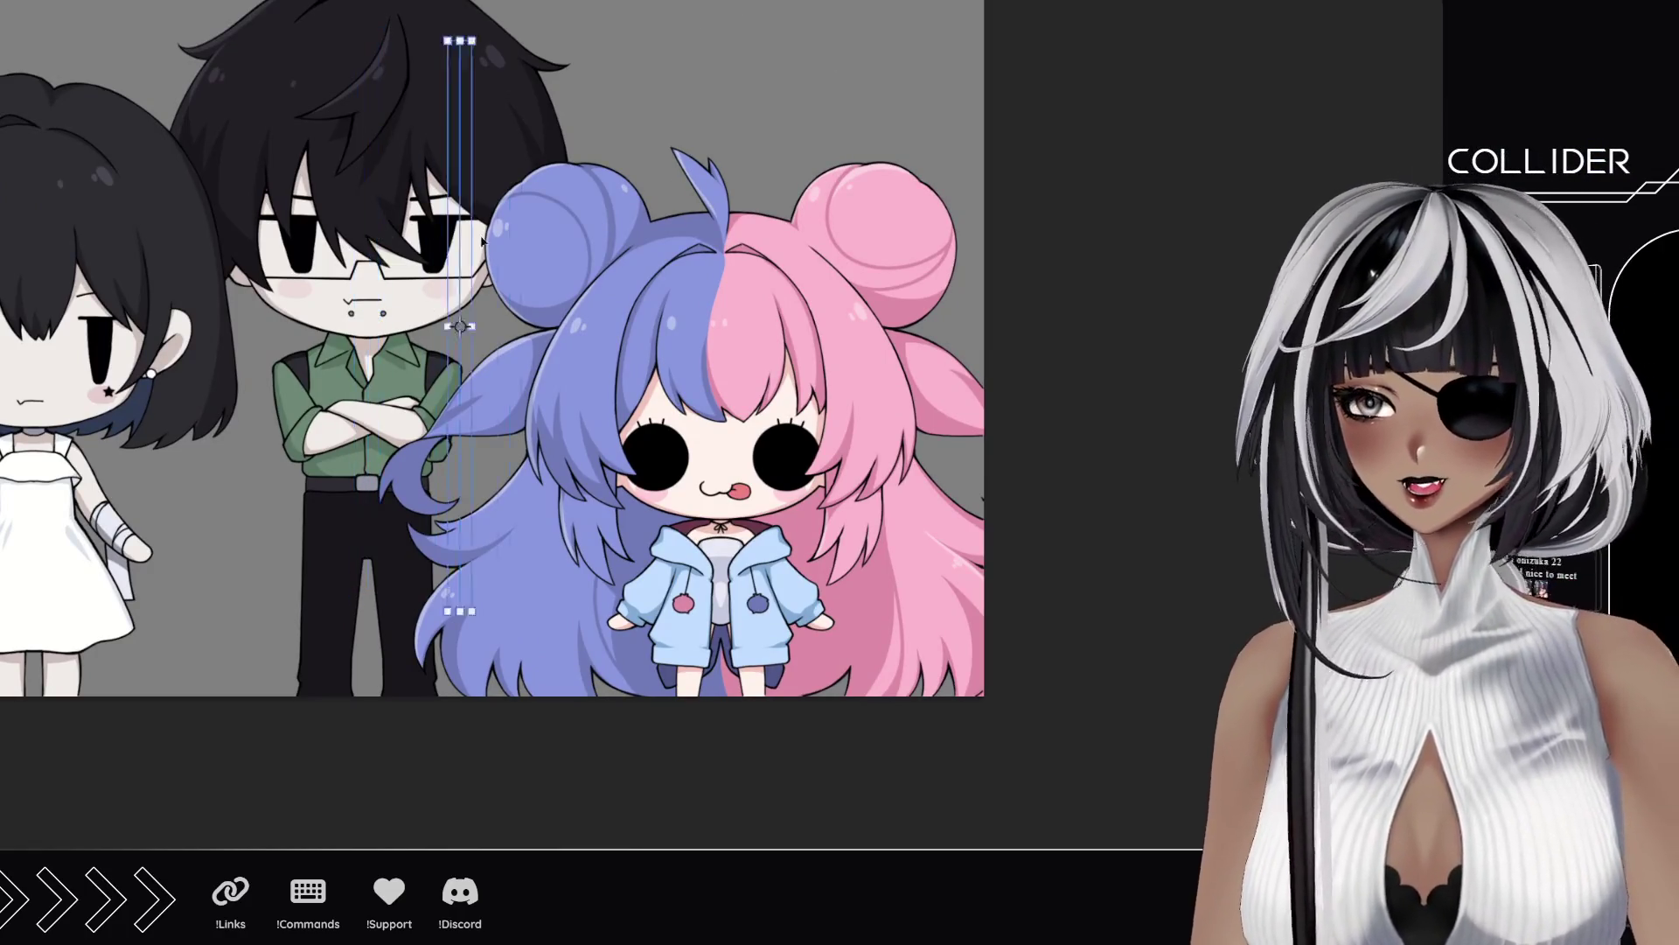